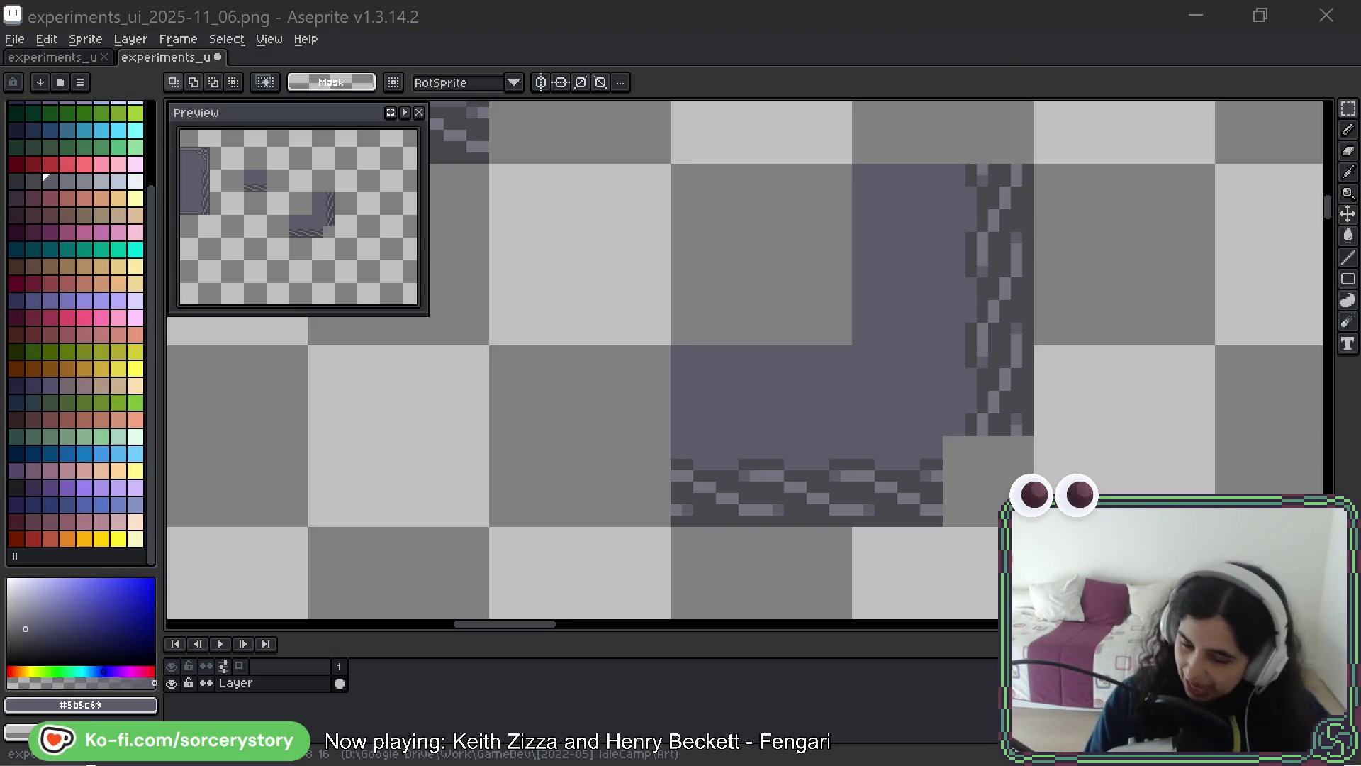
Pan the sprite sheet to show the lower rope-bordered corner and switch to the eyedropper
click(1018, 67)
key(space)
mouse_move(1115, 375)
mouse_down()
mouse_move(1079, 389)
mouse_move(1057, 380)
mouse_up()
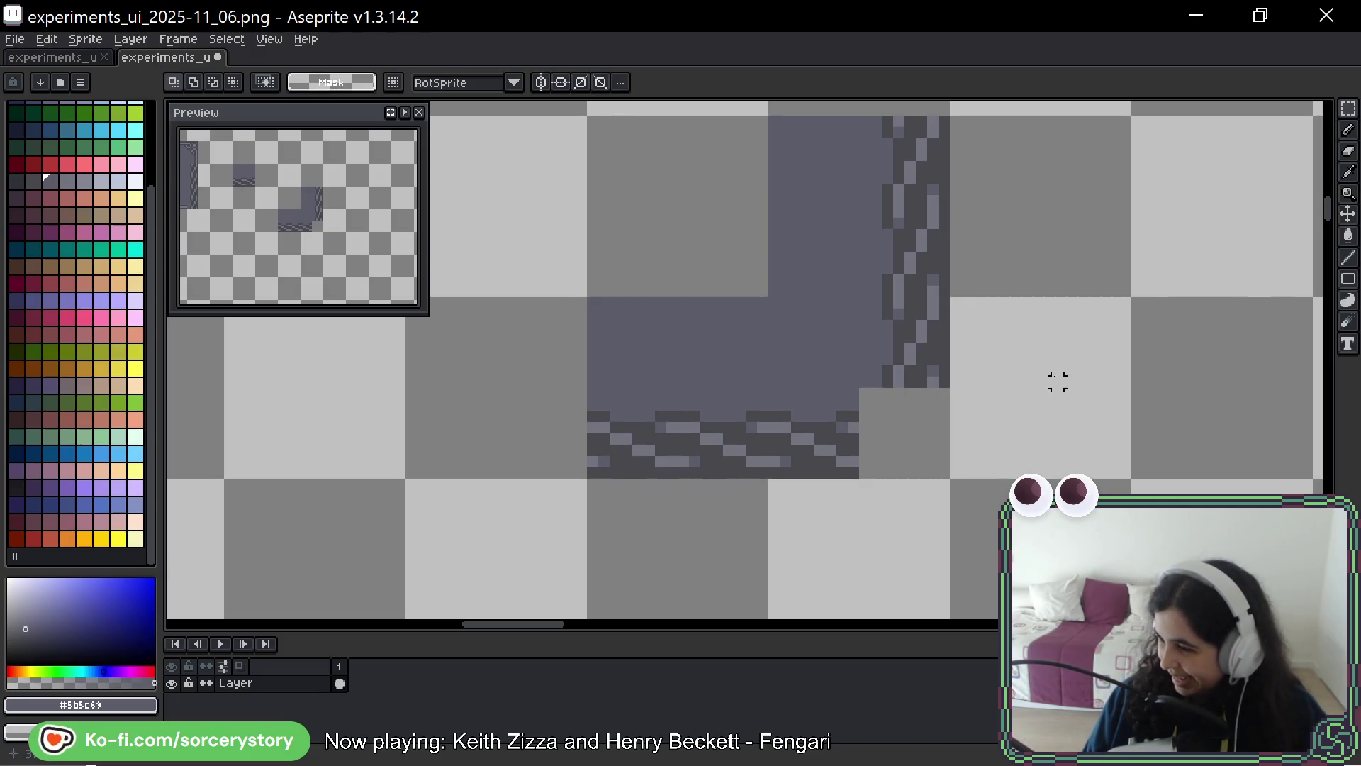
key(i)
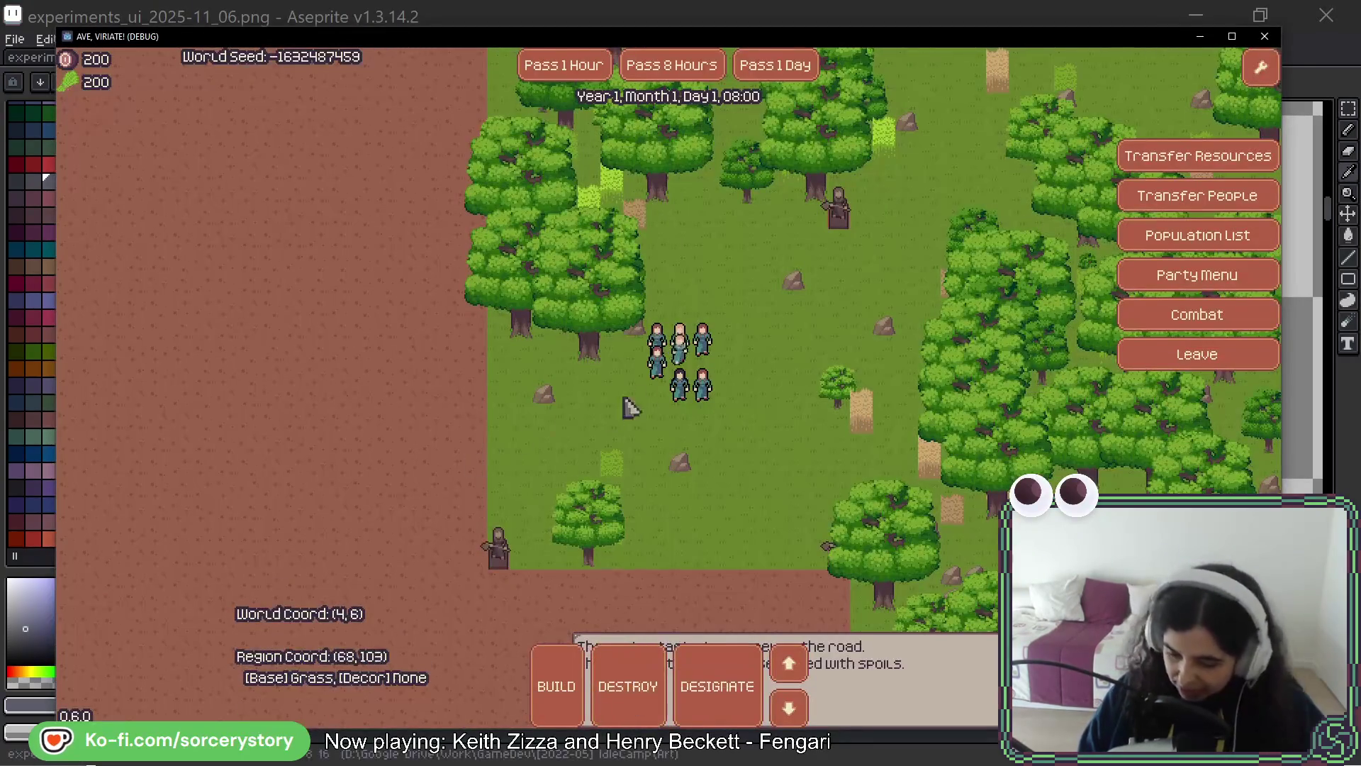
Scroll the map right and open job choices for the villager pairs in the clearing
key(d)
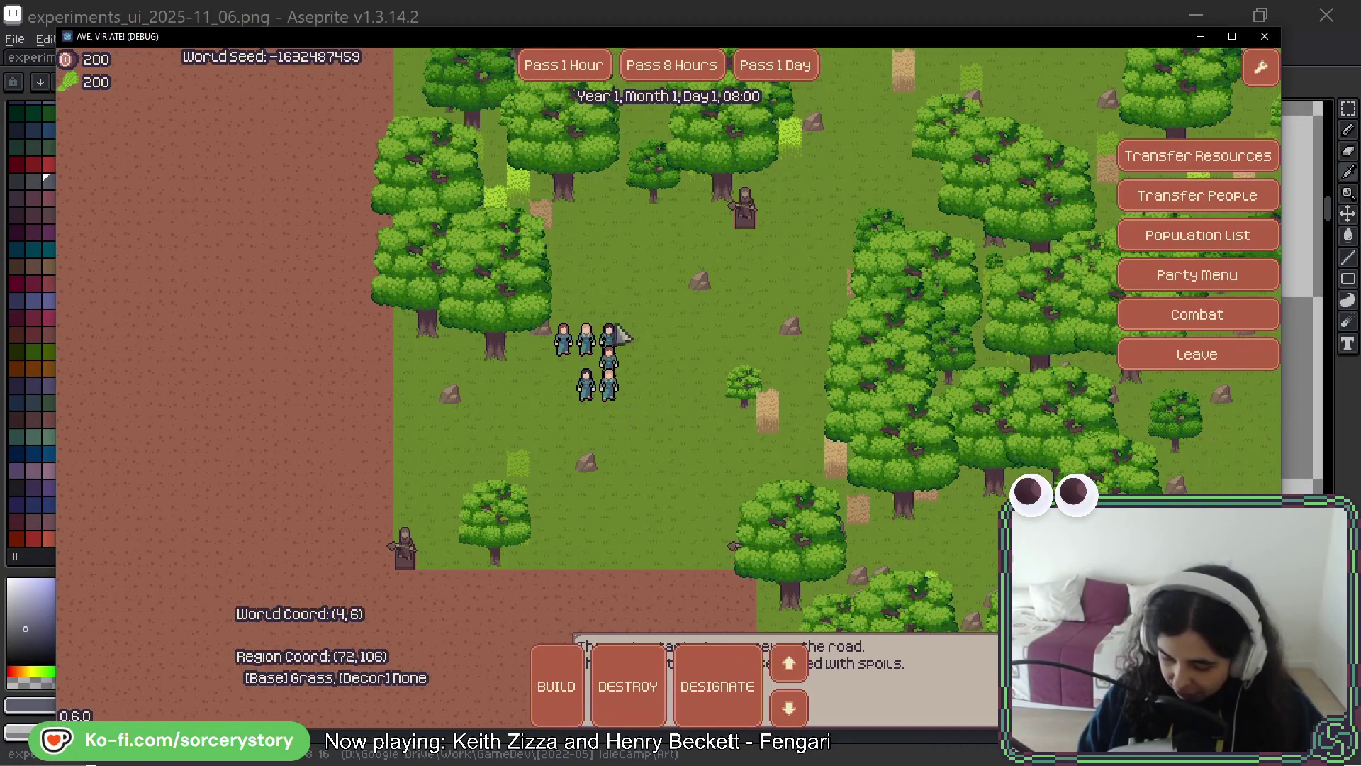
click(620, 335)
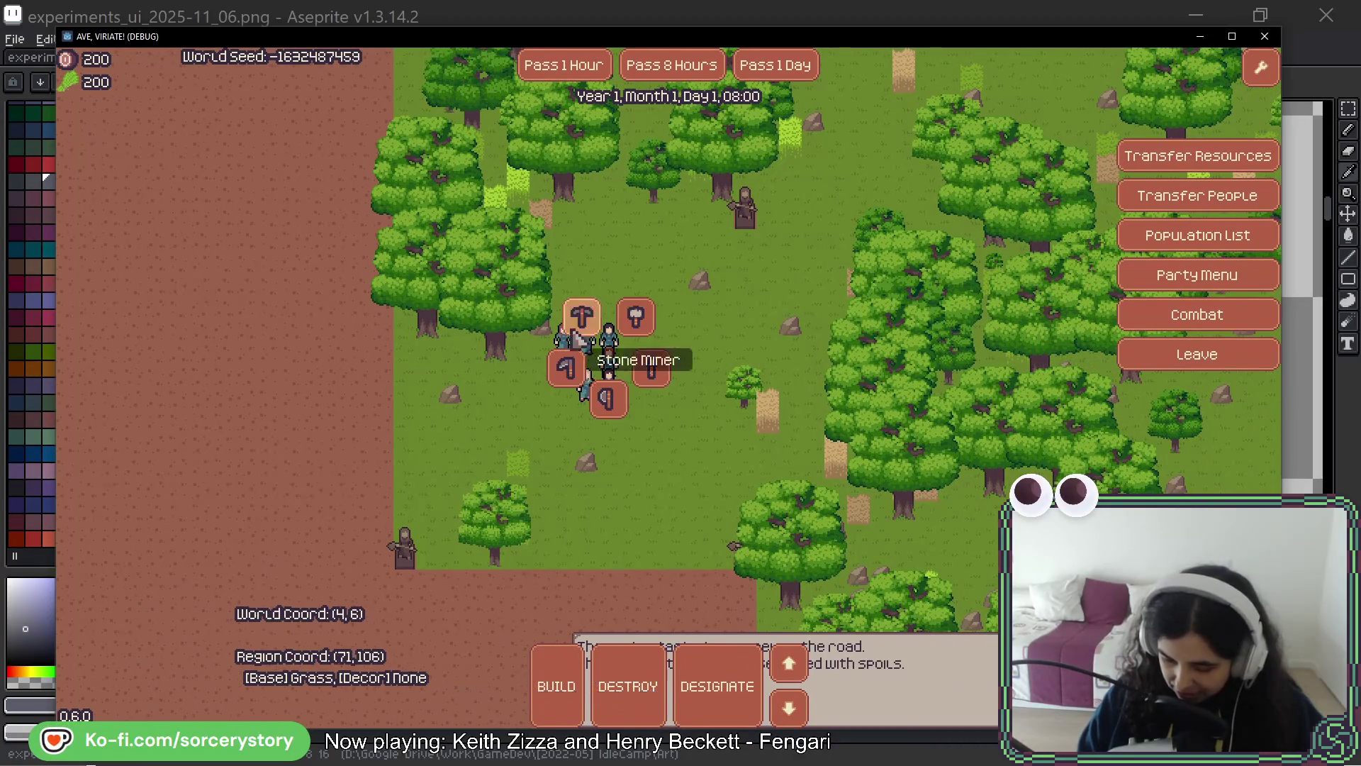
click(590, 358)
click(628, 368)
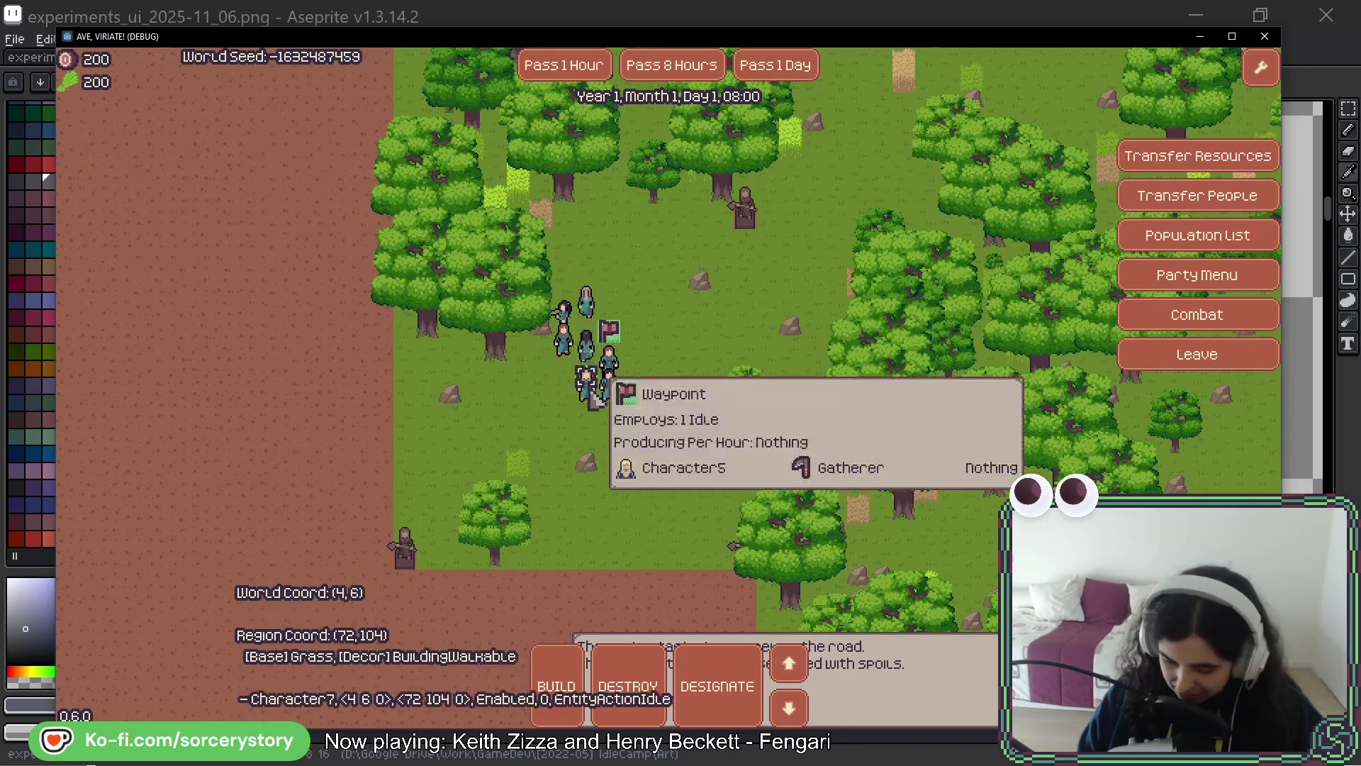
click(586, 403)
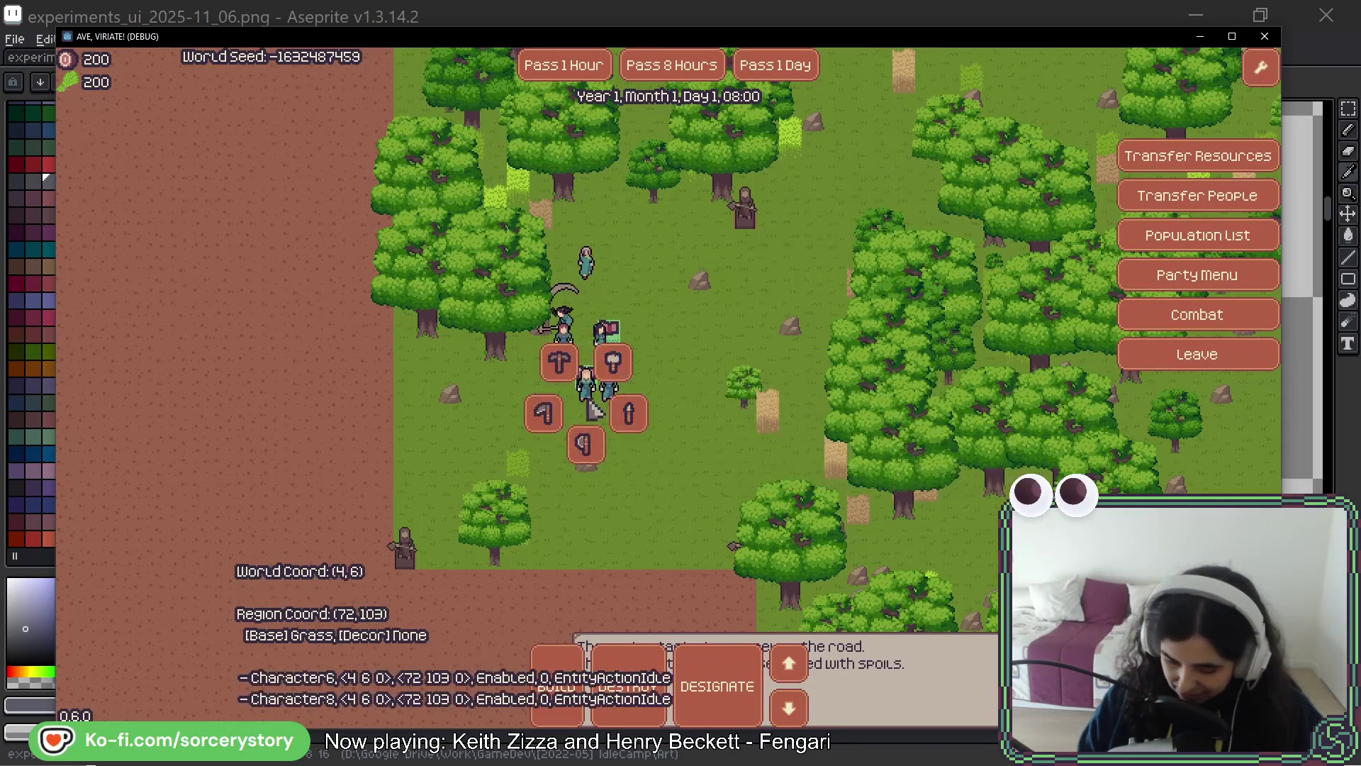
Place a waypoint flag below the group, make one villager a Builder, and open the building list
click(590, 453)
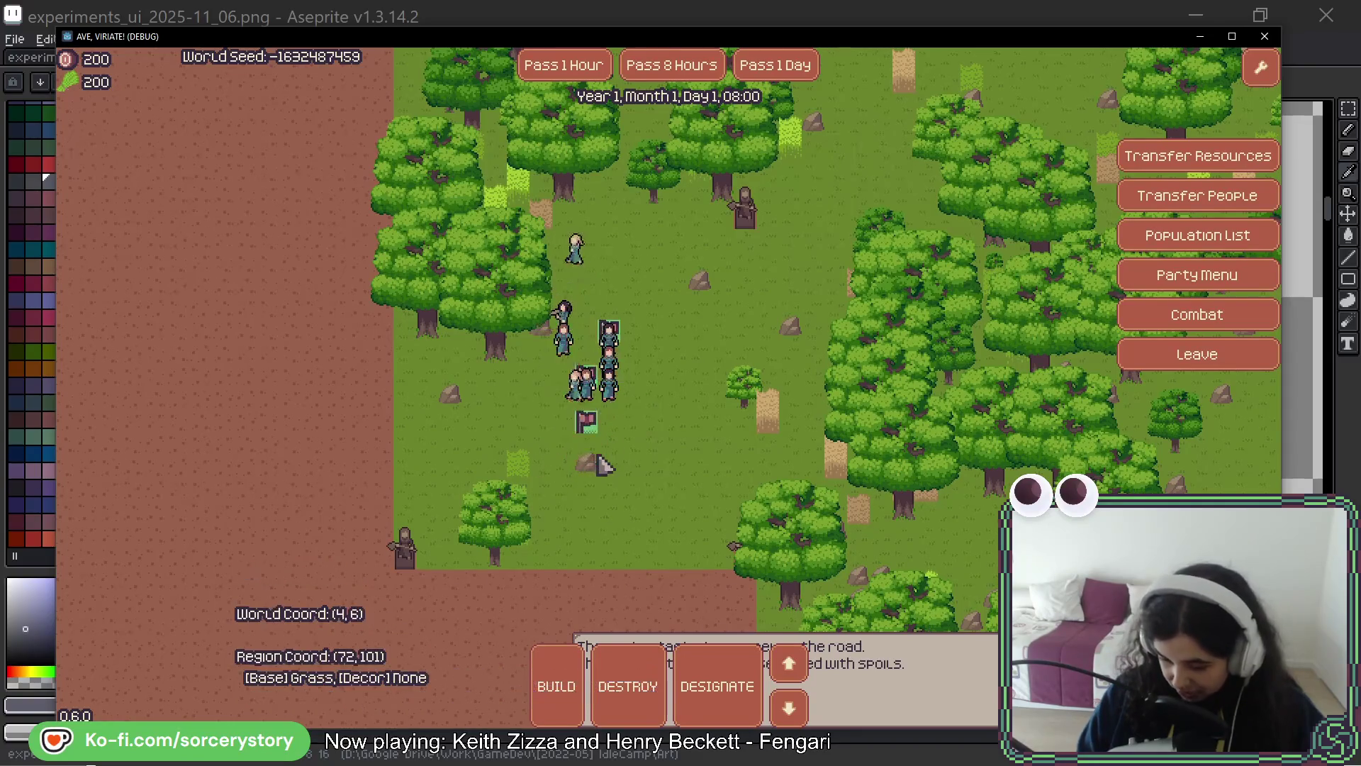
click(611, 394)
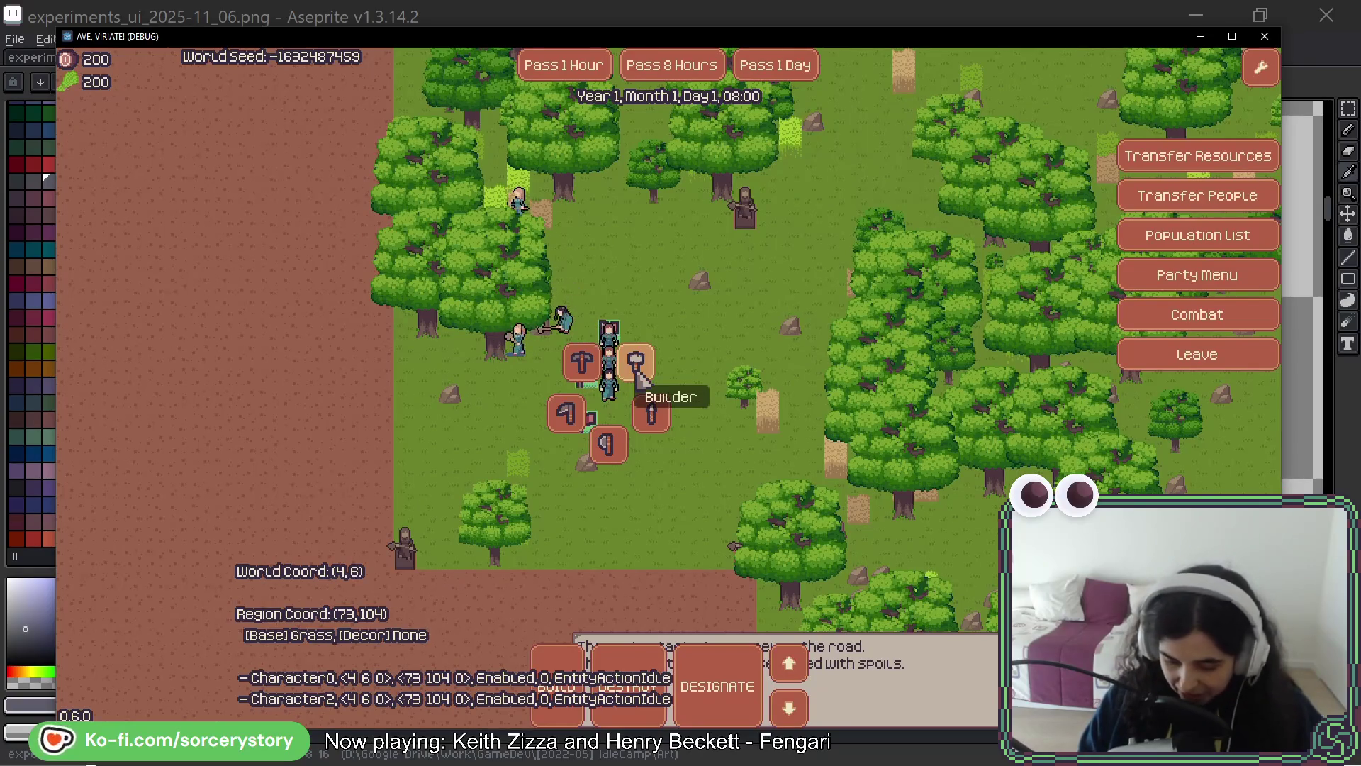
click(651, 371)
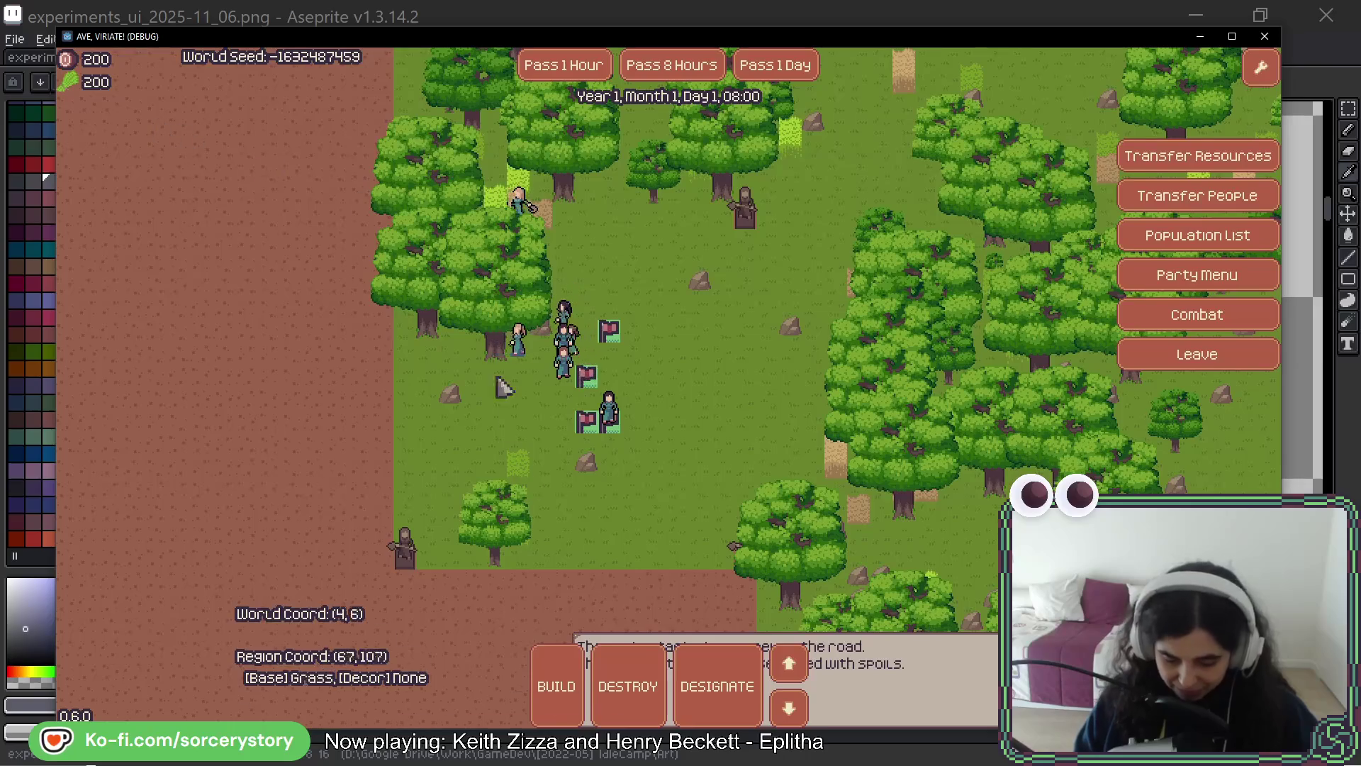
click(554, 679)
Place a House construction site on the forest map, then return to Aseprite
click(489, 633)
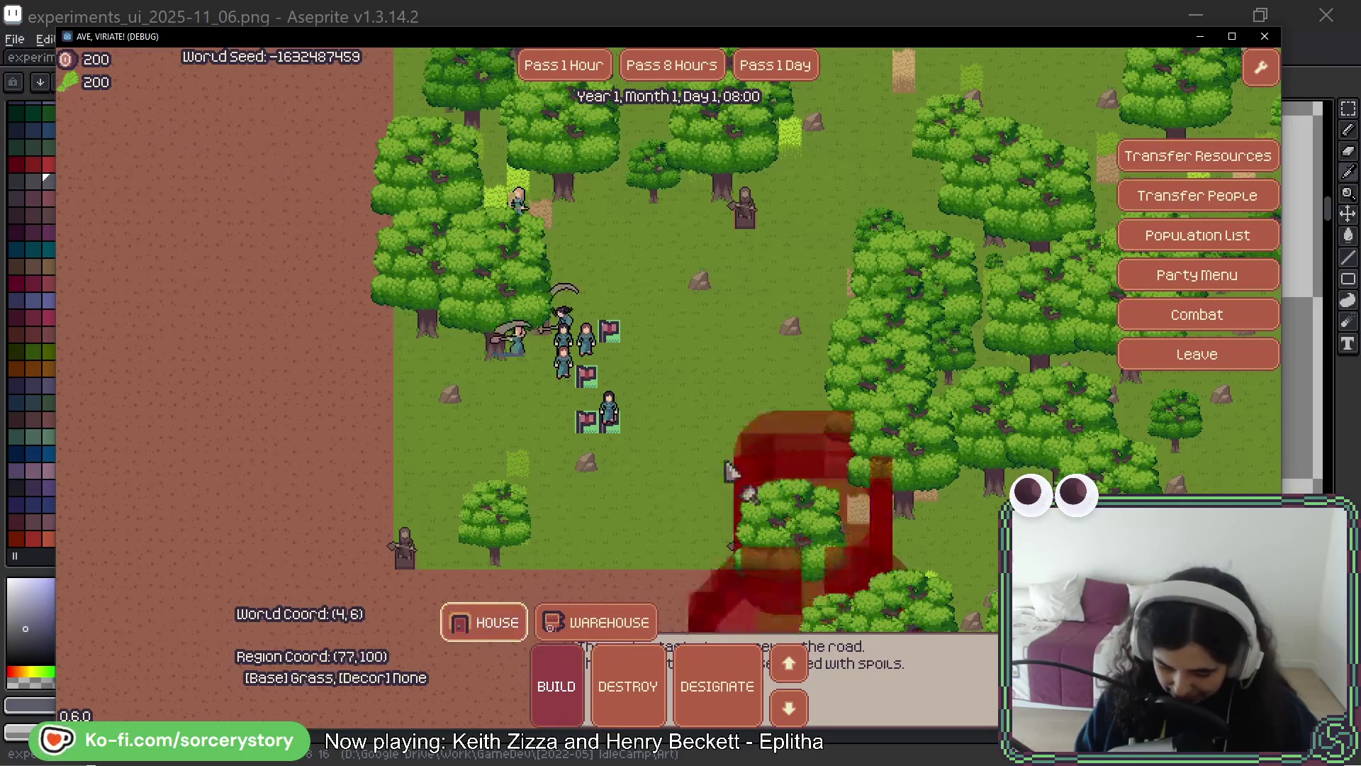
click(656, 319)
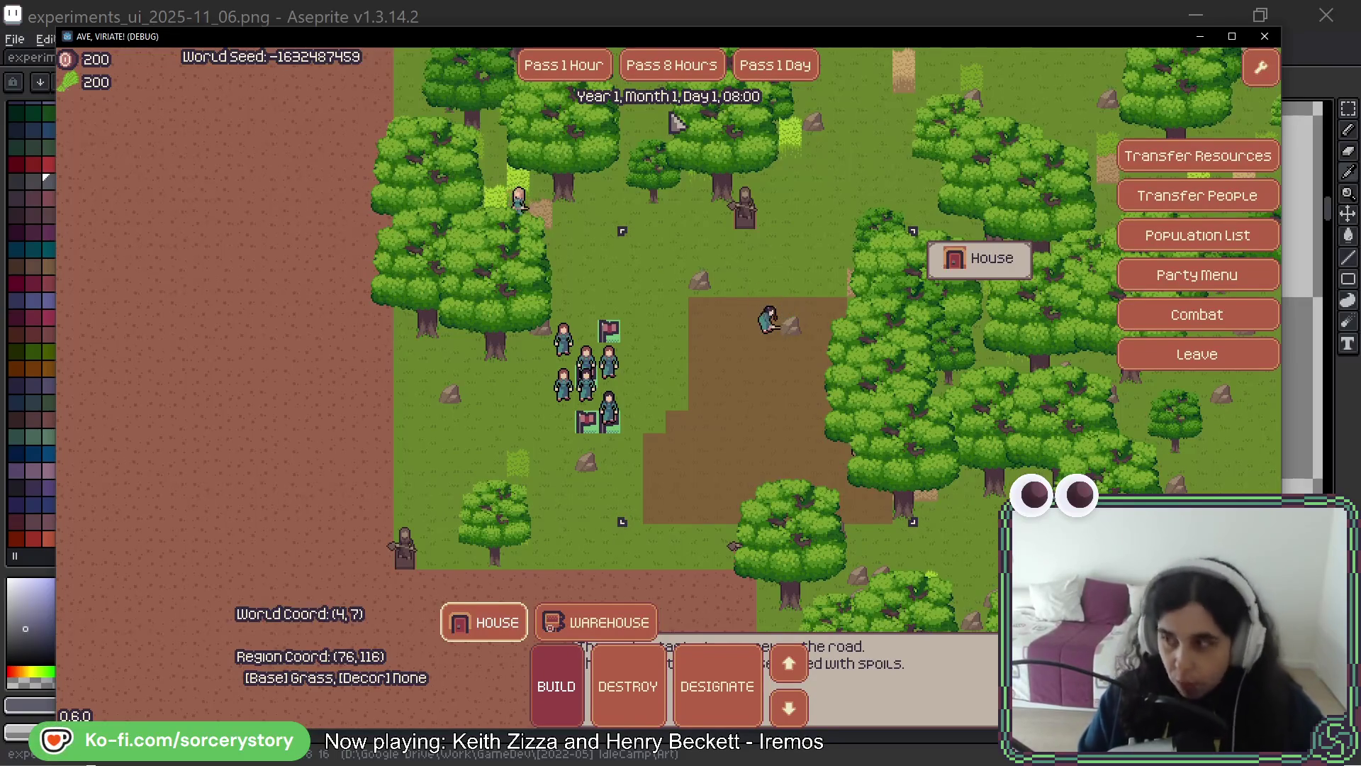
key(alt+Tab)
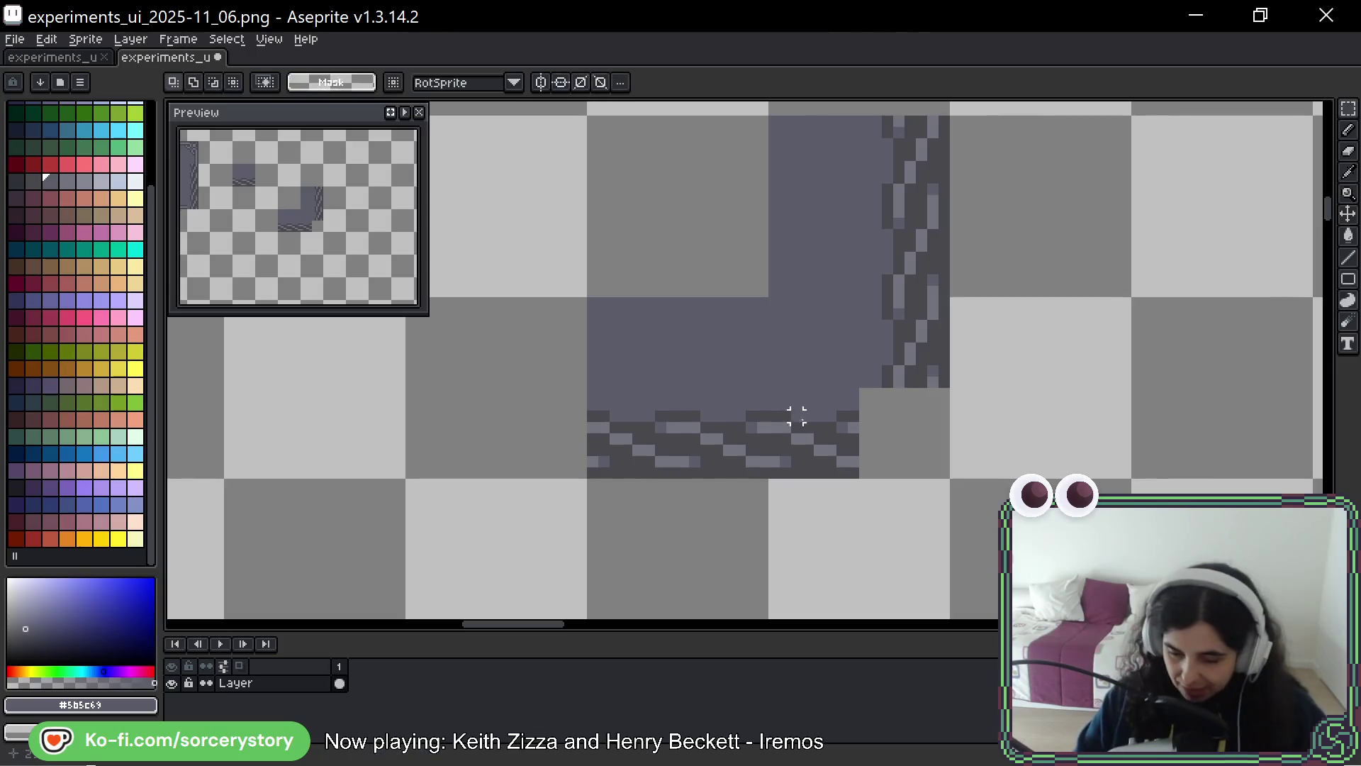
Zoom around the sprite sheet and briefly compare it against the running game
scroll(798, 400, down, 2)
scroll(675, 278, down, 2)
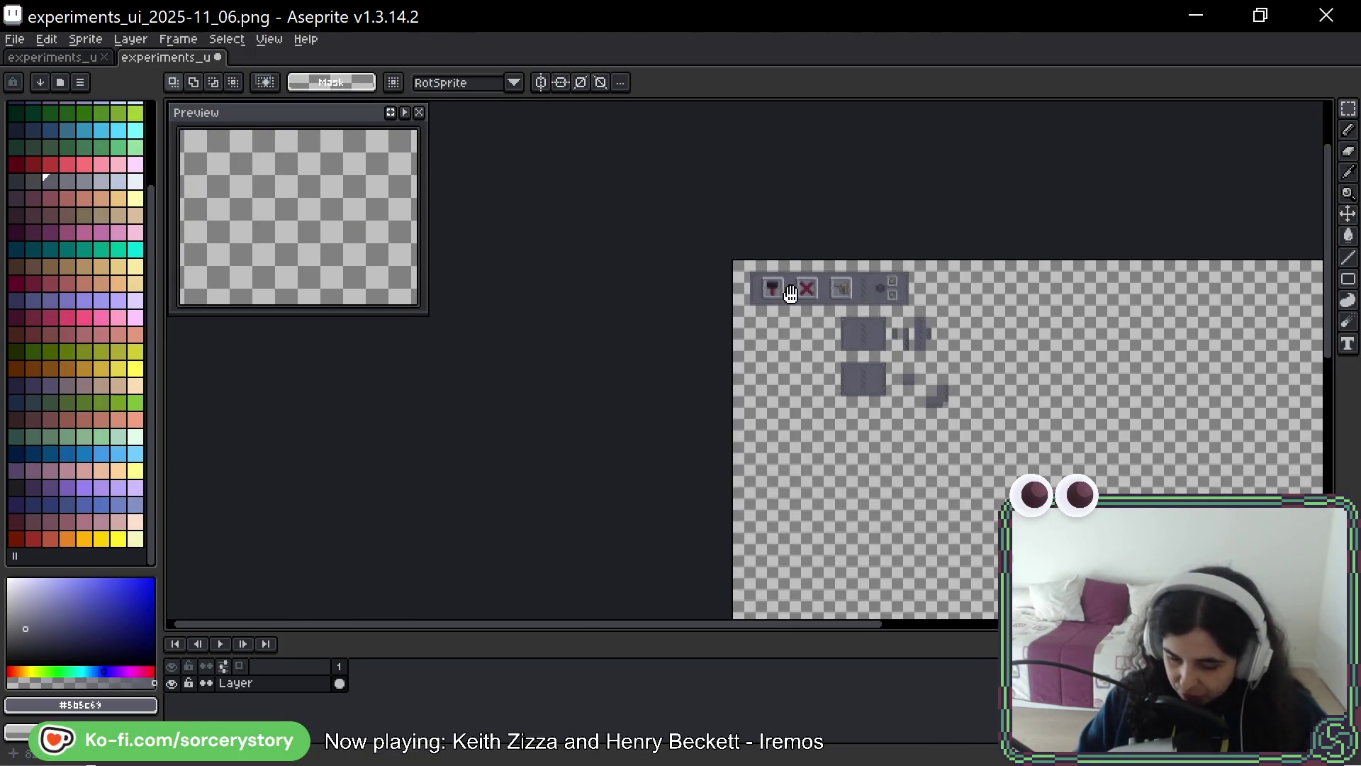
scroll(669, 273, up, 4)
key(alt+Tab)
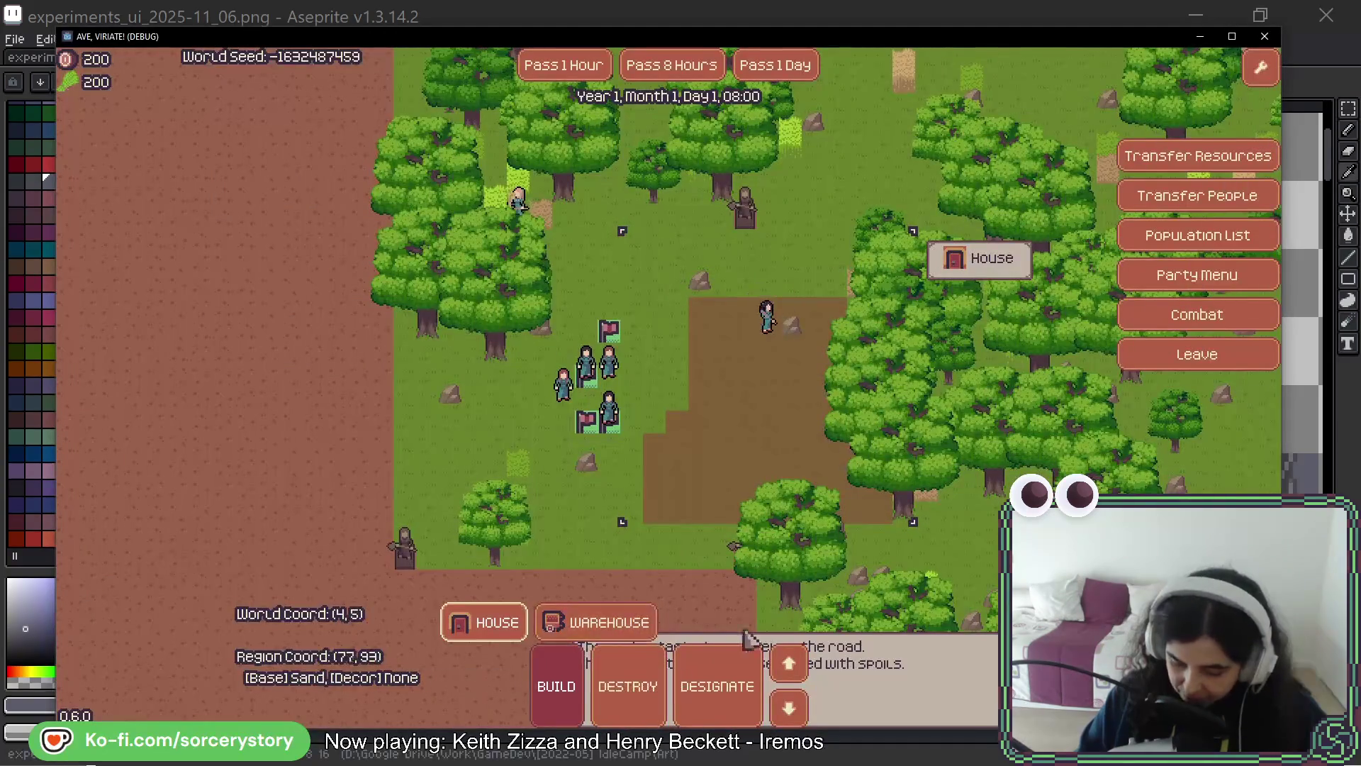
key(alt+Tab)
scroll(847, 416, down, 2)
scroll(847, 416, down, 1)
scroll(835, 461, up, 3)
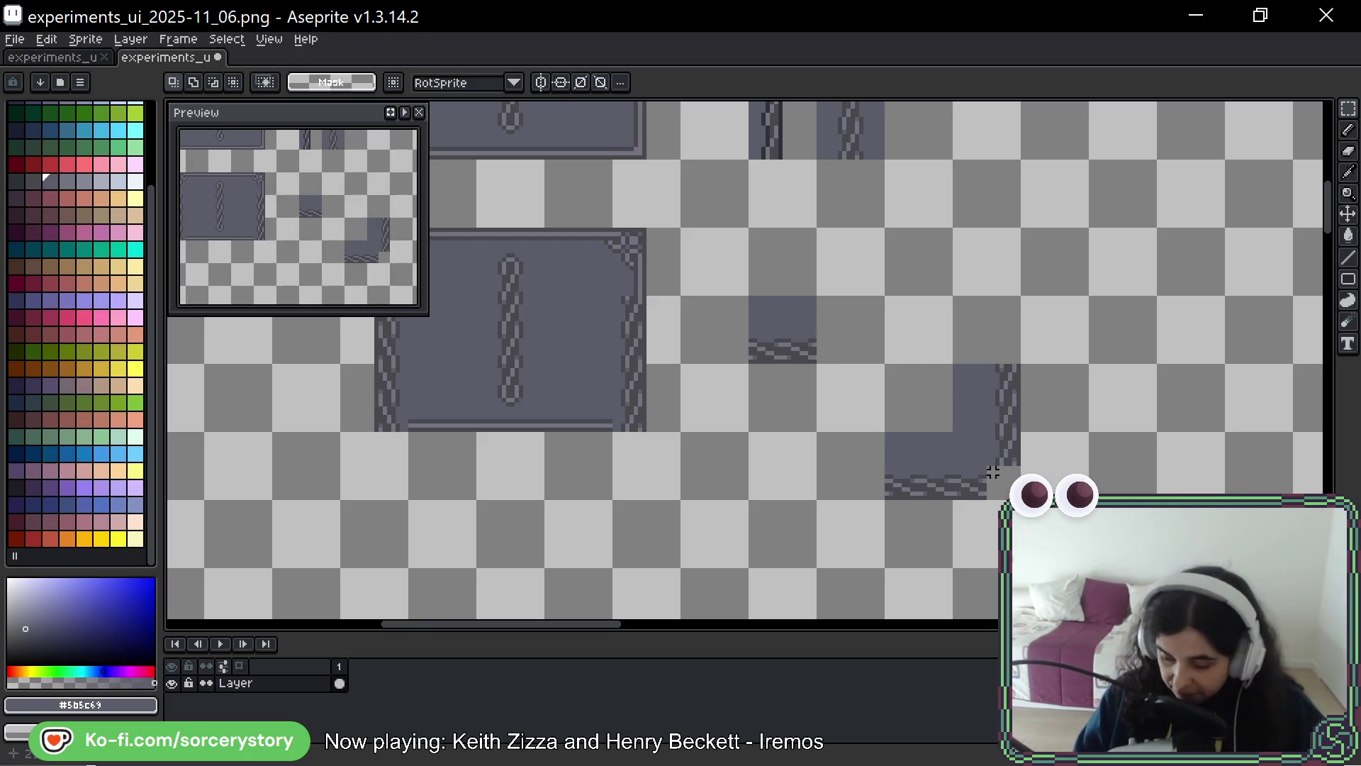
scroll(992, 471, up, 2)
Duplicate the rope-bordered corner piece to the right of the original
drag(610, 226, 835, 452)
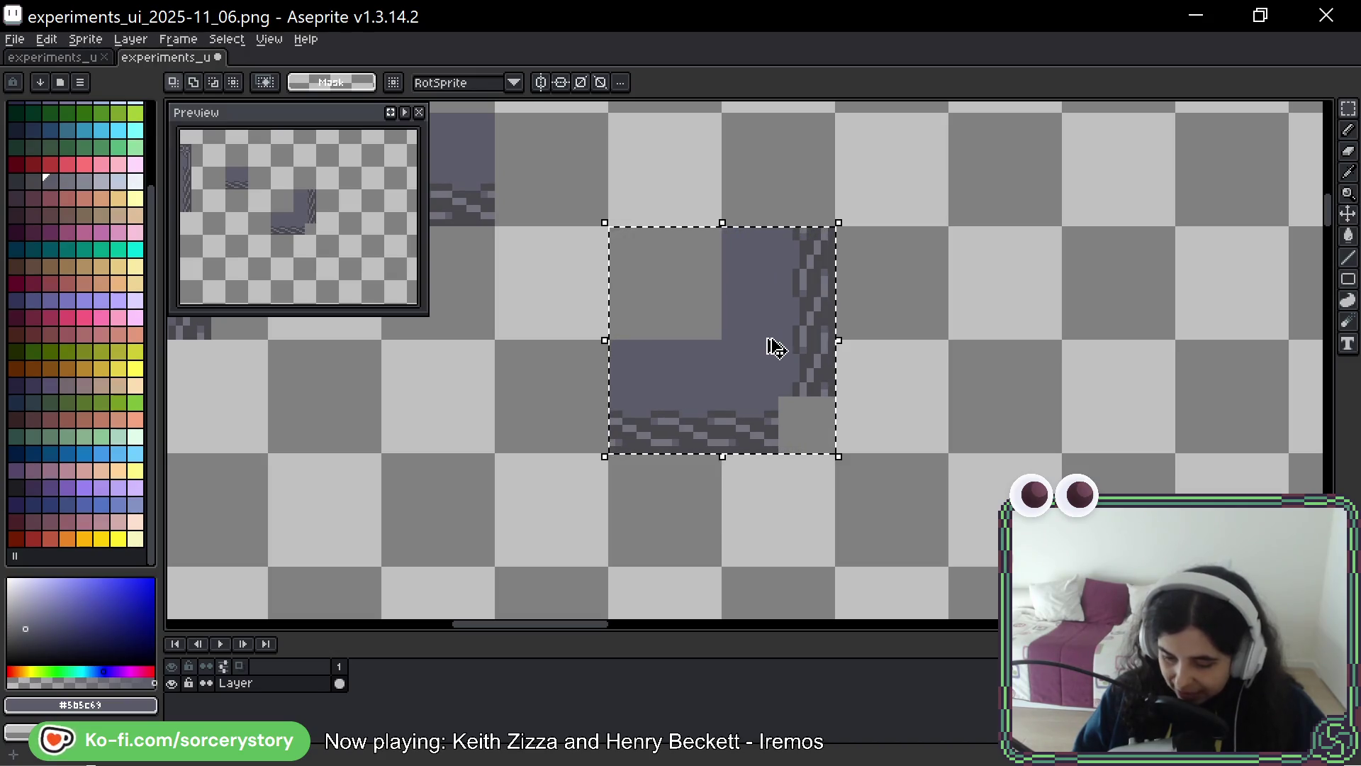
ctrl+drag(776, 348, 1079, 349)
key(ctrl+d)
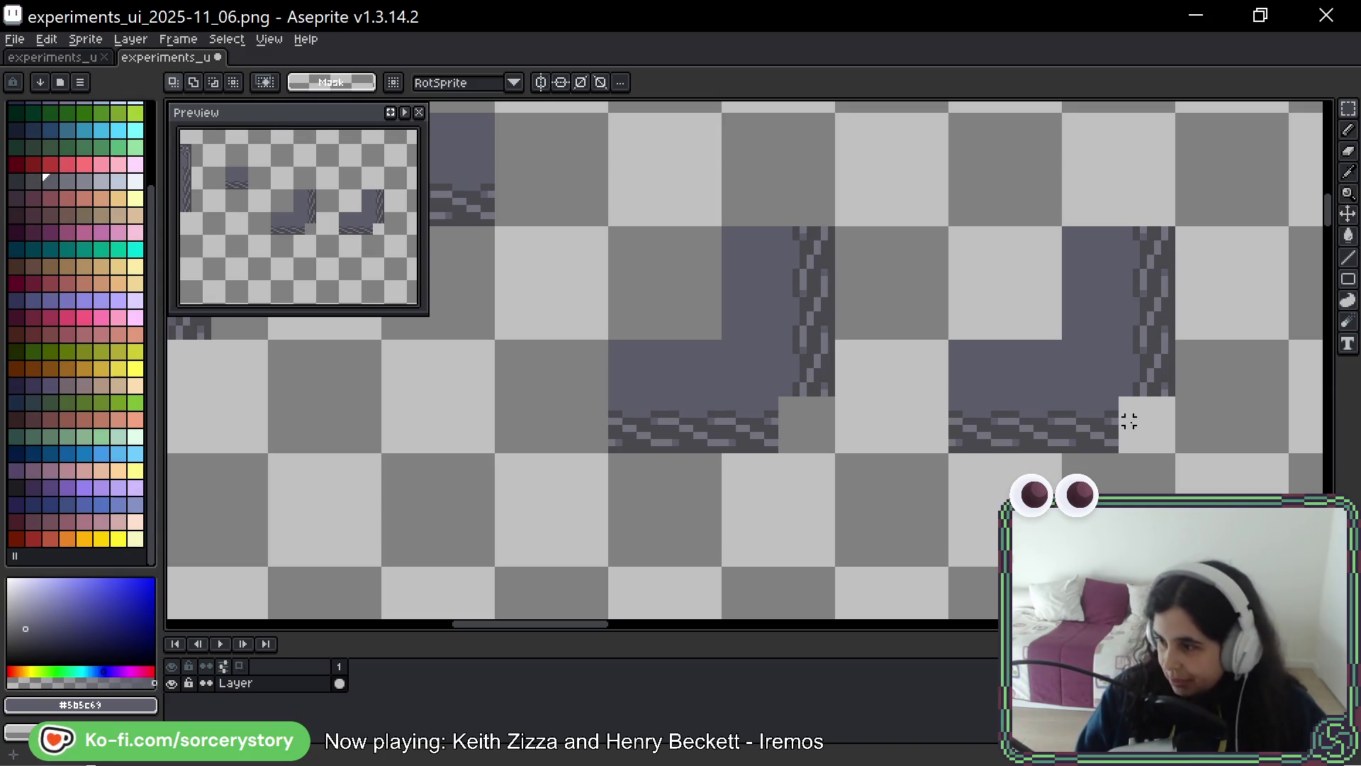
scroll(1150, 428, up, 4)
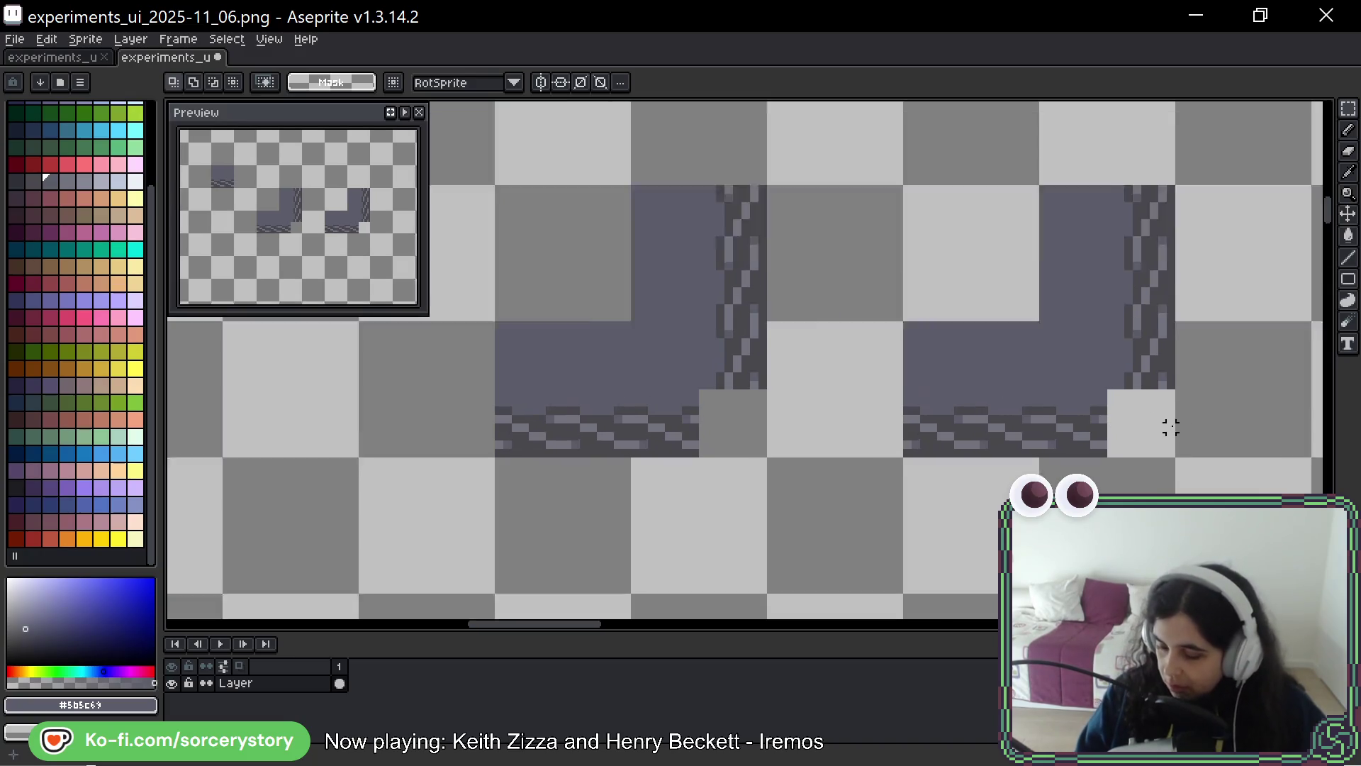
Pencil dark #43474d pixels beside, beneath and left of the copy's light corner square
key(b)
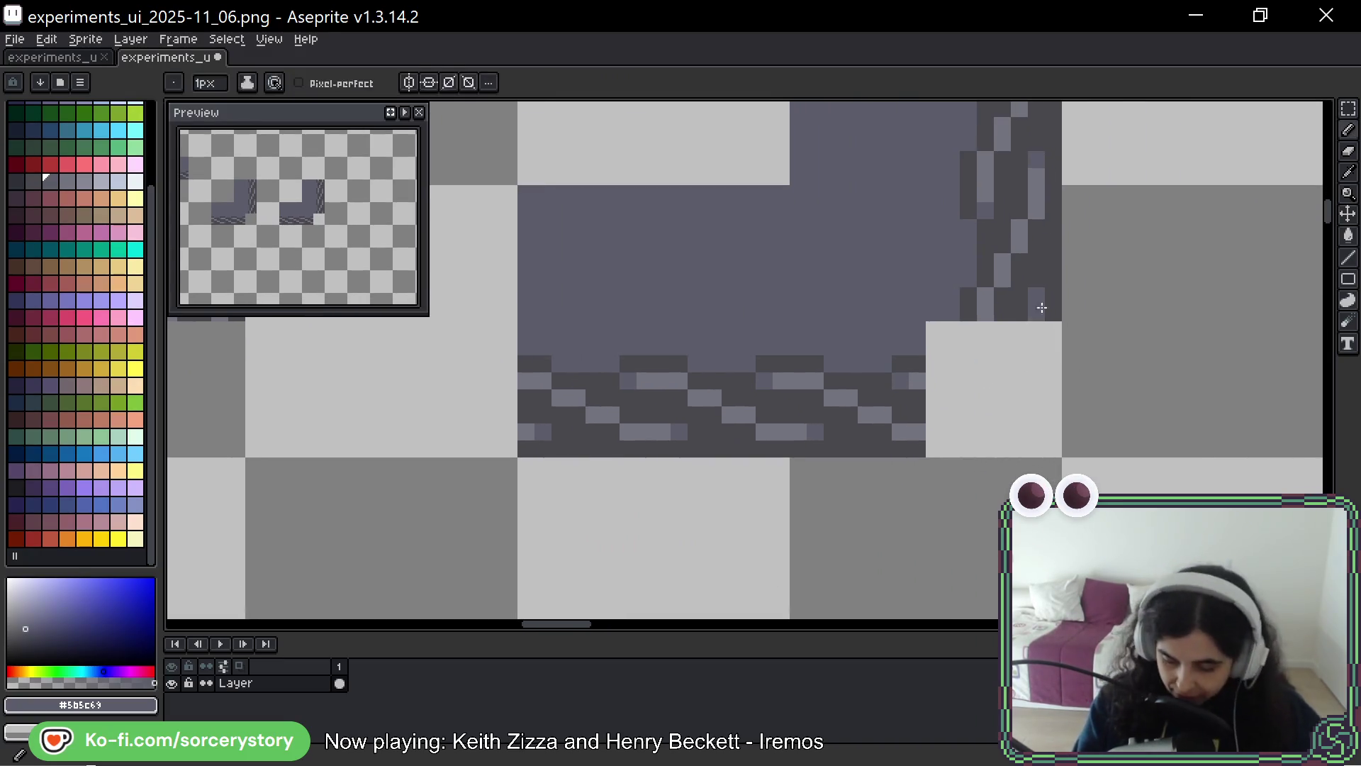
alt+click(1056, 303)
drag(1053, 330, 1035, 448)
drag(934, 449, 1040, 449)
key(space)
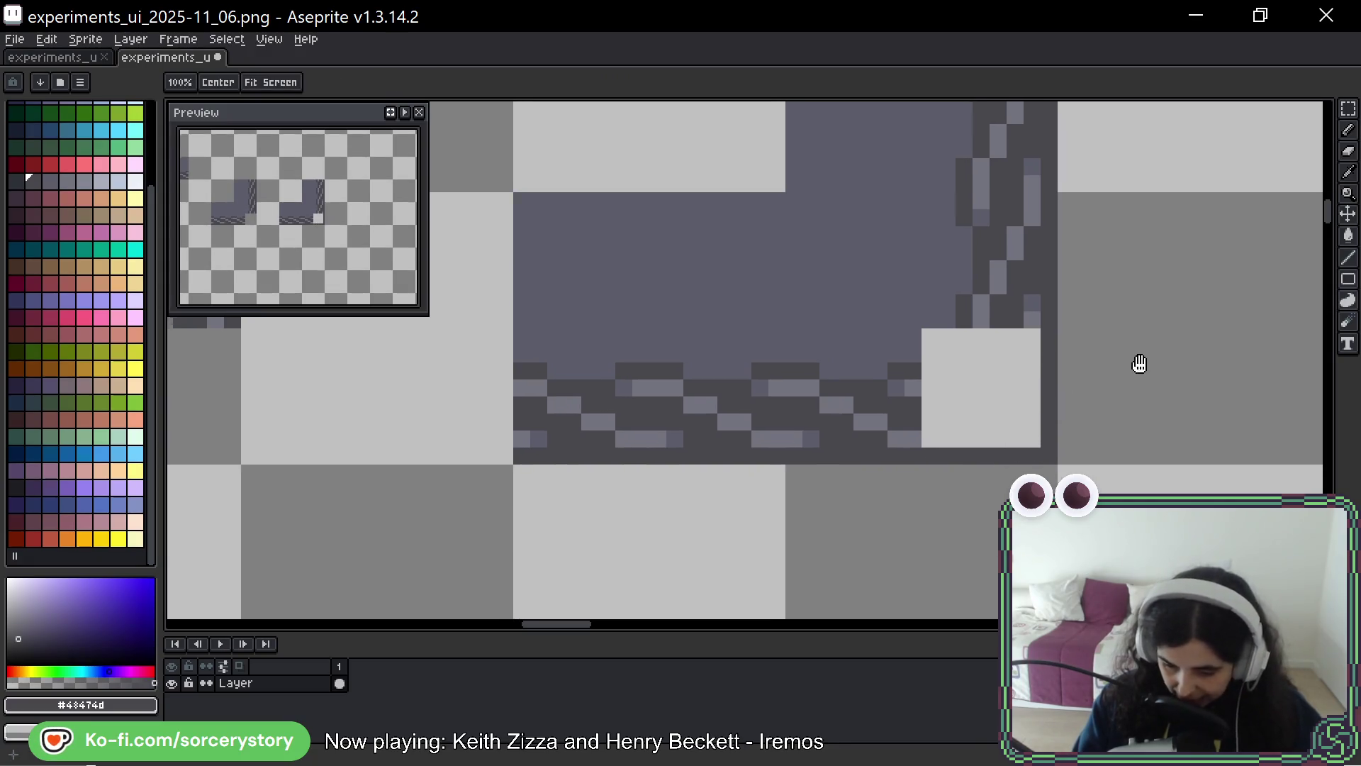
drag(1139, 361, 1122, 403)
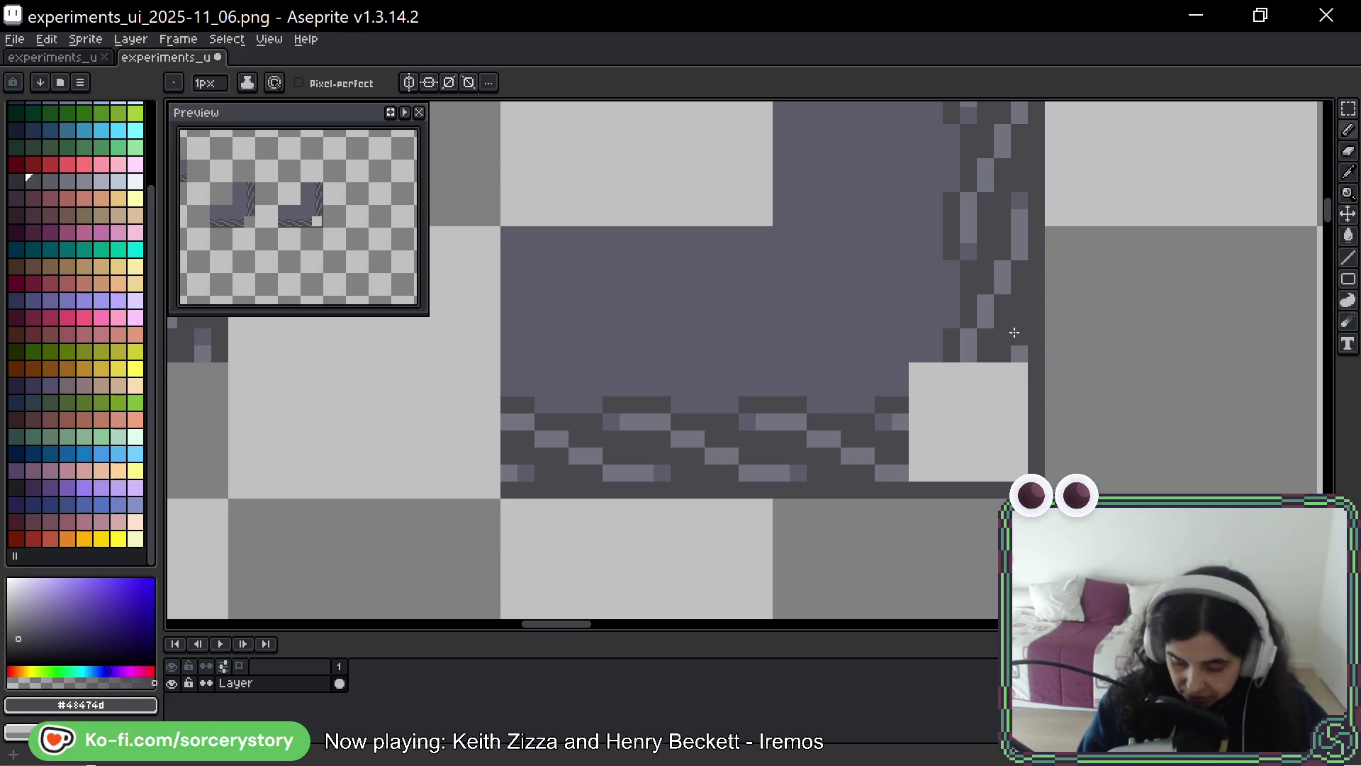
click(899, 480)
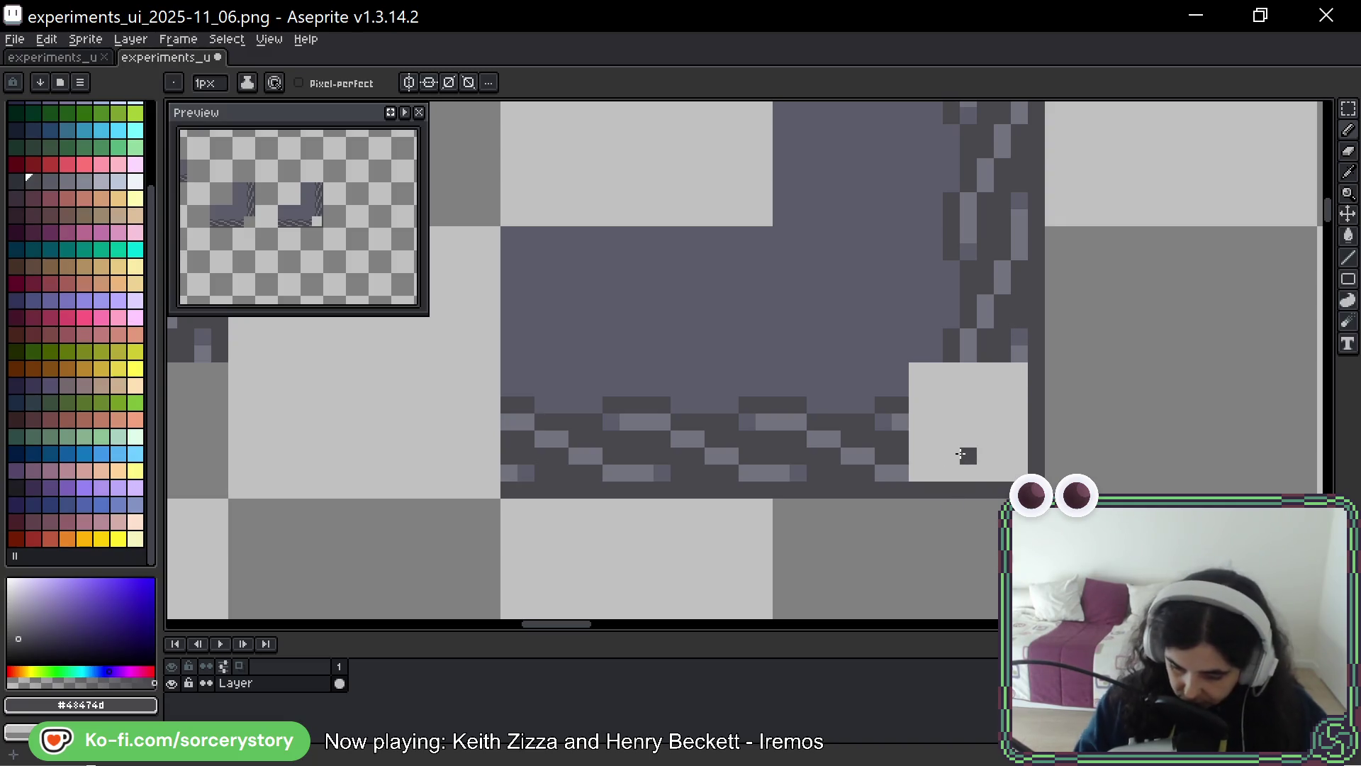
scroll(886, 353, down, 3)
scroll(855, 336, left, 5)
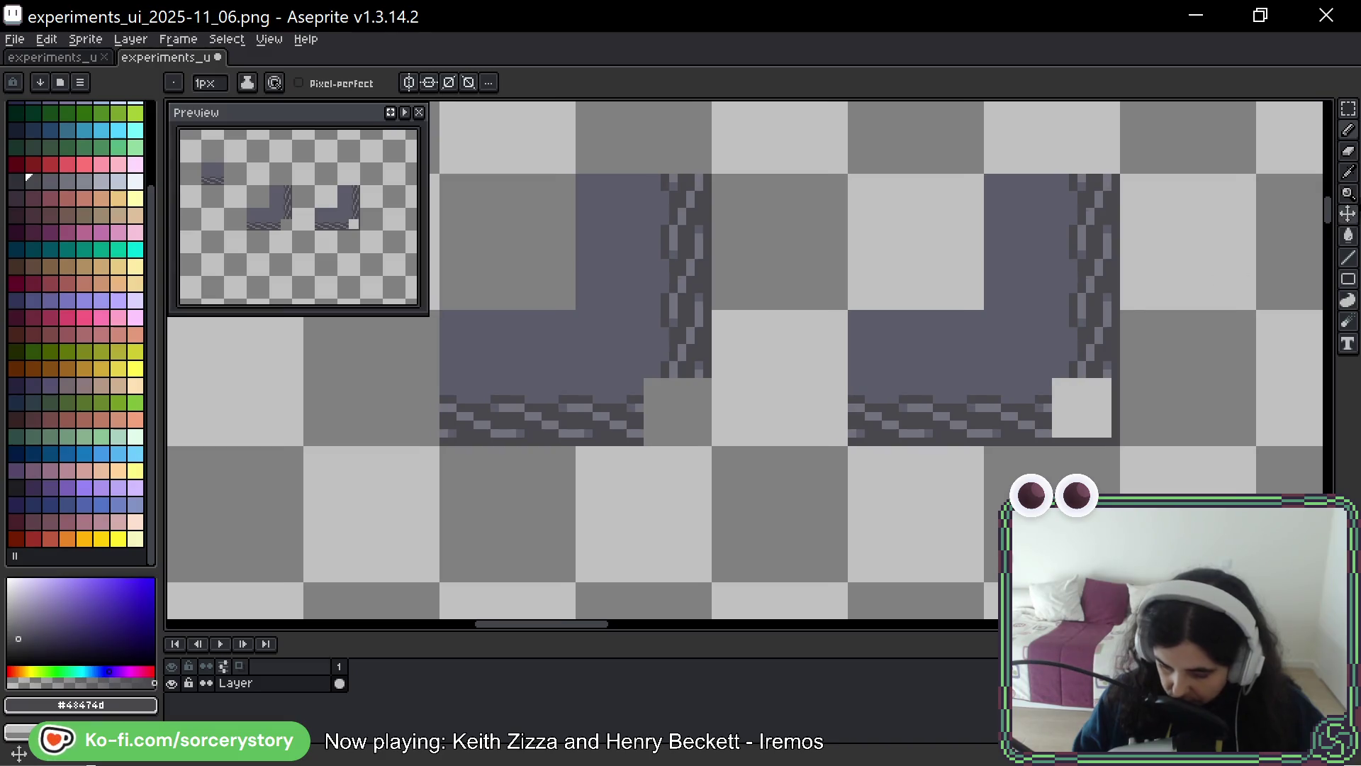
key(shift+q)
scroll(884, 368, down, 5)
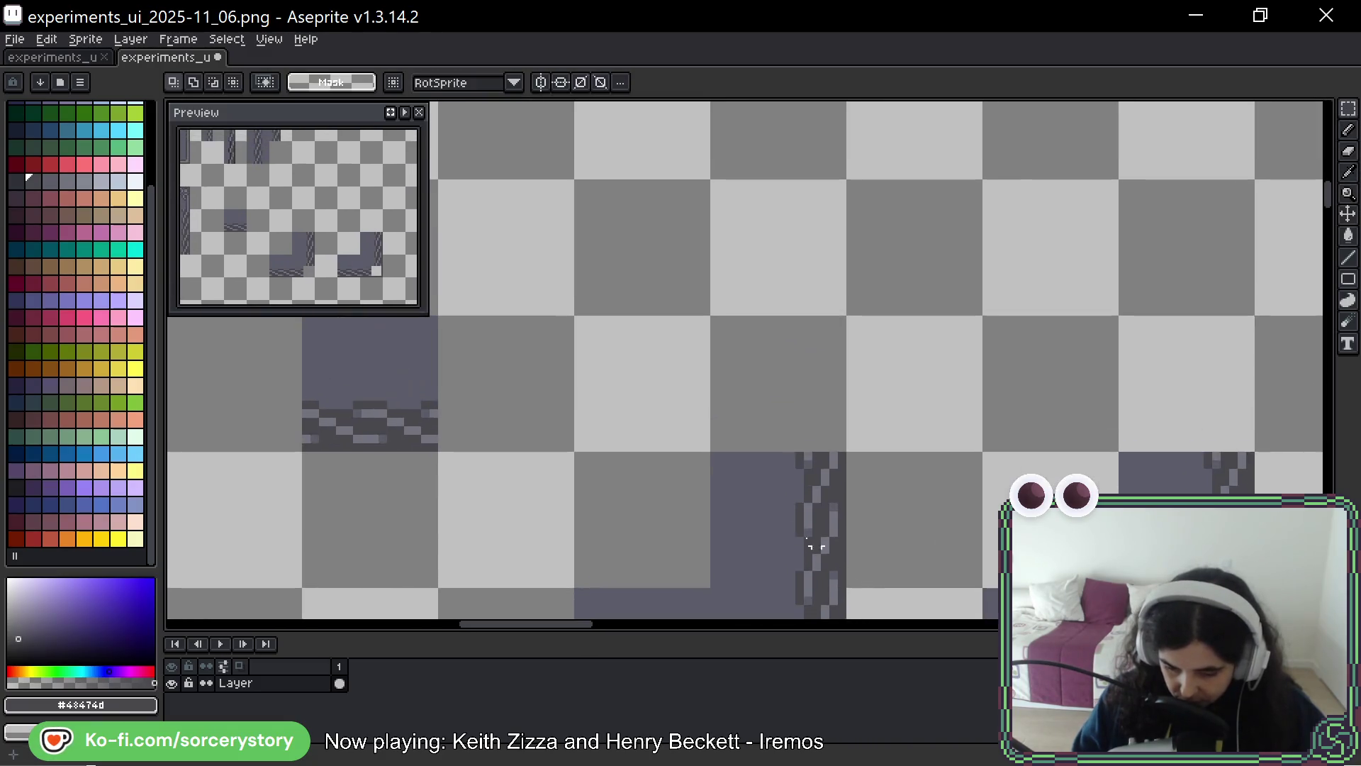
Place two copies of the rope corner tile, one to the right and one lower right
scroll(888, 320, right, 5)
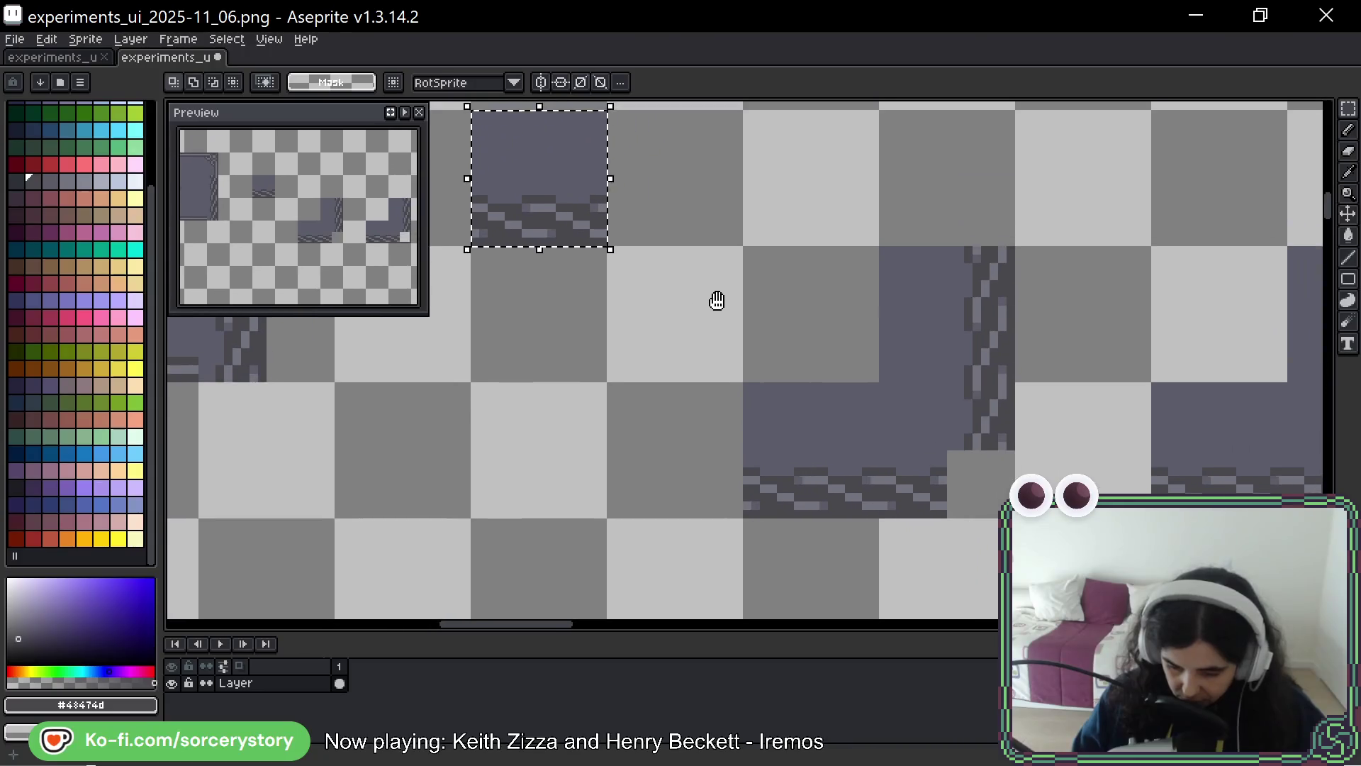
drag(929, 329, 993, 352)
scroll(993, 352, right, 5)
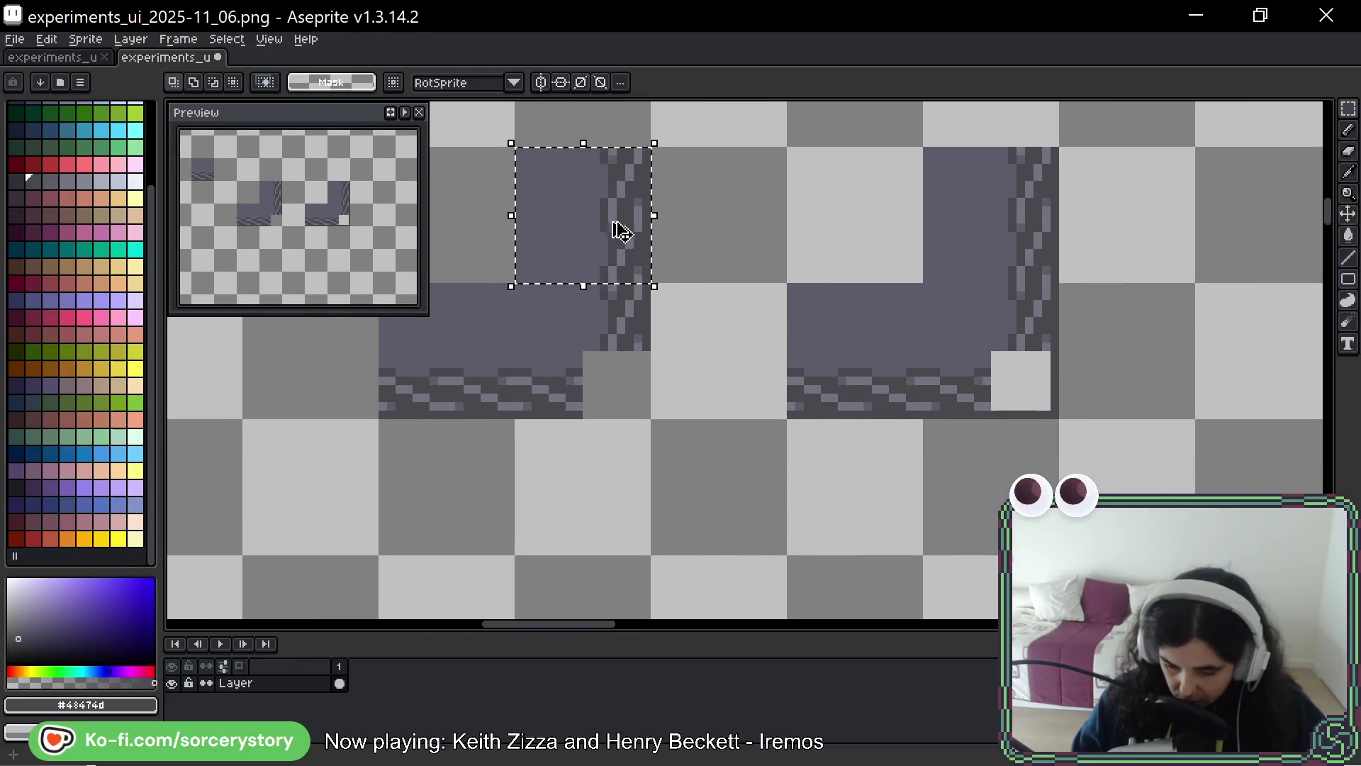
drag(617, 227, 1166, 349)
key(Return)
scroll(796, 334, left, 3)
scroll(899, 368, down, 3)
scroll(1176, 418, right, 5)
scroll(1177, 418, down, 1)
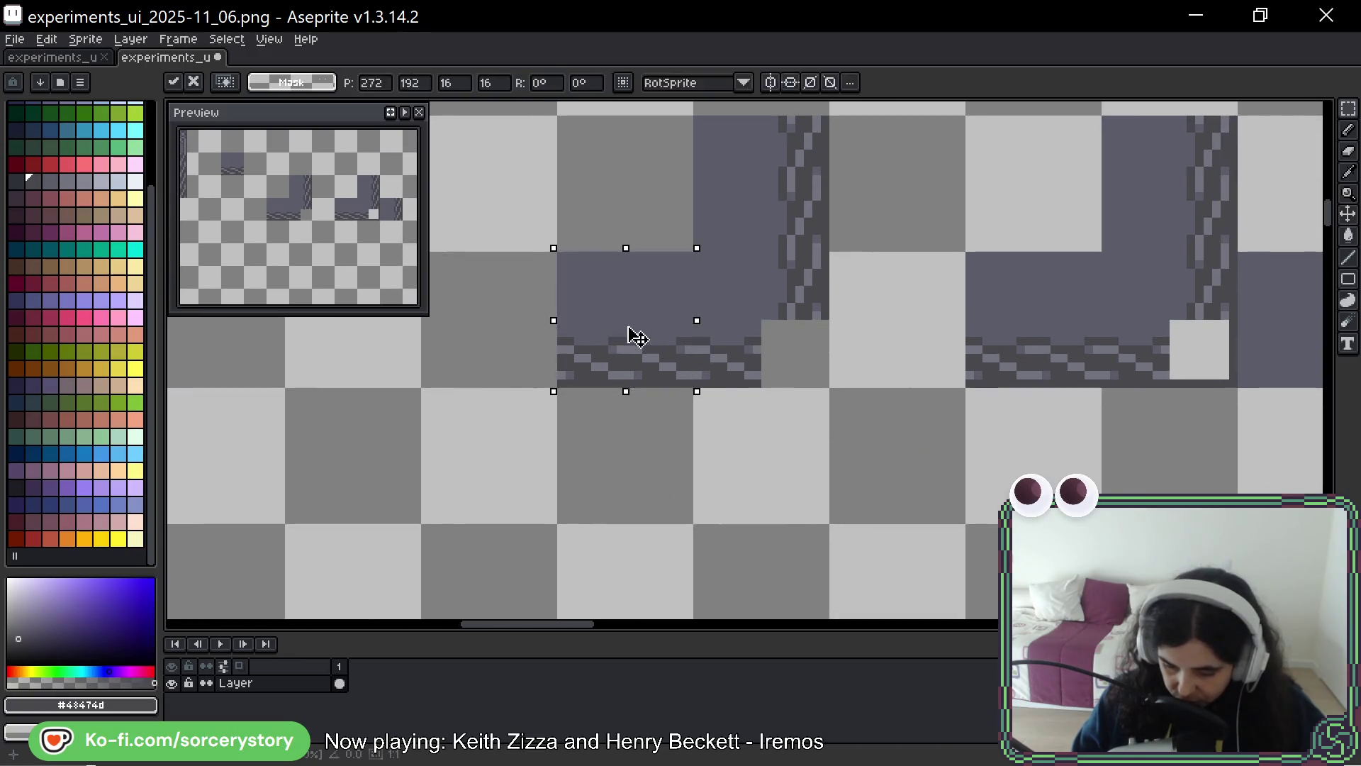
drag(623, 334, 1185, 462)
key(Return)
Shift a block of the copied tile up 8 pixels and delete the purple column
scroll(975, 395, up, 2)
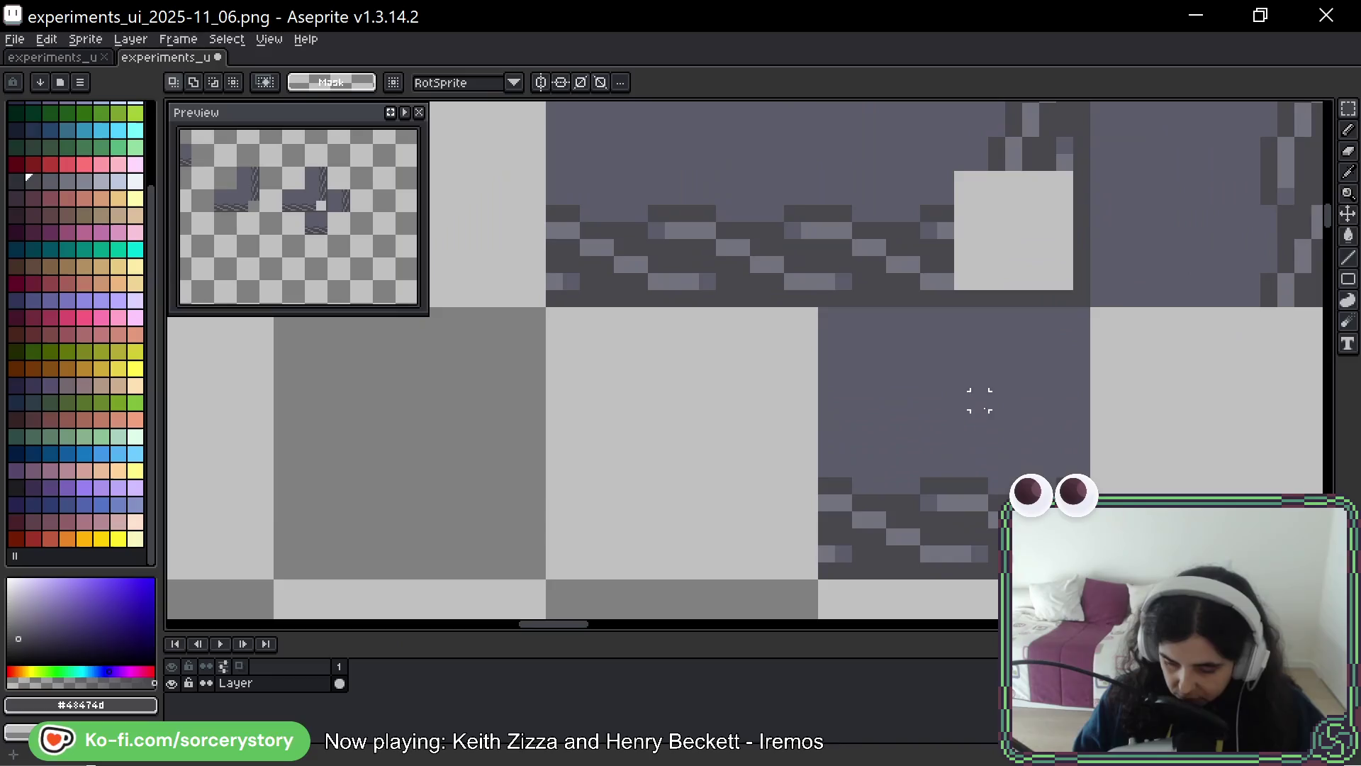
scroll(930, 413, right, 2)
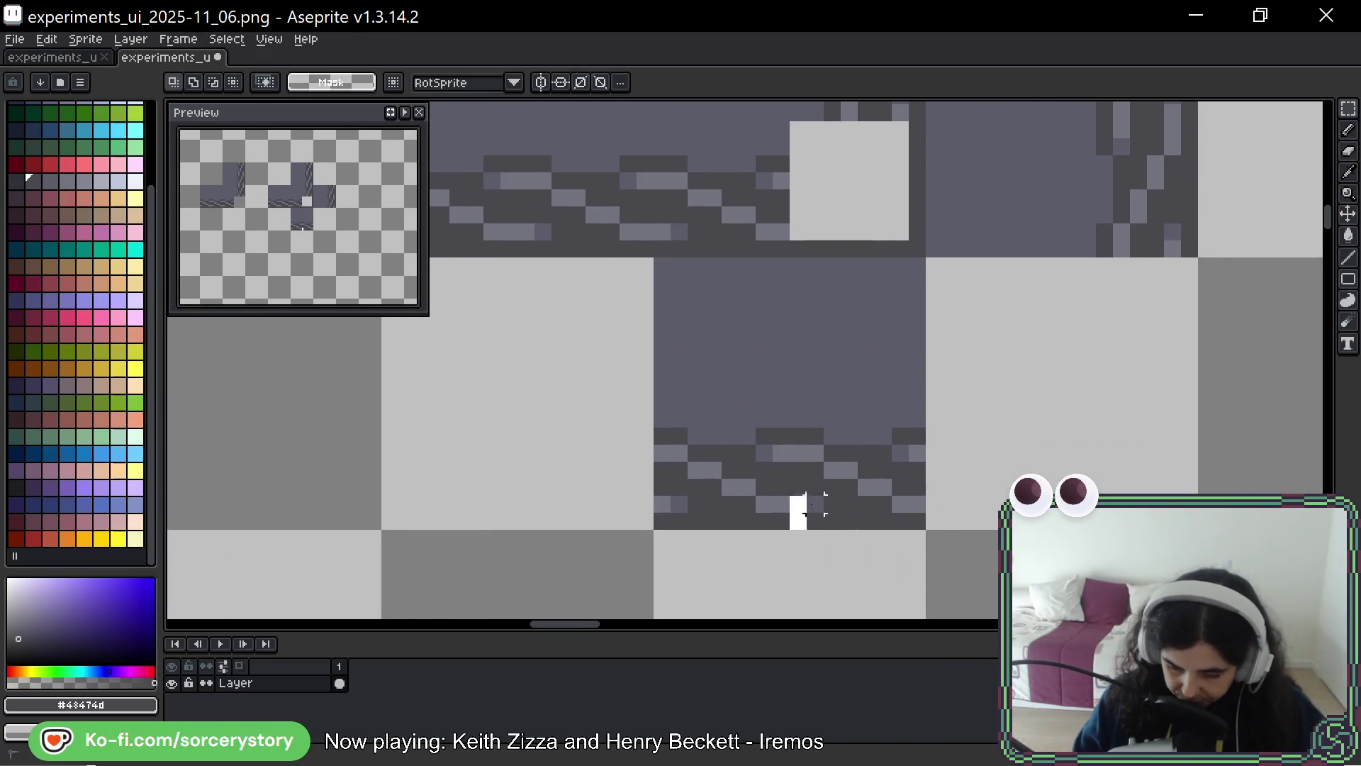
drag(798, 521, 917, 384)
mouse_move(874, 461)
mouse_down()
mouse_move(862, 353)
mouse_move(877, 326)
mouse_up()
key(Return)
mouse_move(783, 261)
mouse_down()
mouse_move(653, 496)
mouse_move(652, 528)
mouse_up()
key(Delete)
Shift a rope block 8 pixels left and erase the unwanted top-right block
scroll(1020, 358, up, 2)
scroll(1020, 358, right, 1)
mouse_move(1120, 369)
mouse_down()
mouse_move(967, 282)
mouse_move(968, 249)
mouse_move(951, 253)
mouse_up()
drag(1077, 310, 941, 314)
key(Return)
mouse_move(1110, 240)
mouse_down()
mouse_move(898, 121)
mouse_move(870, 115)
mouse_move(857, 133)
mouse_up()
key(Delete)
scroll(976, 231, up, 2)
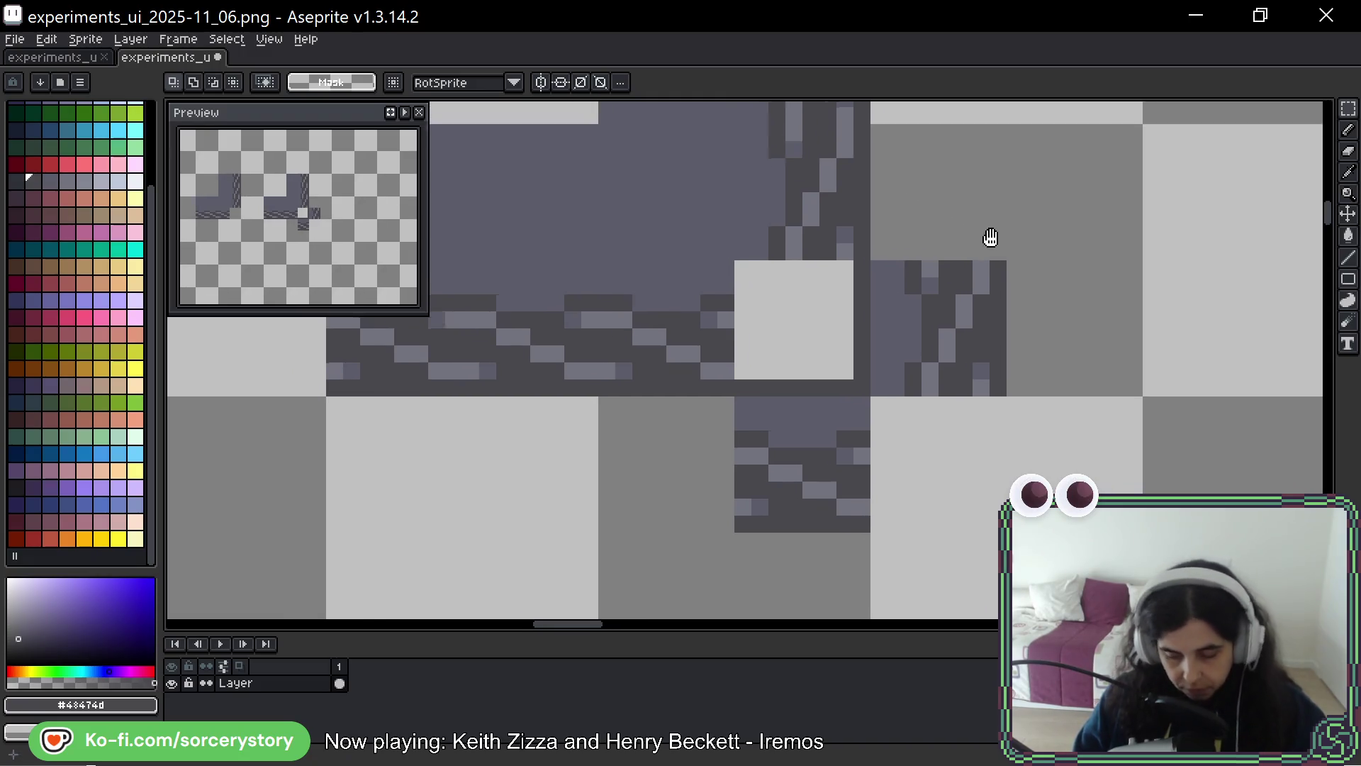
scroll(953, 283, up, 1)
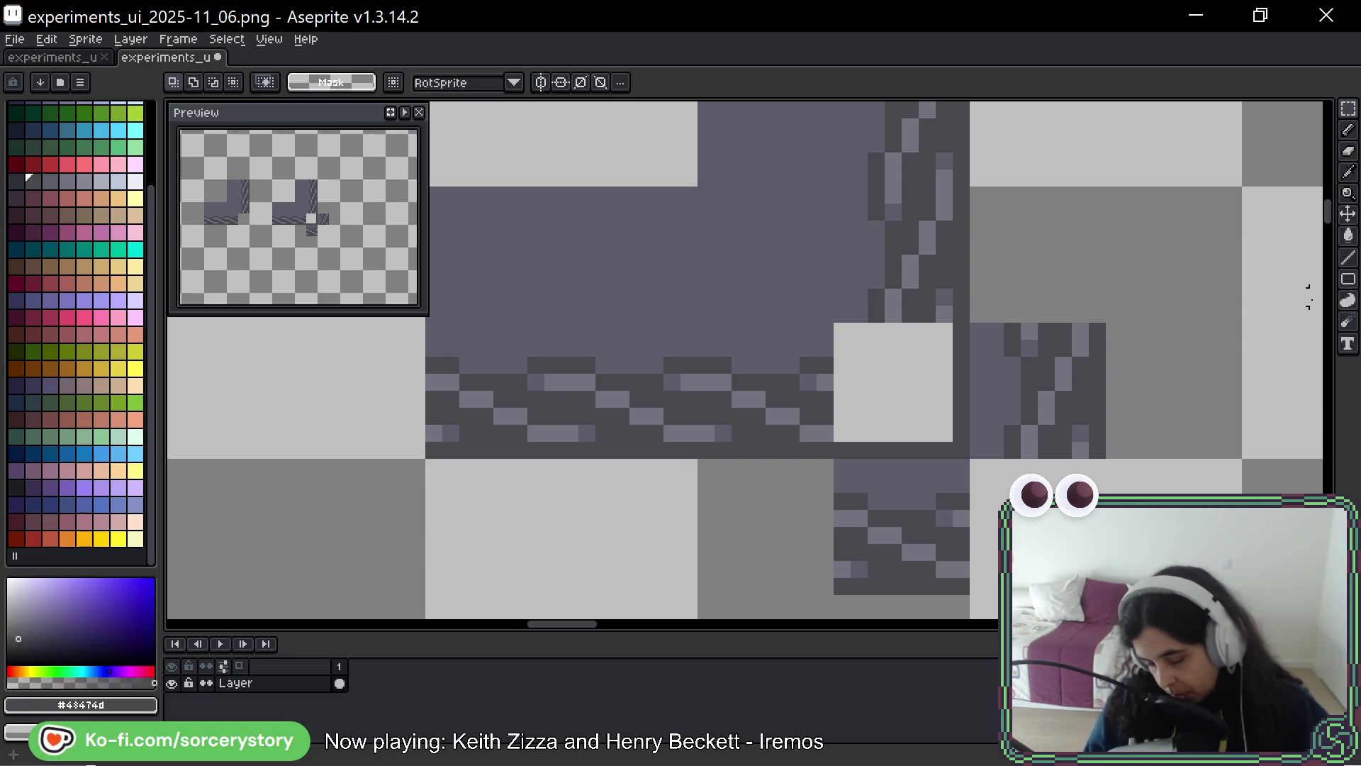
scroll(1267, 330, down, 1)
scroll(1211, 332, down, 1)
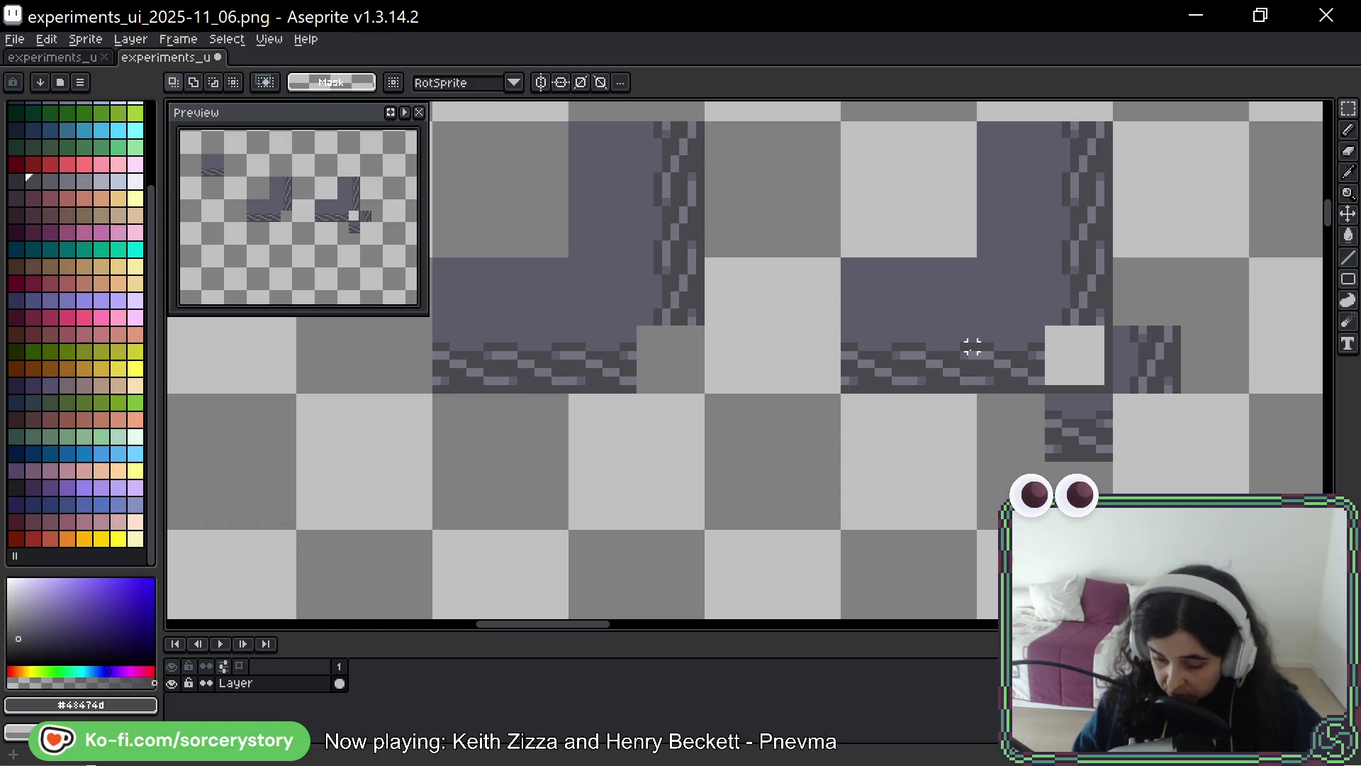
Magic-wand the dark block below the light square and paste the dark rope block there
click(1350, 121)
scroll(997, 328, up, 1)
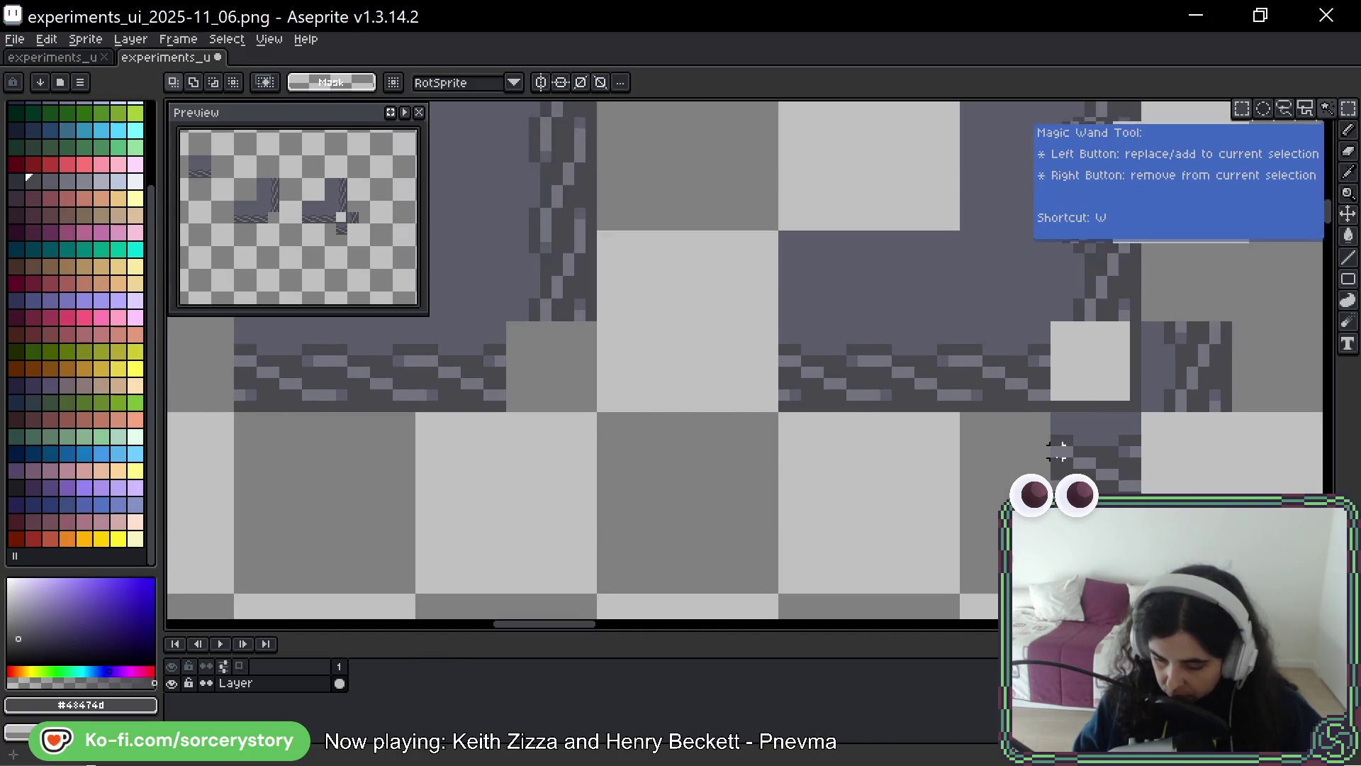
click(1067, 420)
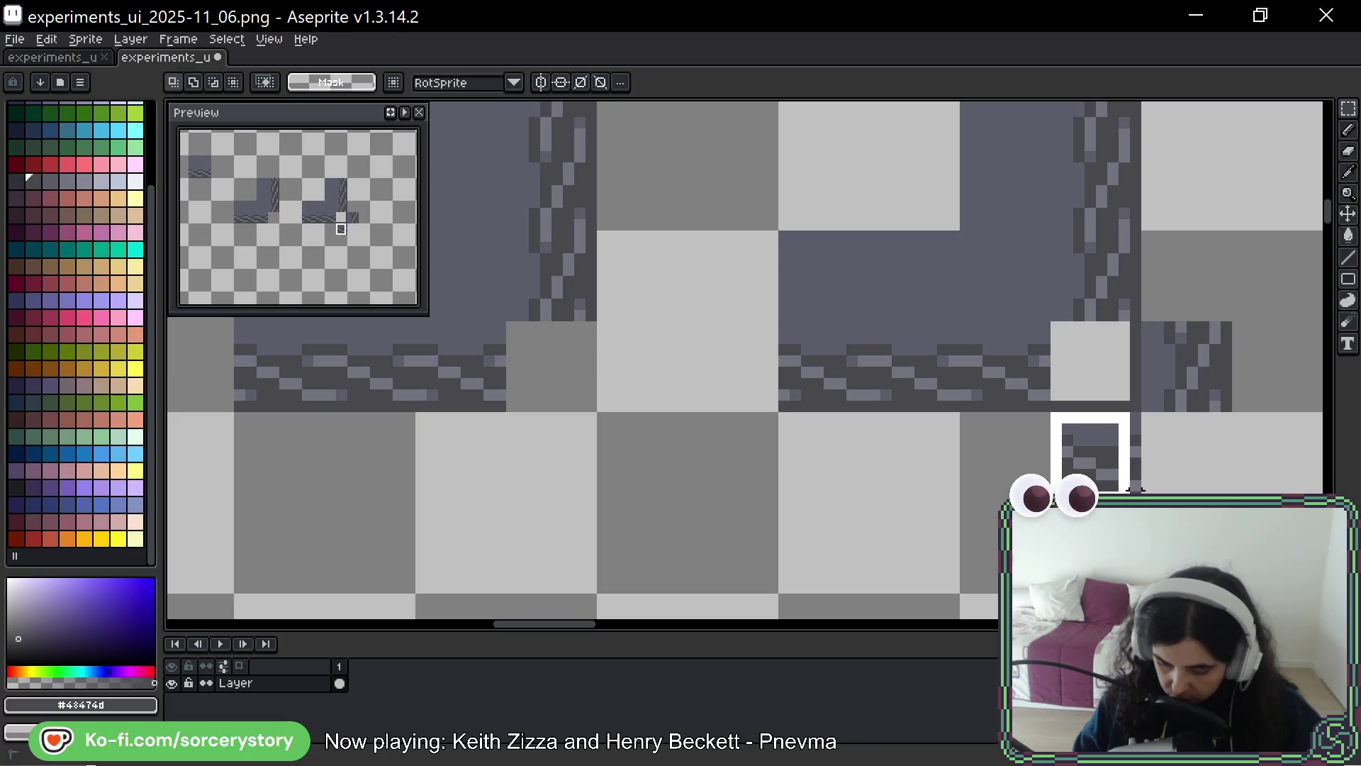
key(ctrl+v)
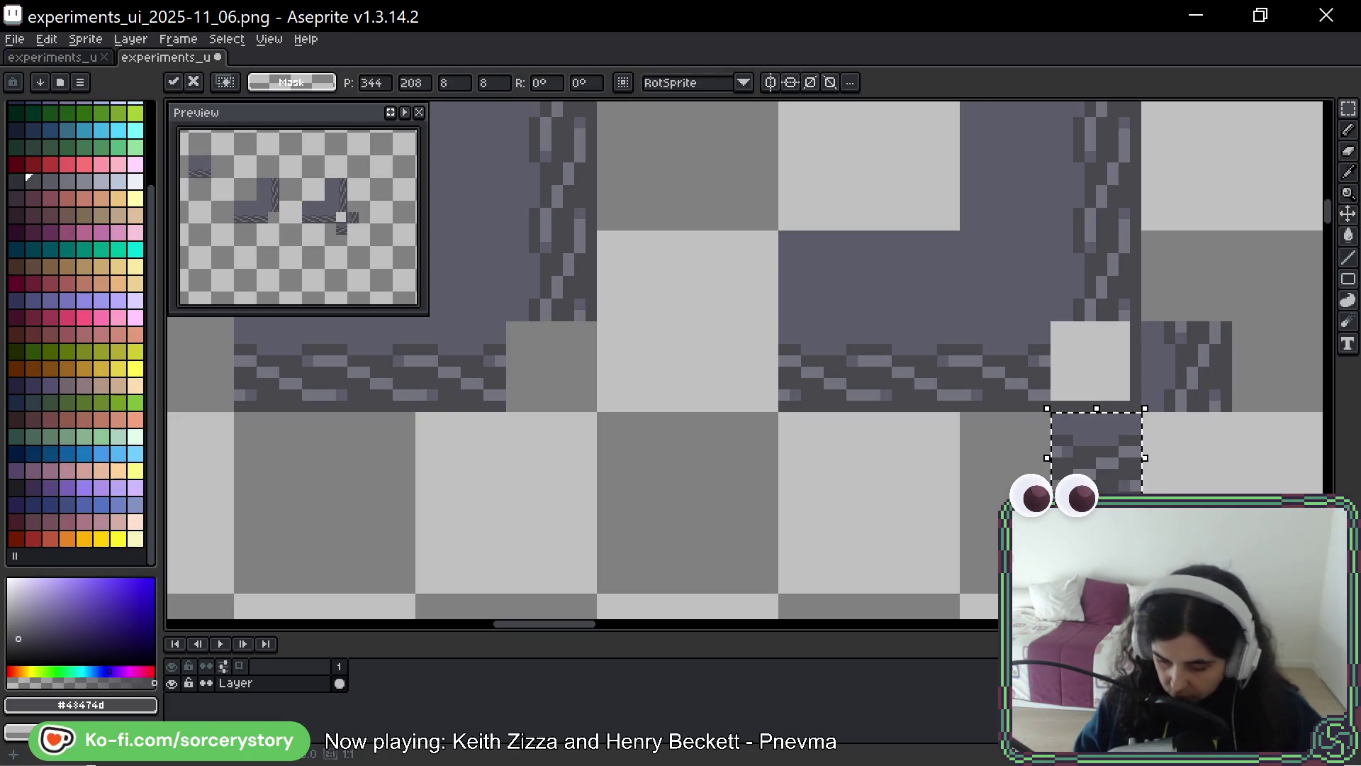
key(ctrl+d)
mouse_move(1042, 383)
mouse_down()
mouse_move(987, 320)
mouse_move(971, 326)
mouse_move(1051, 418)
mouse_up()
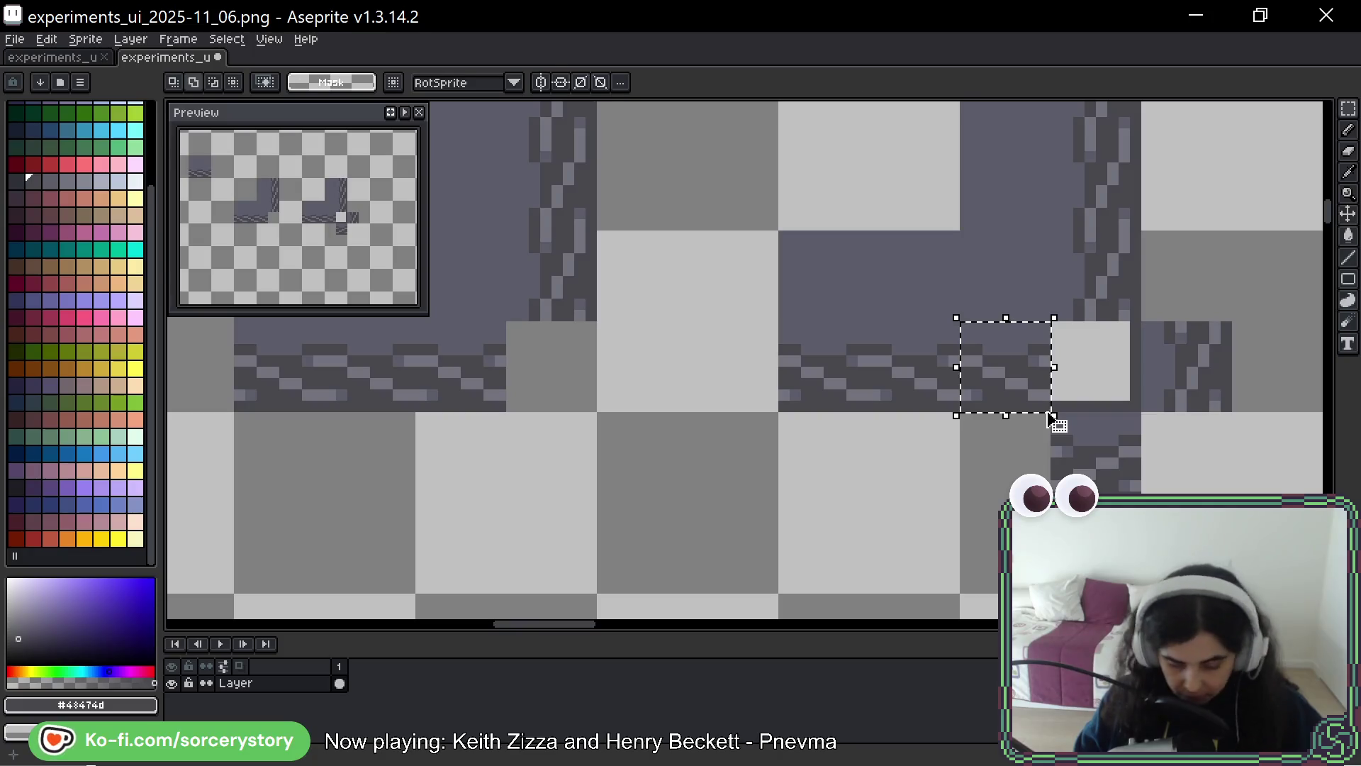
key(ctrl+d)
mouse_move(943, 395)
mouse_down()
mouse_move(784, 234)
mouse_move(793, 243)
mouse_up()
key(ctrl+d)
scroll(1020, 411, down, 3)
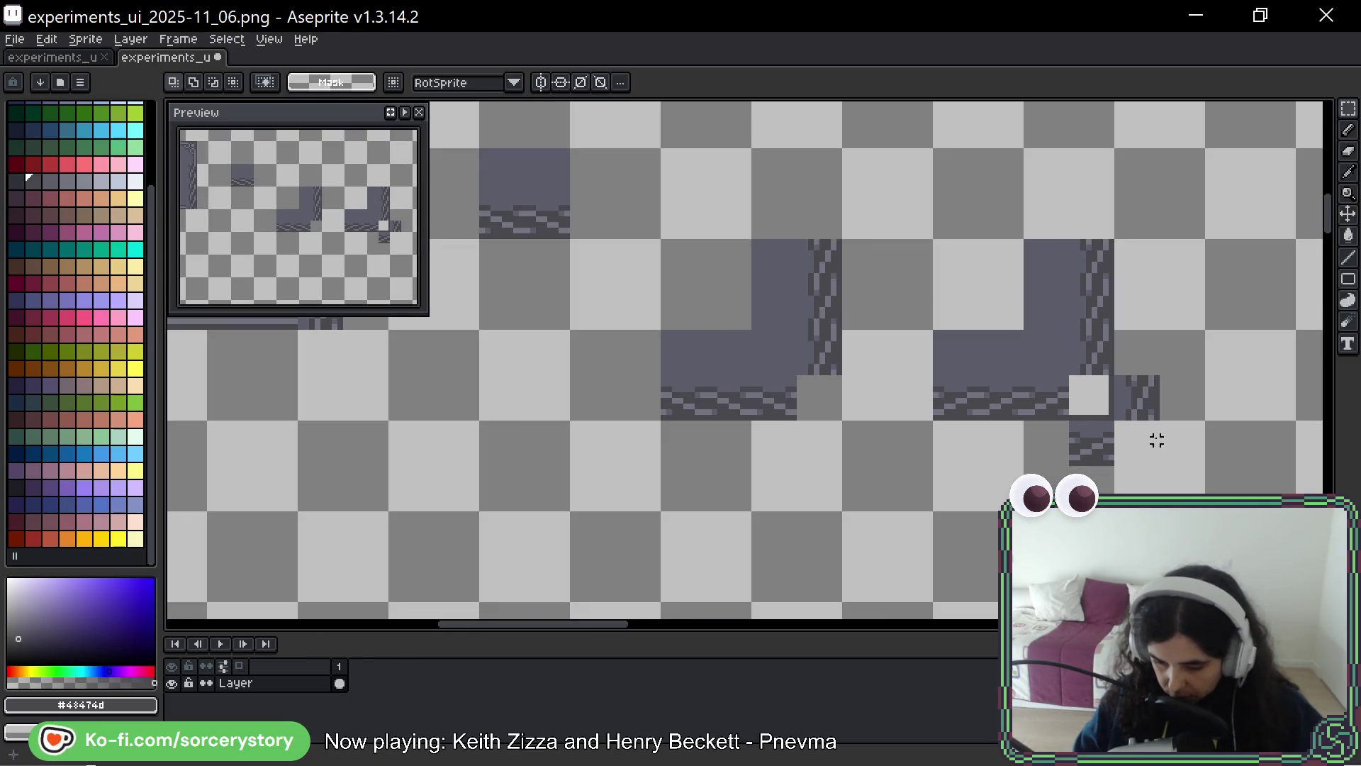
scroll(1057, 425, up, 3)
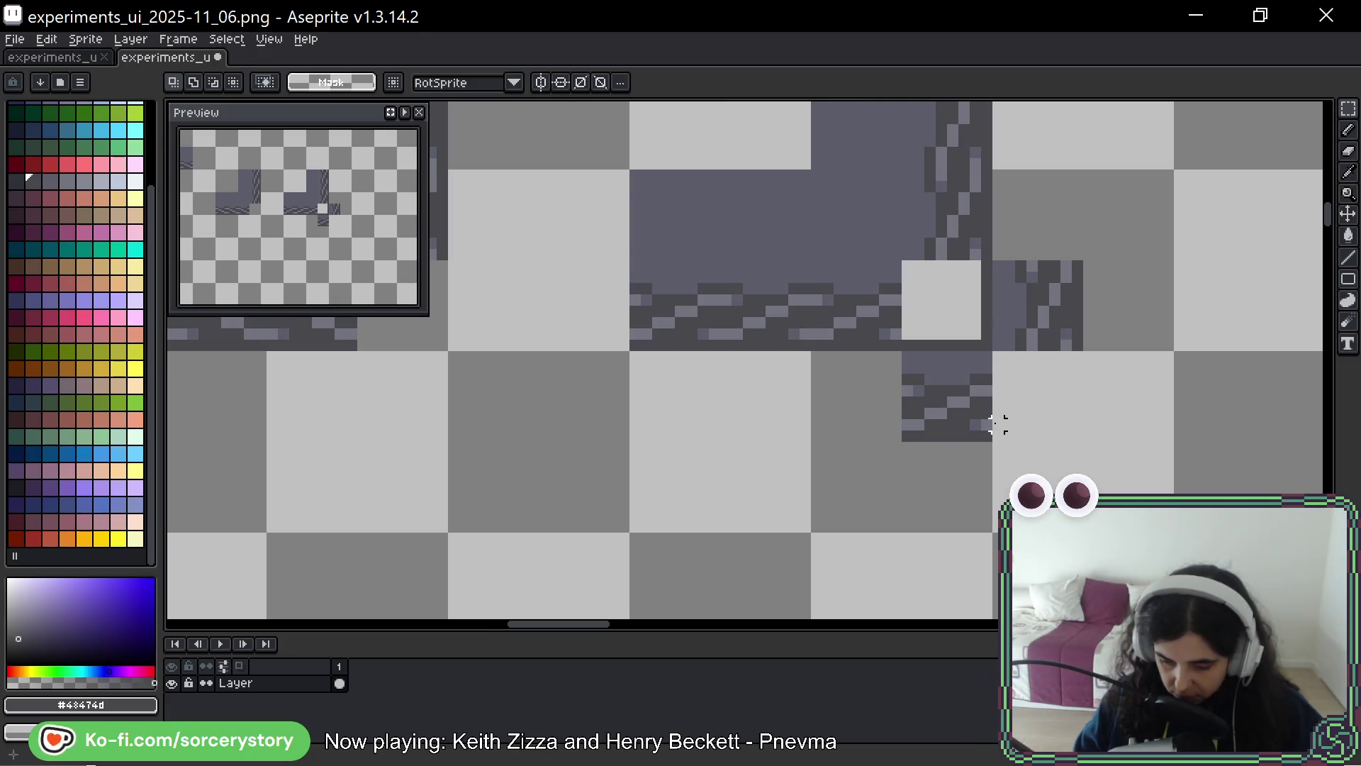
scroll(1064, 402, down, 1)
scroll(976, 288, up, 2)
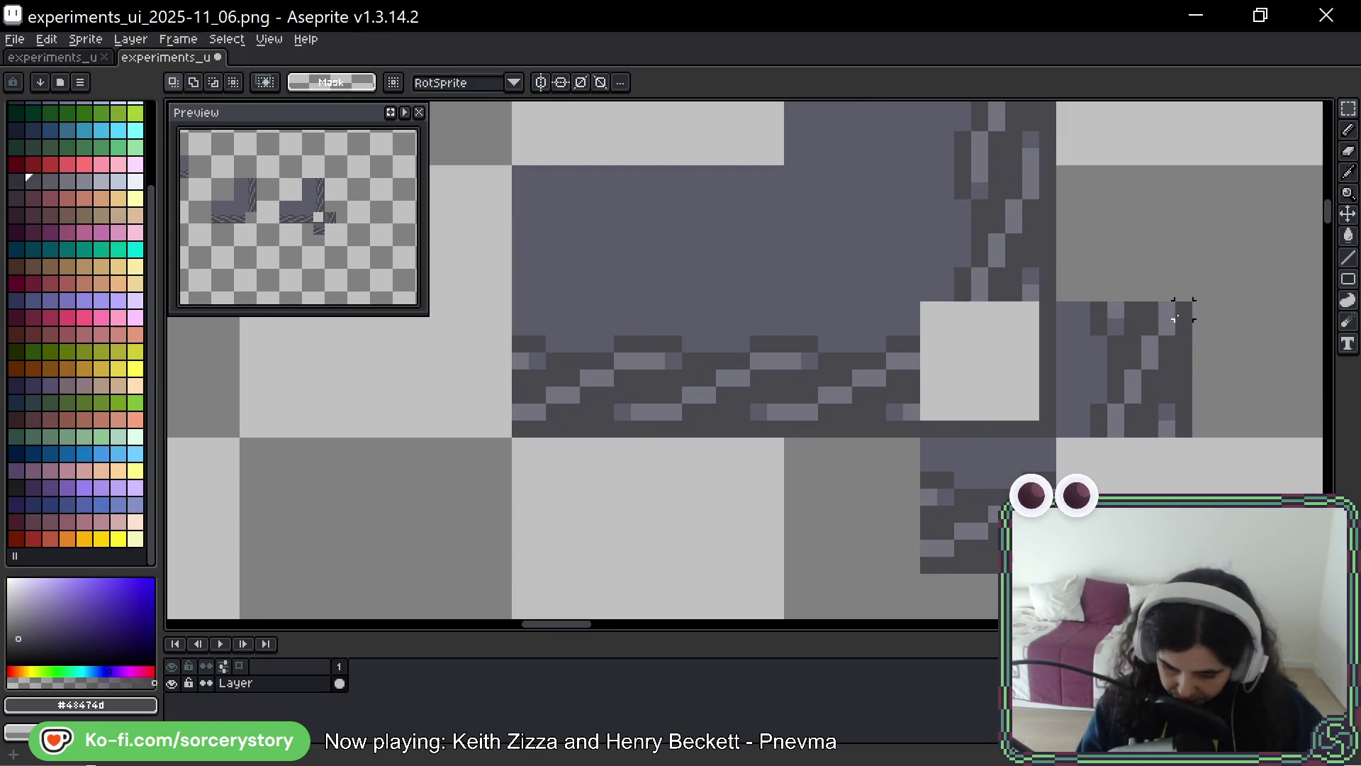
drag(1203, 389, 1175, 393)
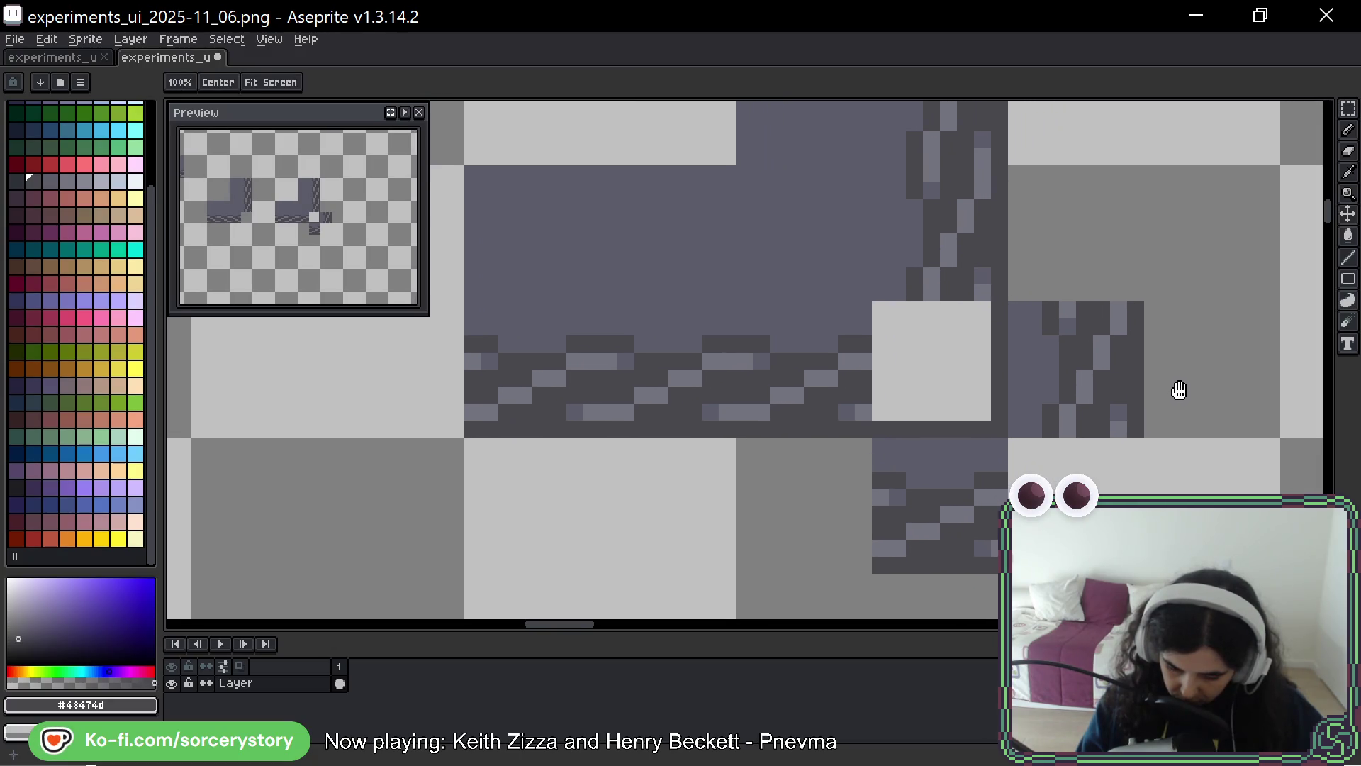
key(space)
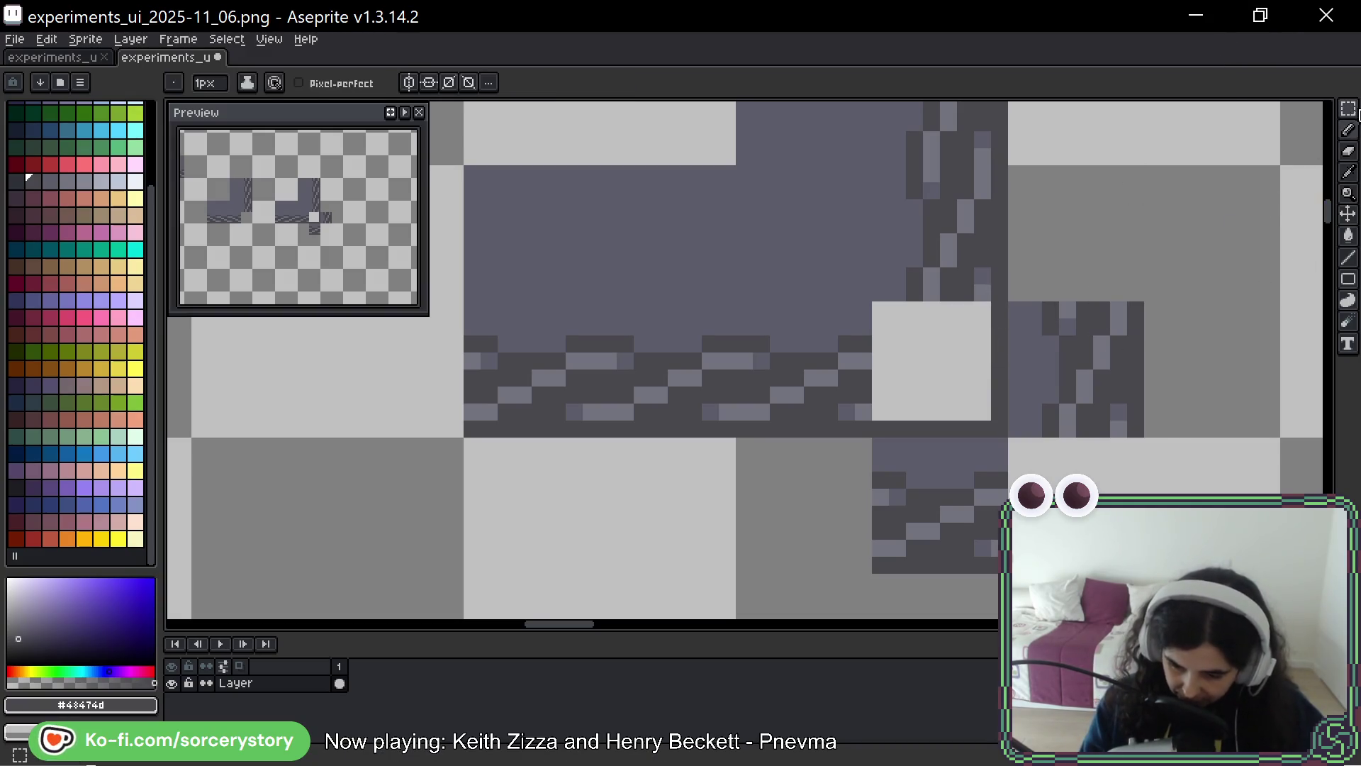
Select the empty 8x8 square beside the rope strand and nudge the selection one pixel left
click(1348, 107)
mouse_move(873, 303)
mouse_down()
mouse_move(1149, 588)
mouse_move(1159, 571)
mouse_move(1142, 571)
mouse_up()
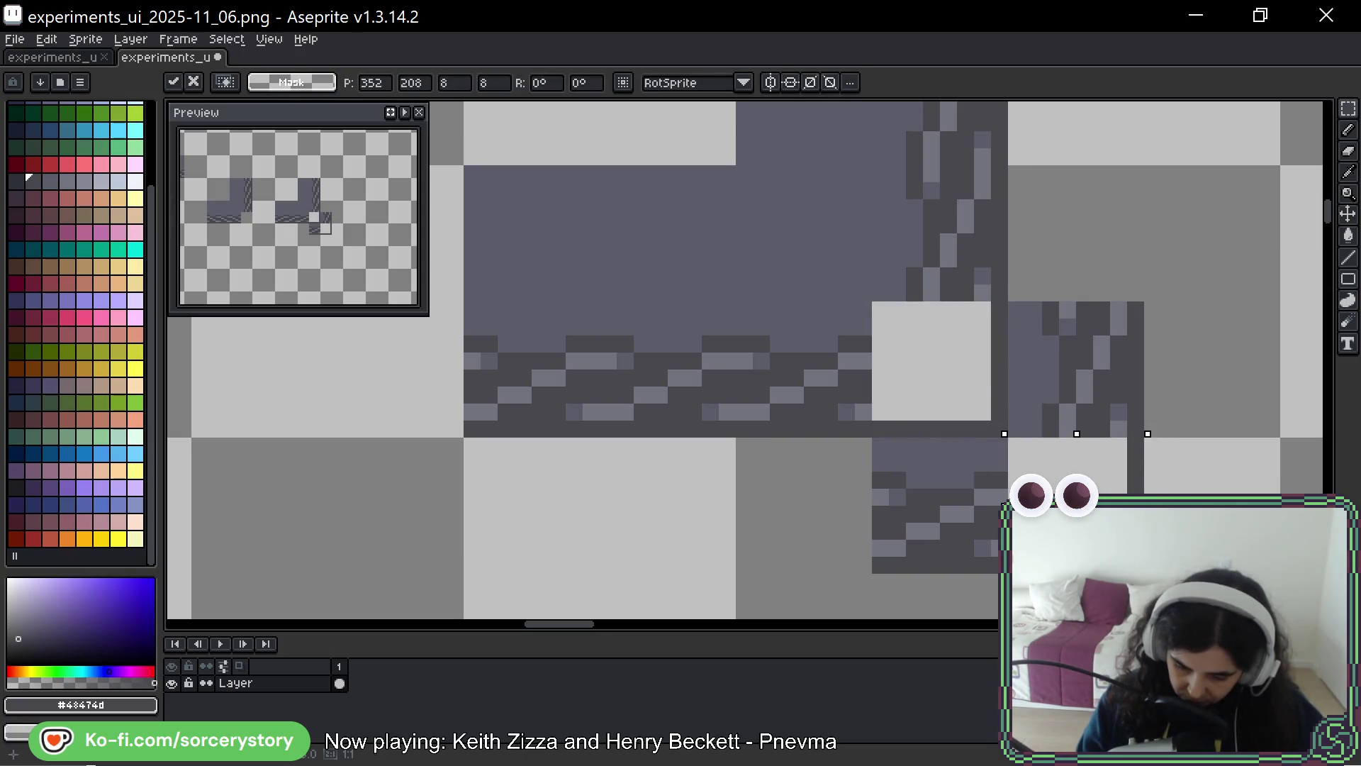
drag(1202, 530, 1077, 438)
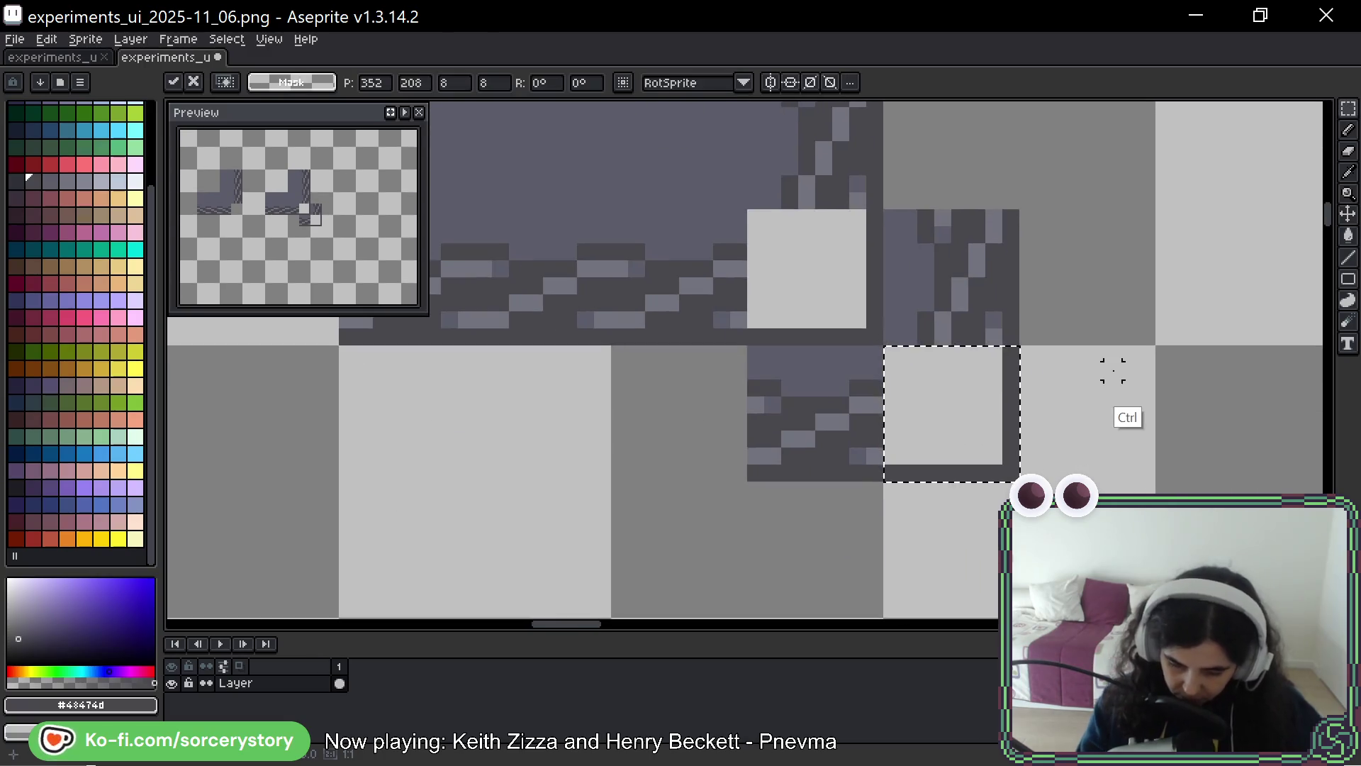
key(b)
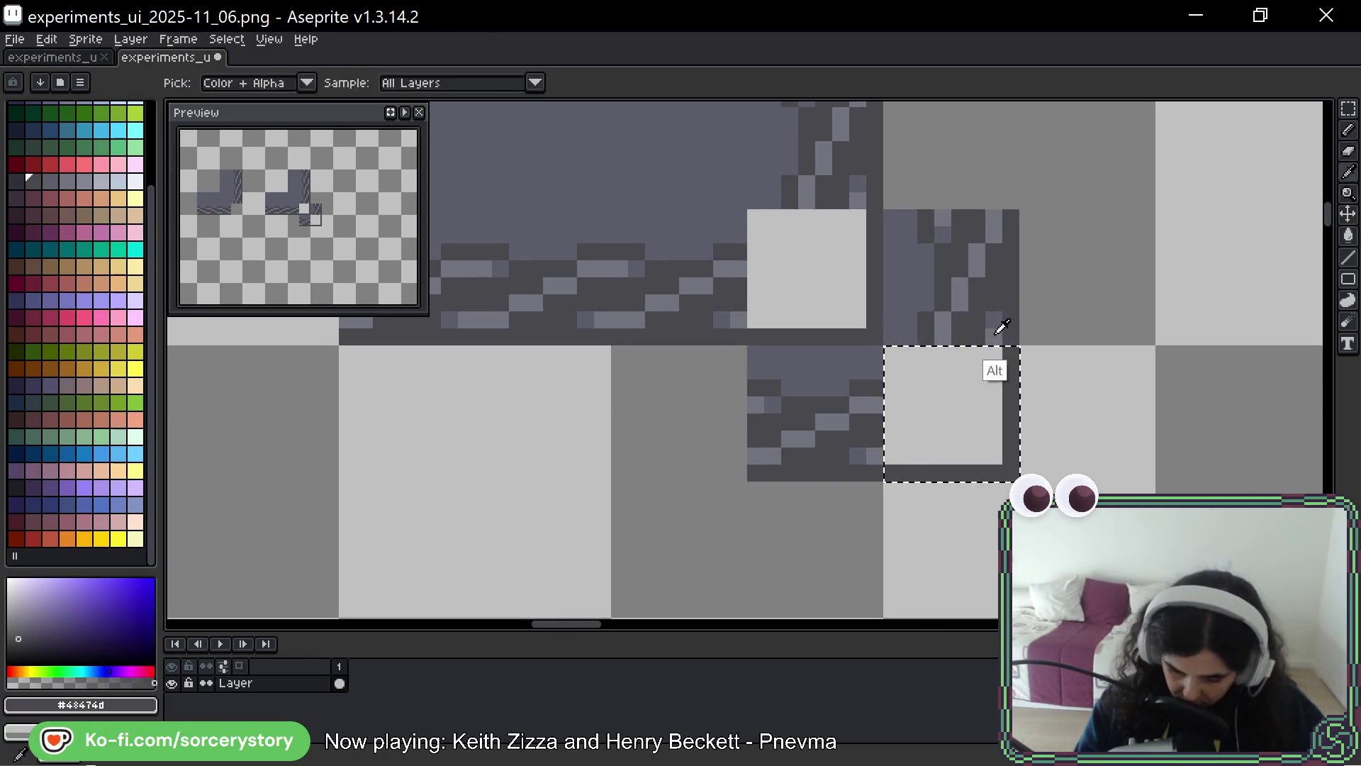
Pick #73737f and paint the curved corner pixels inside the selected square
alt+click(995, 335)
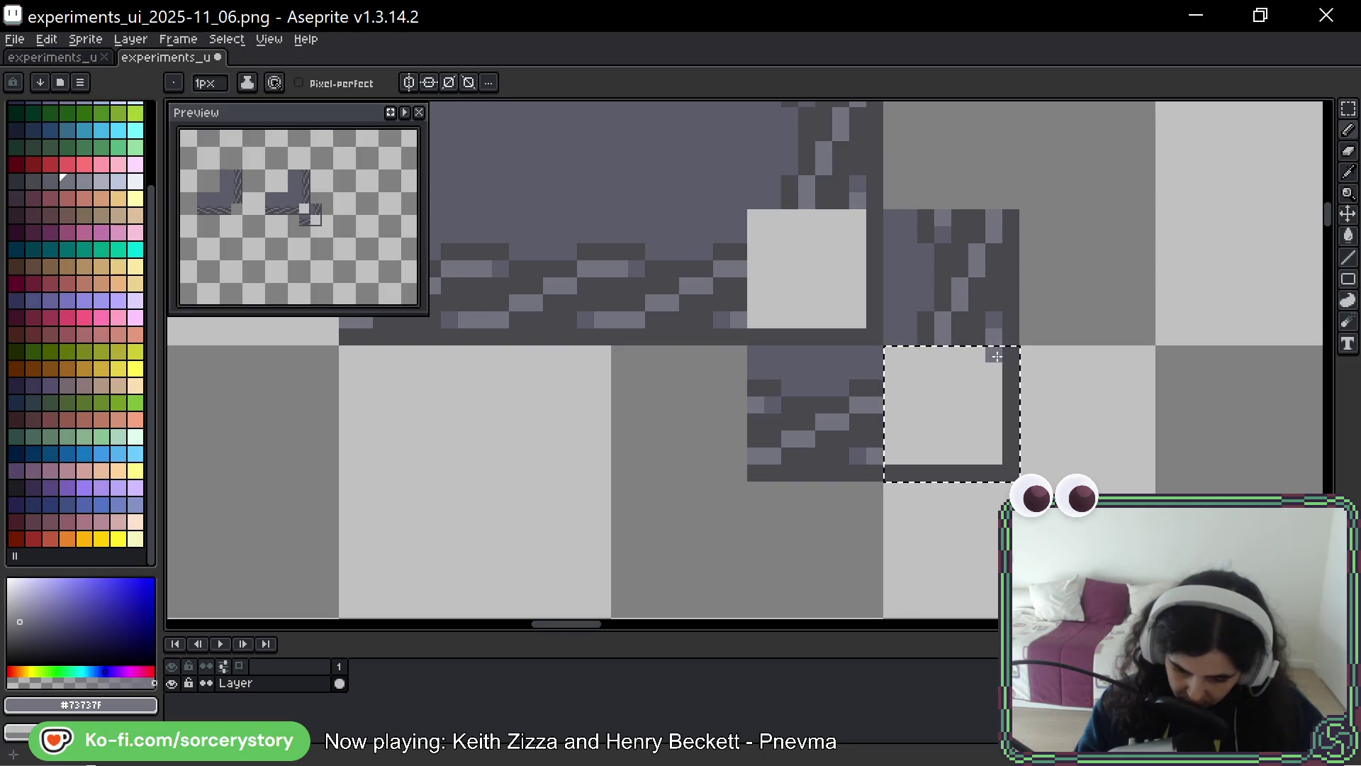
key(space)
drag(997, 352, 978, 449)
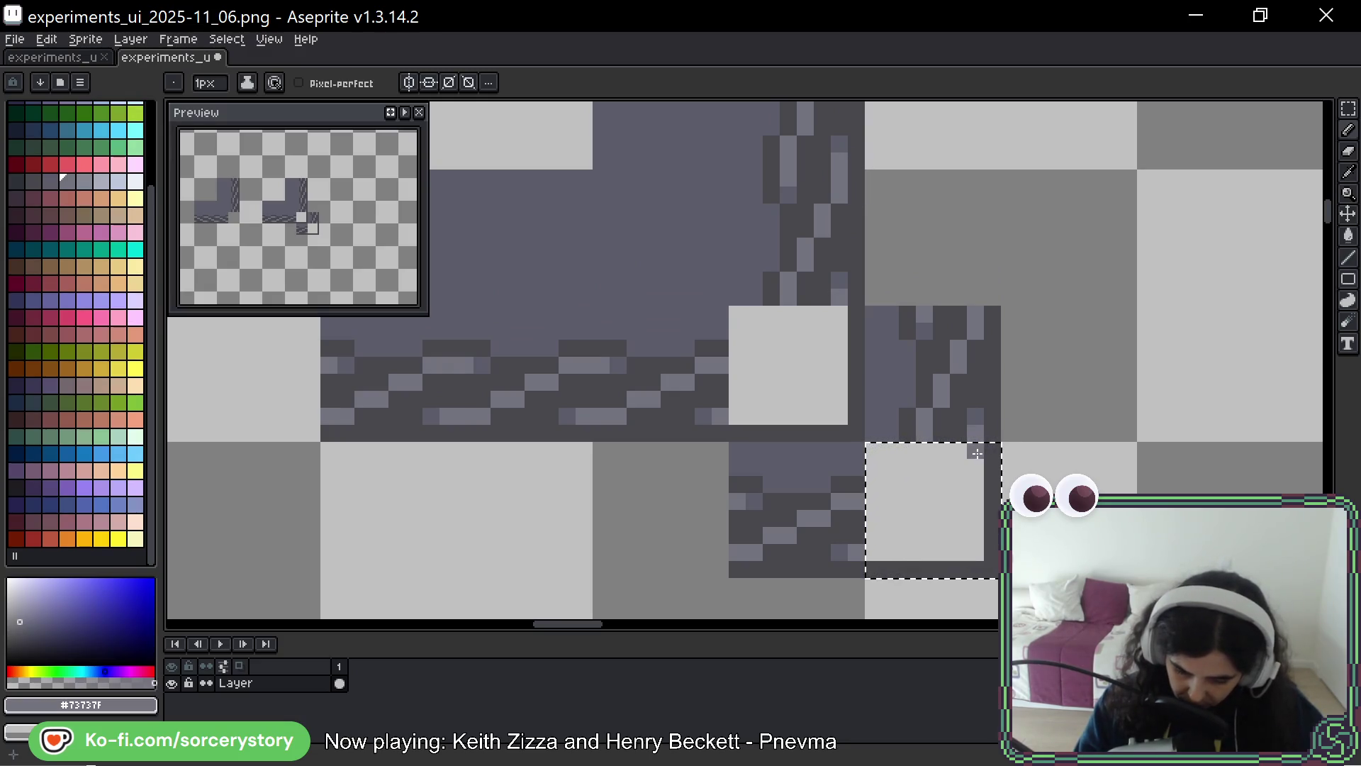
drag(890, 552, 874, 568)
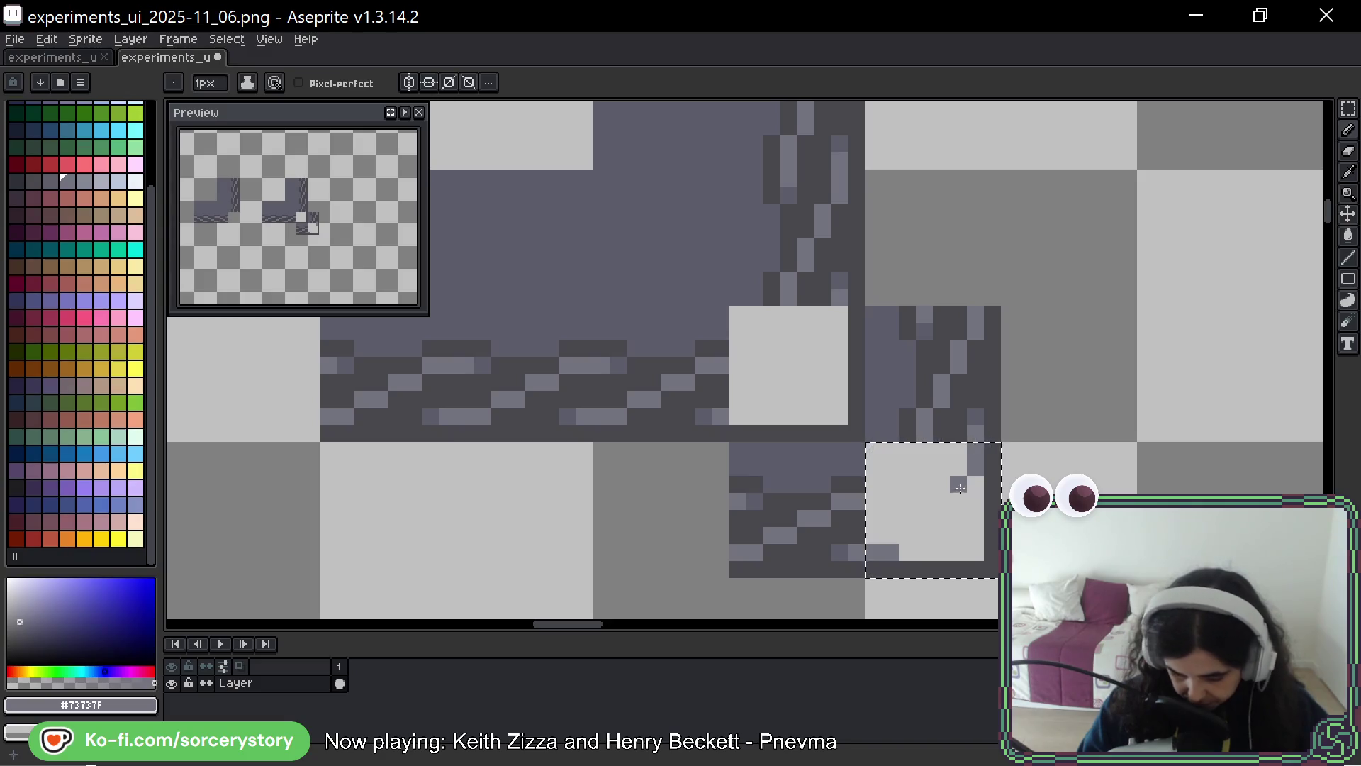
drag(908, 535, 924, 536)
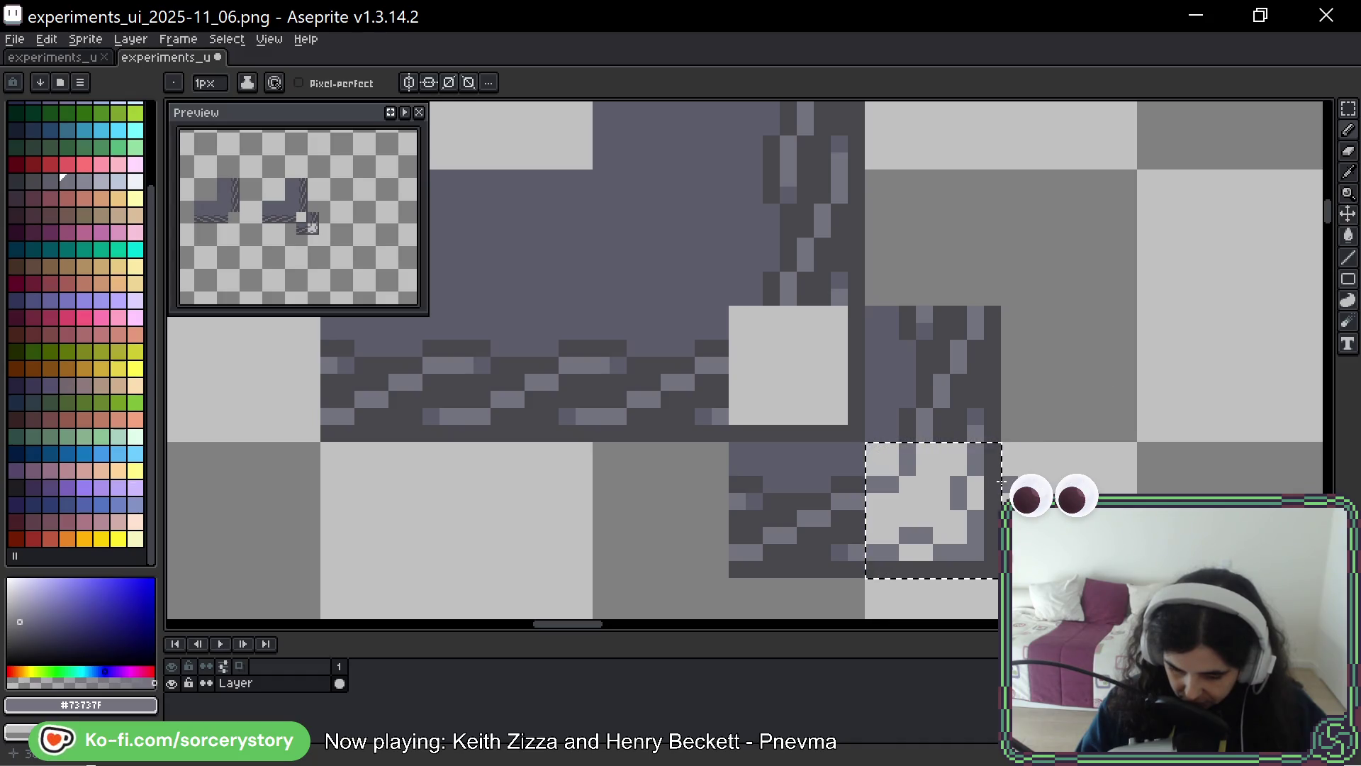
drag(1000, 481, 762, 329)
Copy the new 8x8 corner piece to the right
key(shift+q)
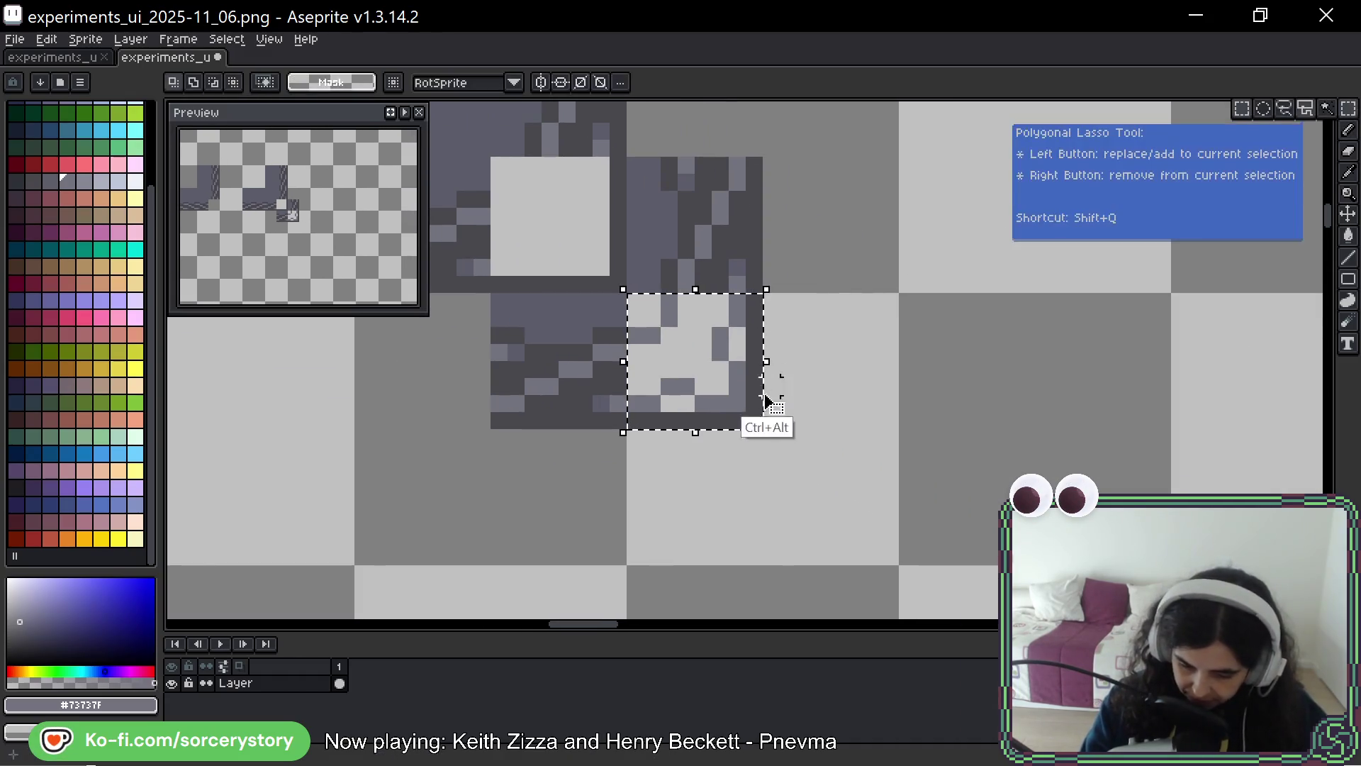
drag(764, 418, 912, 434)
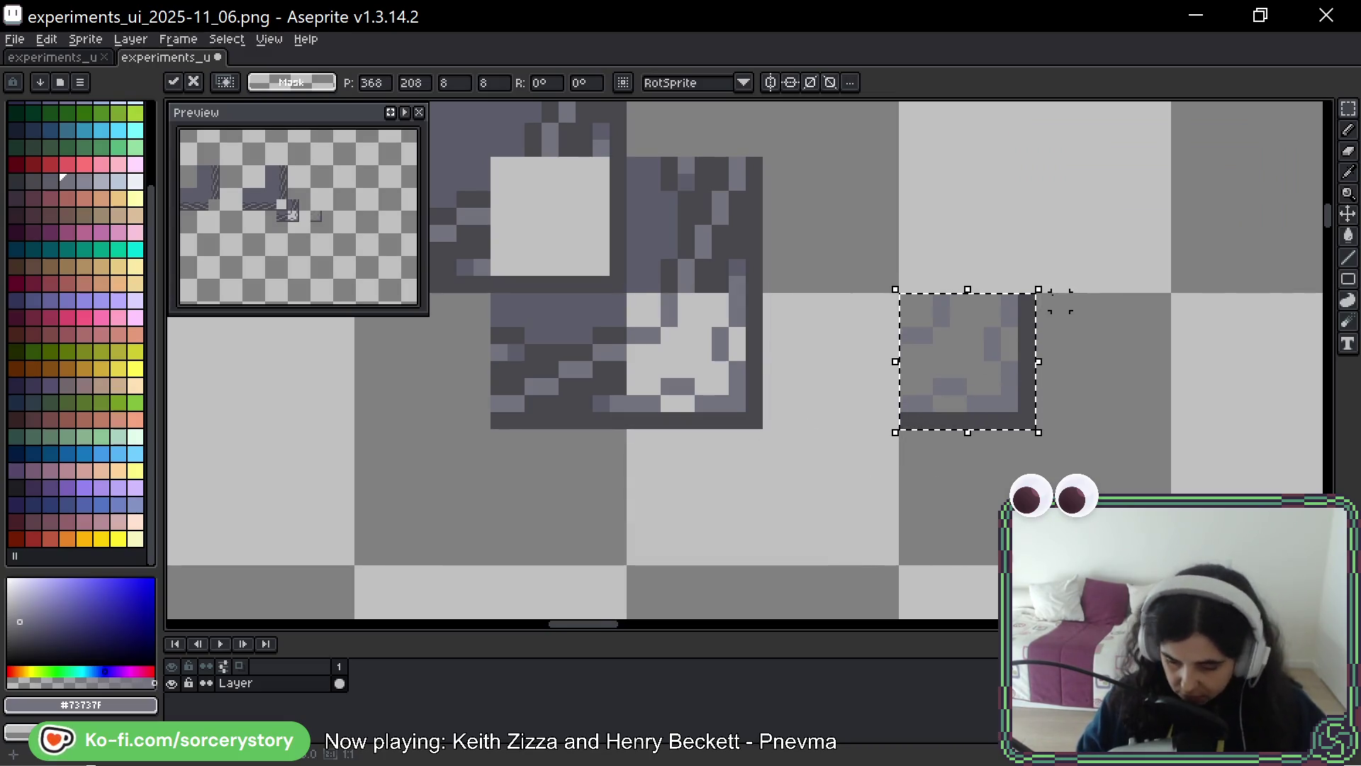
scroll(1037, 306, up, 1)
key(b)
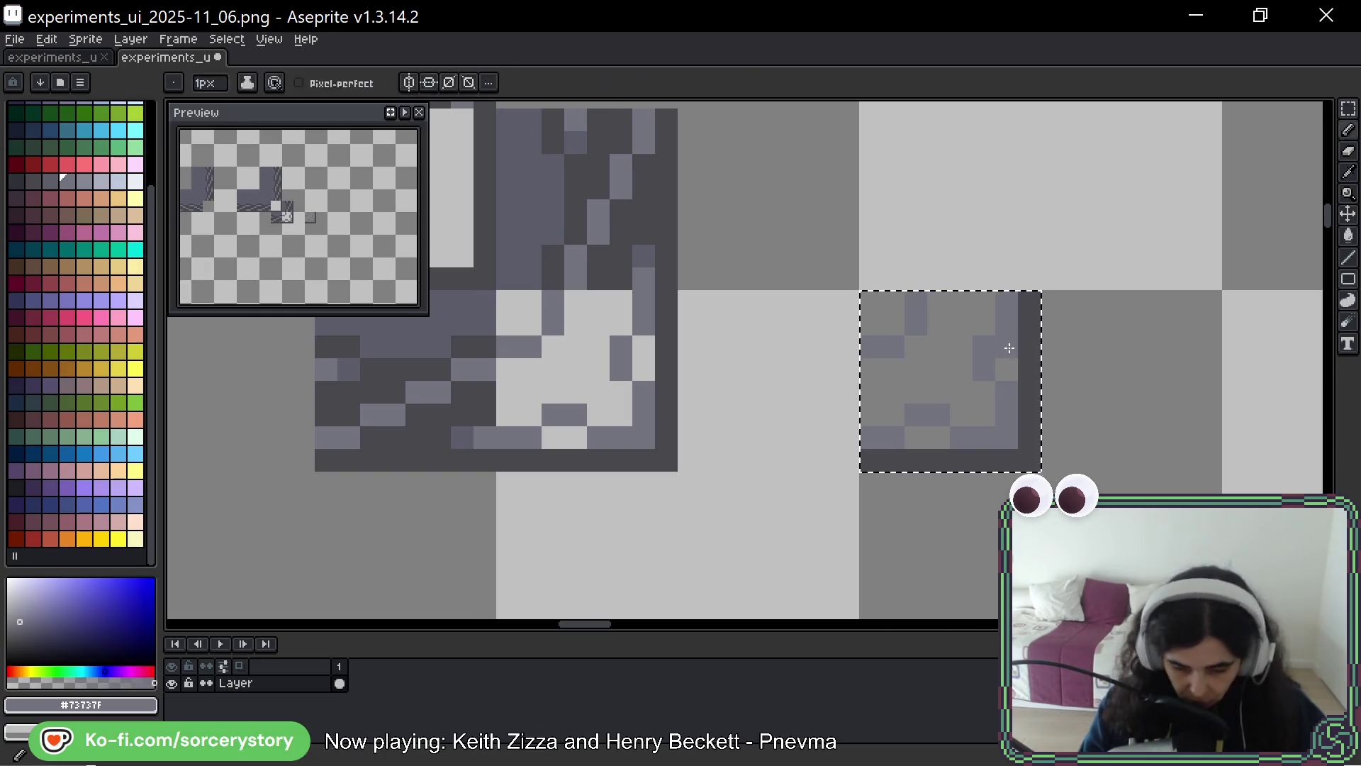
Outline the copy's edges in dark #43474d, then make #73737f the drawing colour
alt+click(669, 267)
click(878, 309)
mouse_move(879, 309)
mouse_down()
mouse_move(870, 397)
mouse_move(921, 437)
mouse_move(1007, 369)
mouse_move(1008, 312)
mouse_move(881, 317)
mouse_move(895, 368)
mouse_up()
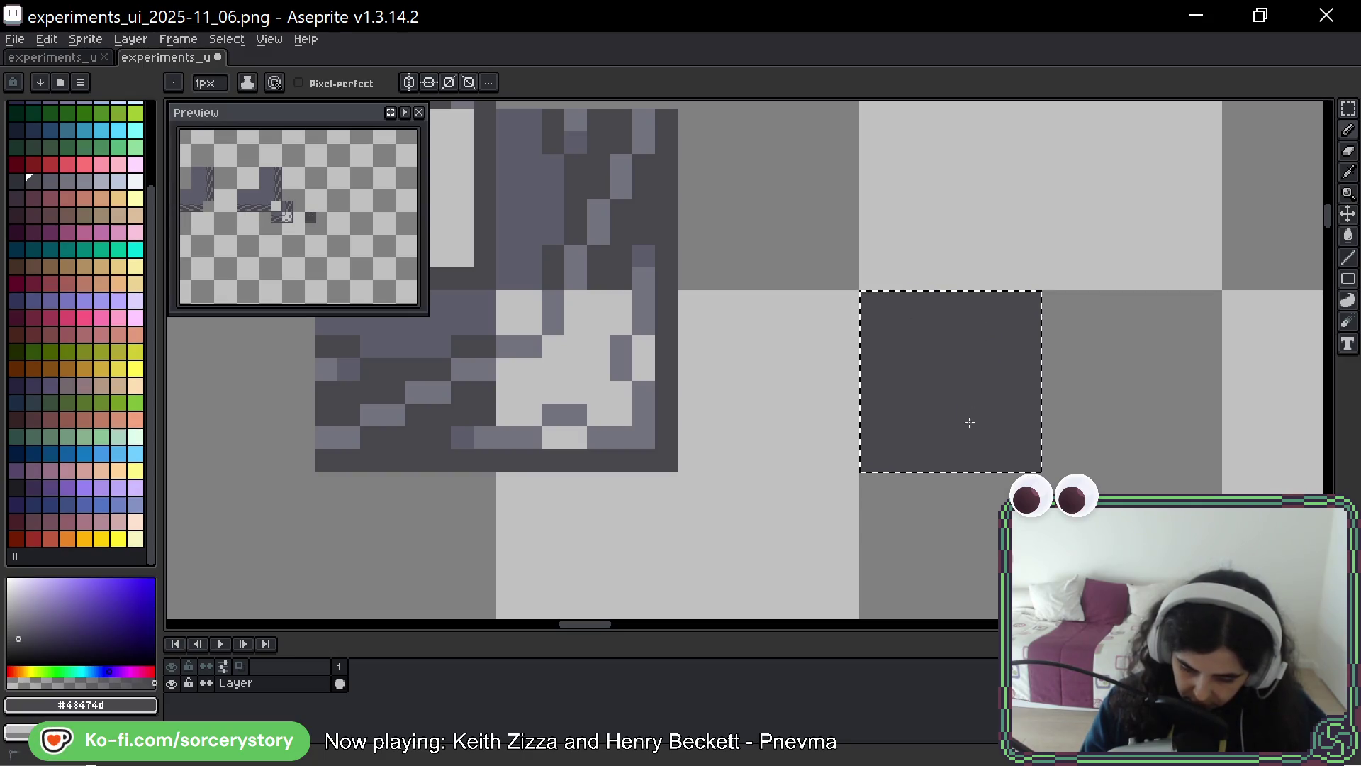
alt+click(643, 322)
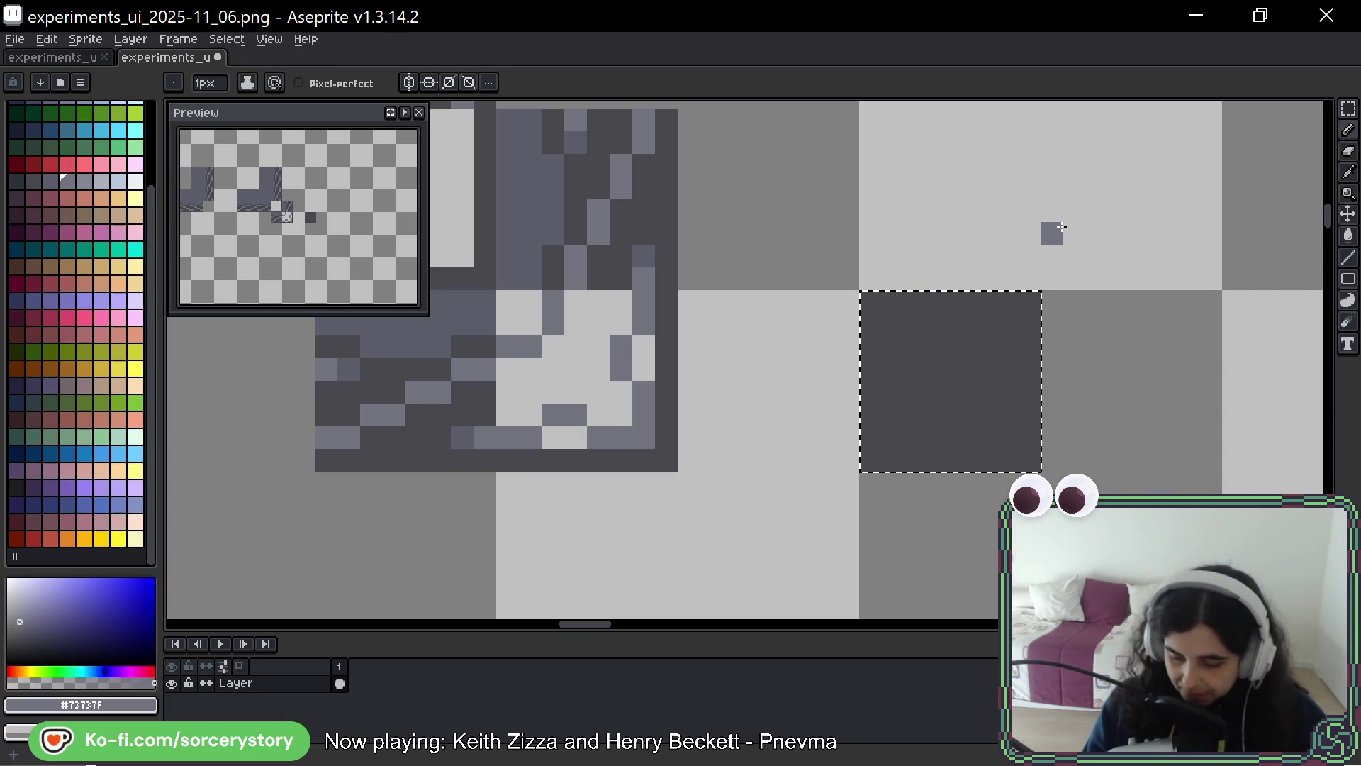
click(1345, 303)
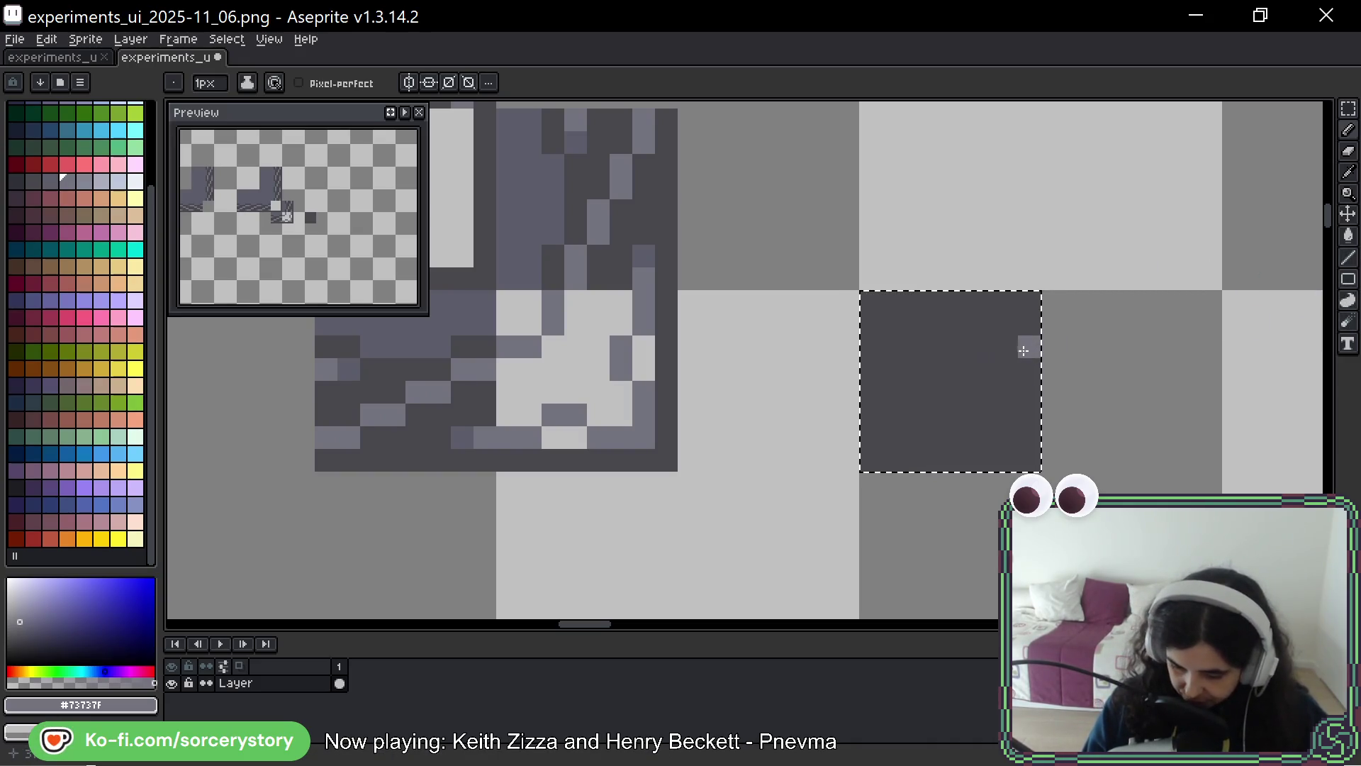
Draw a round knob outline in light grey and fill its interior
drag(1011, 370, 1011, 393)
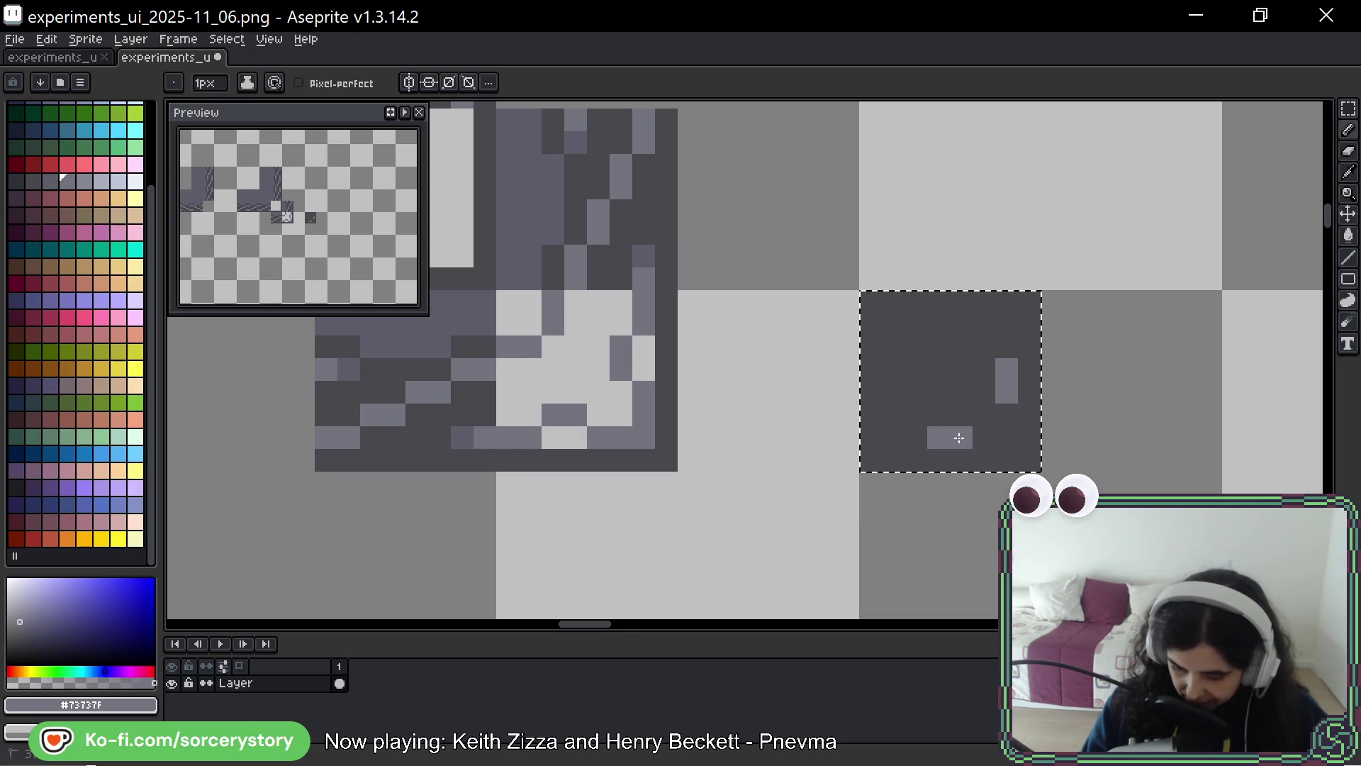
drag(961, 438, 915, 438)
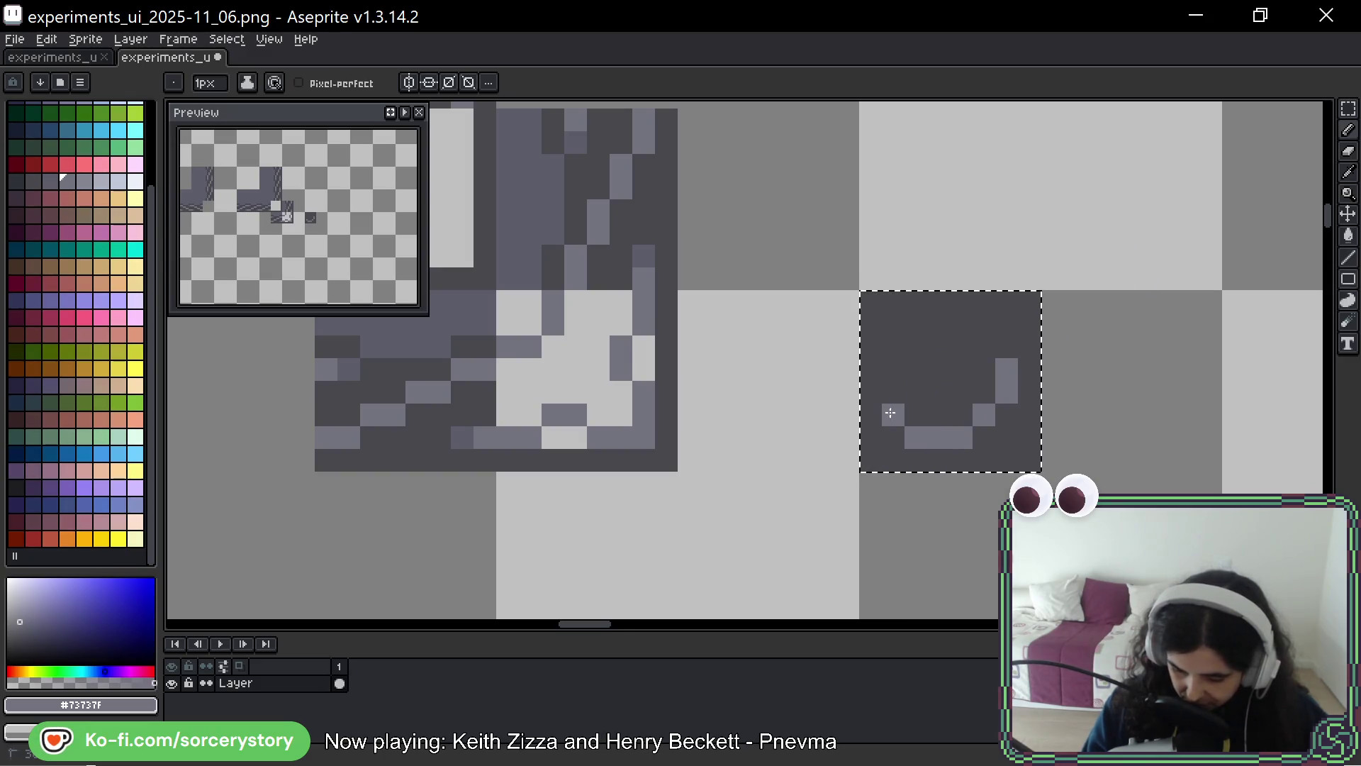
mouse_move(1006, 346)
mouse_down()
mouse_move(983, 312)
mouse_move(922, 300)
mouse_move(894, 324)
mouse_up()
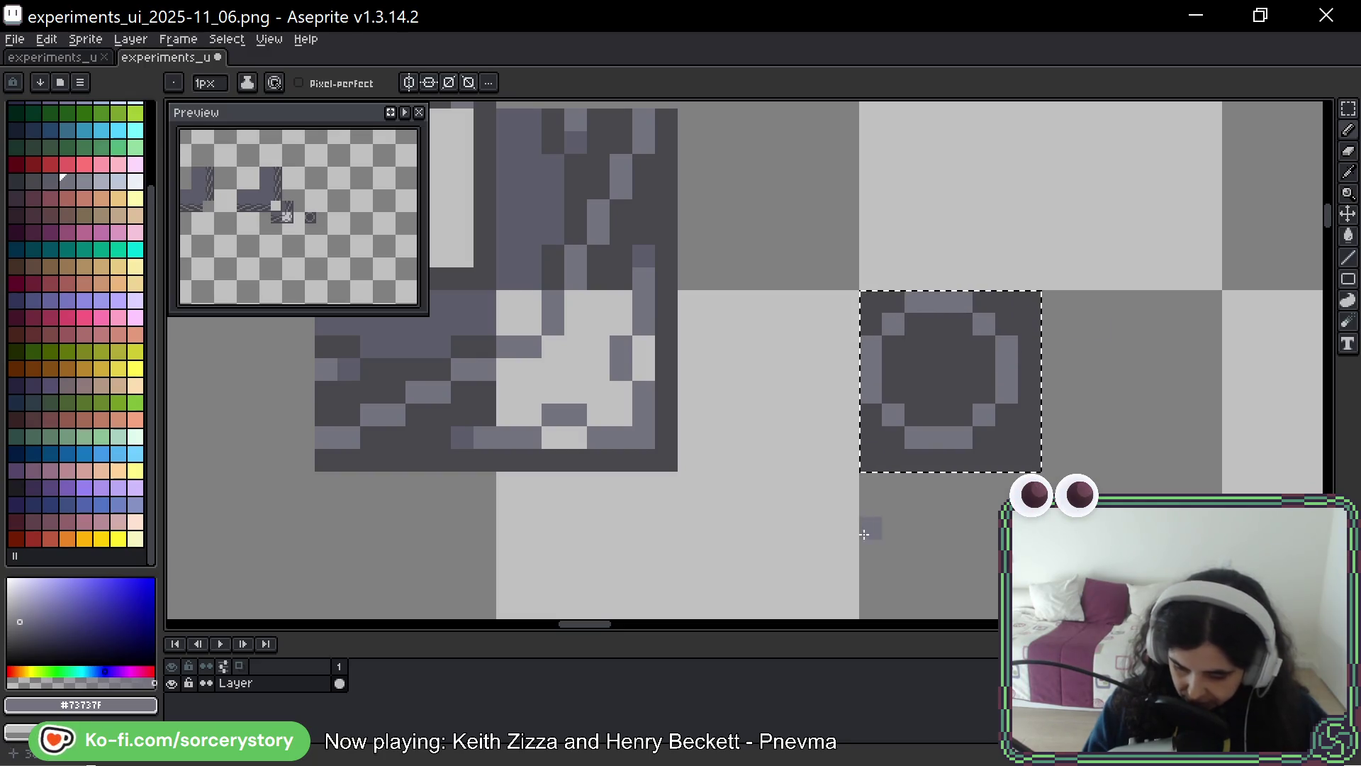
mouse_move(912, 504)
mouse_down()
mouse_move(951, 477)
mouse_move(1019, 475)
mouse_up()
mouse_move(962, 370)
mouse_down()
mouse_move(965, 400)
mouse_move(1053, 372)
mouse_move(1035, 436)
mouse_up()
Move the knob square left so it sits beside the rope tile
click(1350, 123)
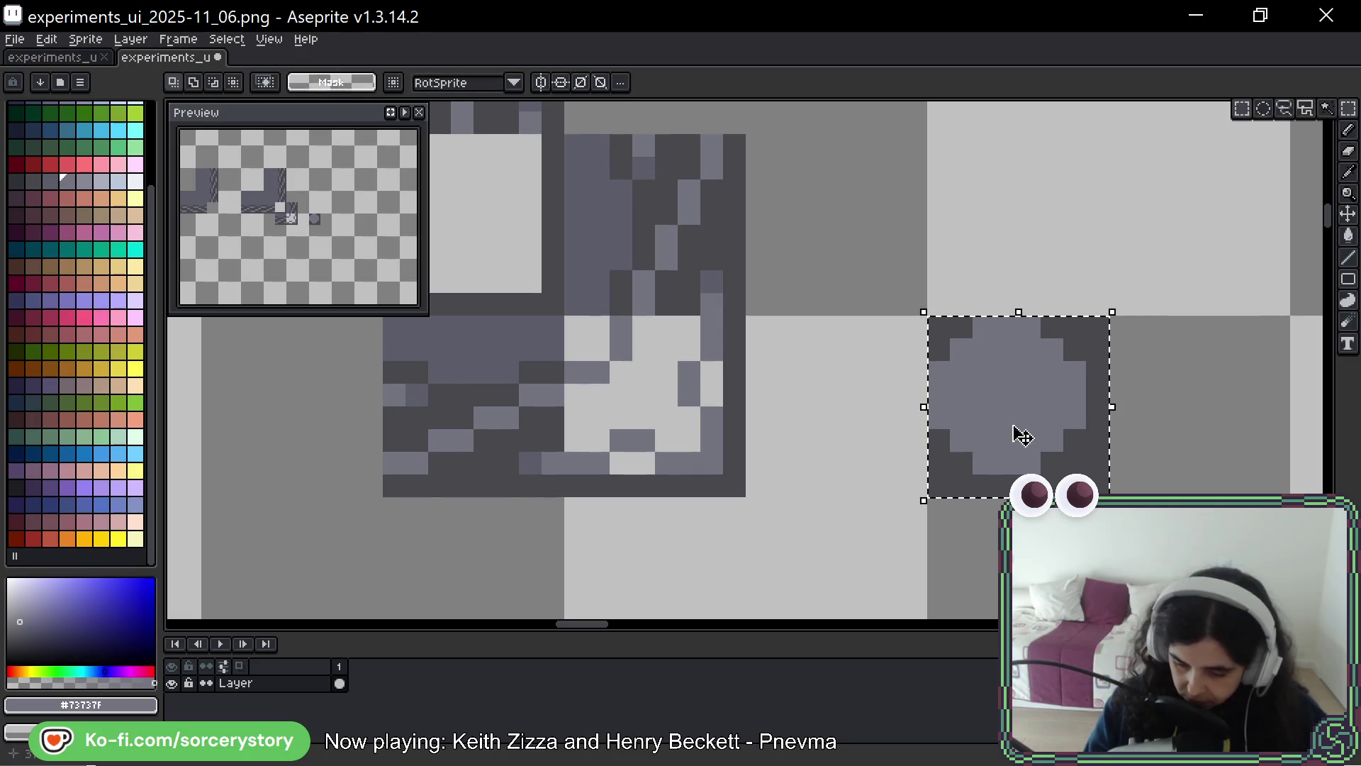
drag(1089, 474, 737, 480)
mouse_move(859, 447)
mouse_down()
mouse_move(936, 434)
mouse_move(1080, 457)
mouse_up()
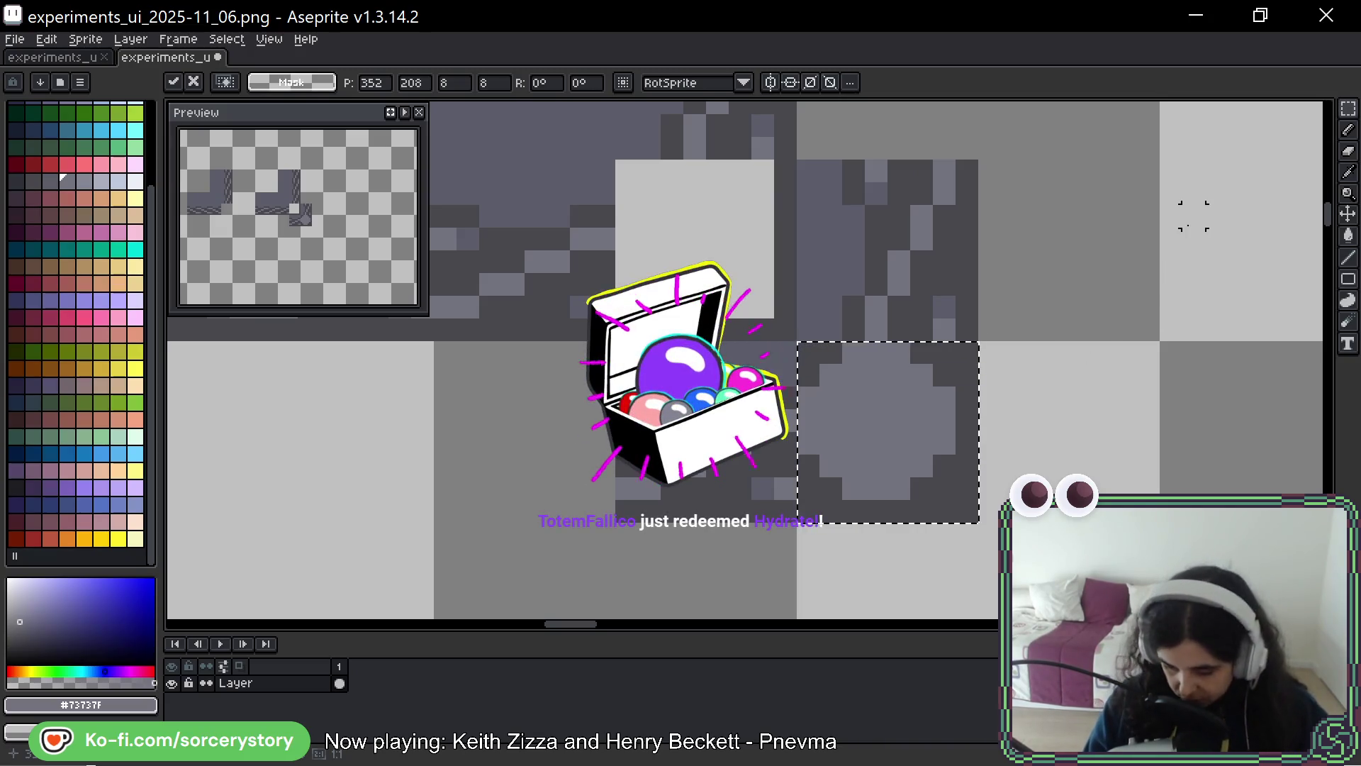
key(b)
Touch up the knob's edge pixels with #43474d and light grey
alt+click(936, 376)
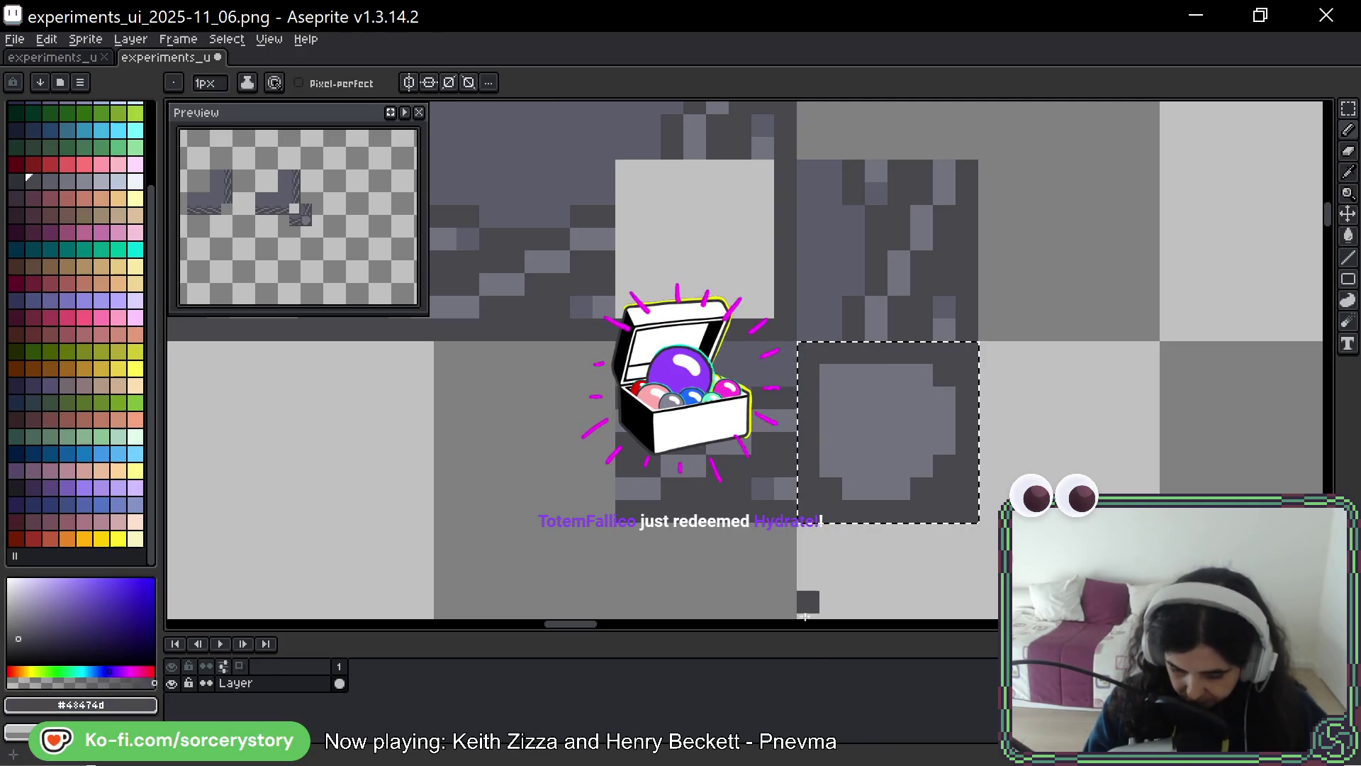
drag(830, 375, 858, 401)
alt+click(869, 411)
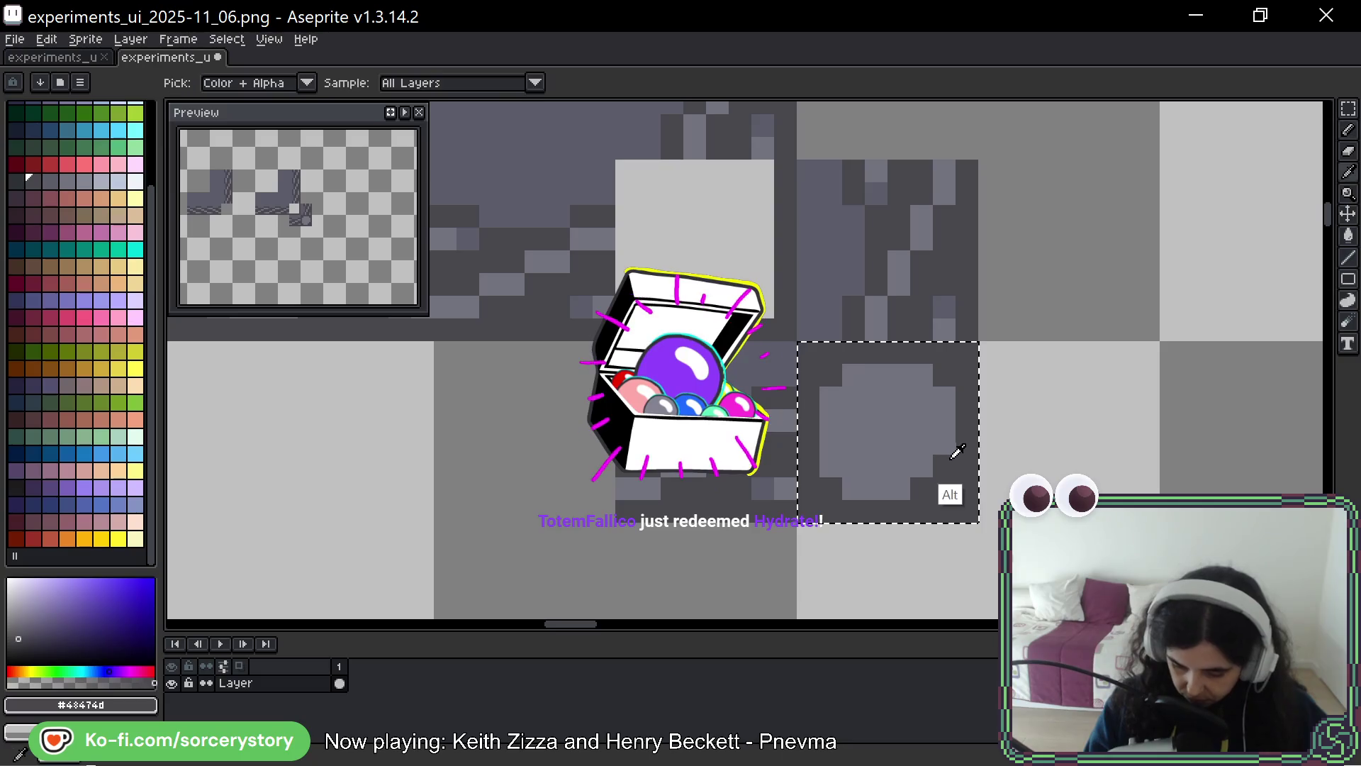
click(853, 397)
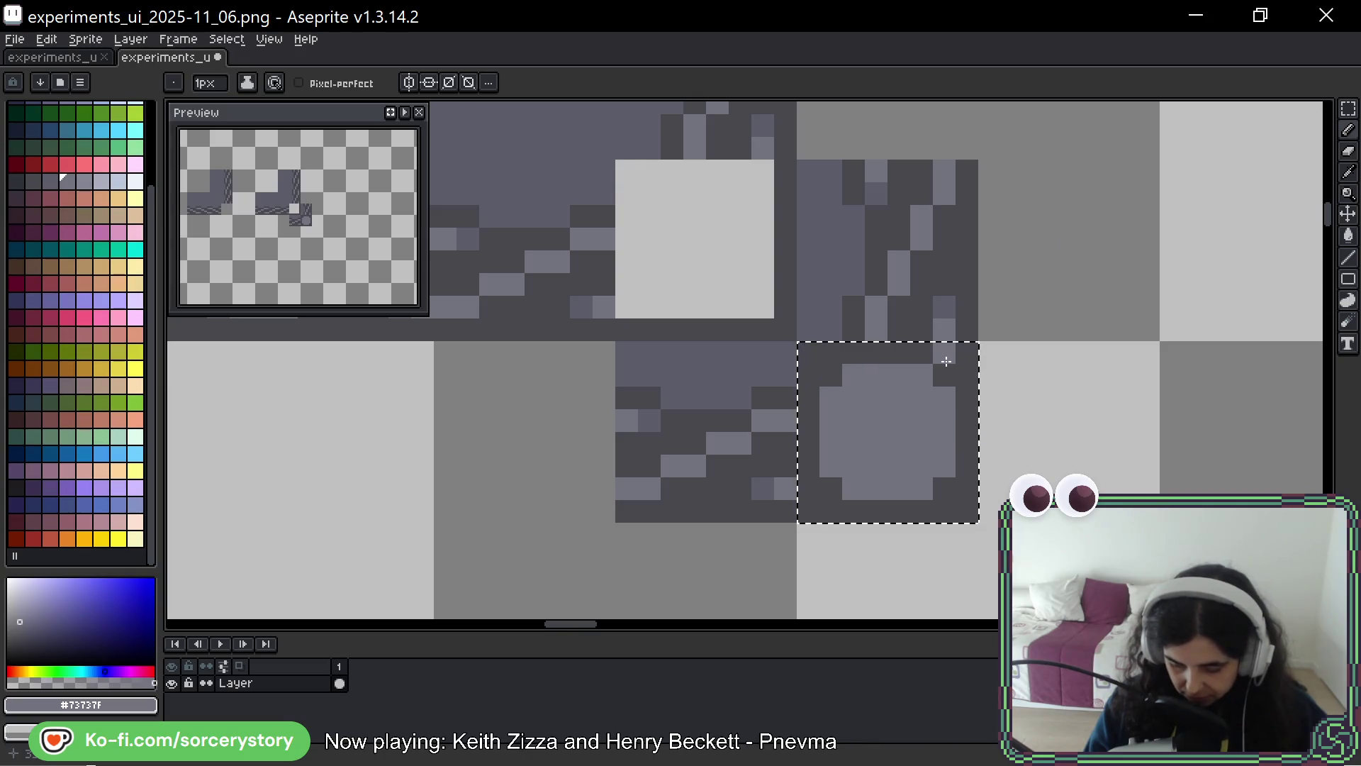
click(946, 356)
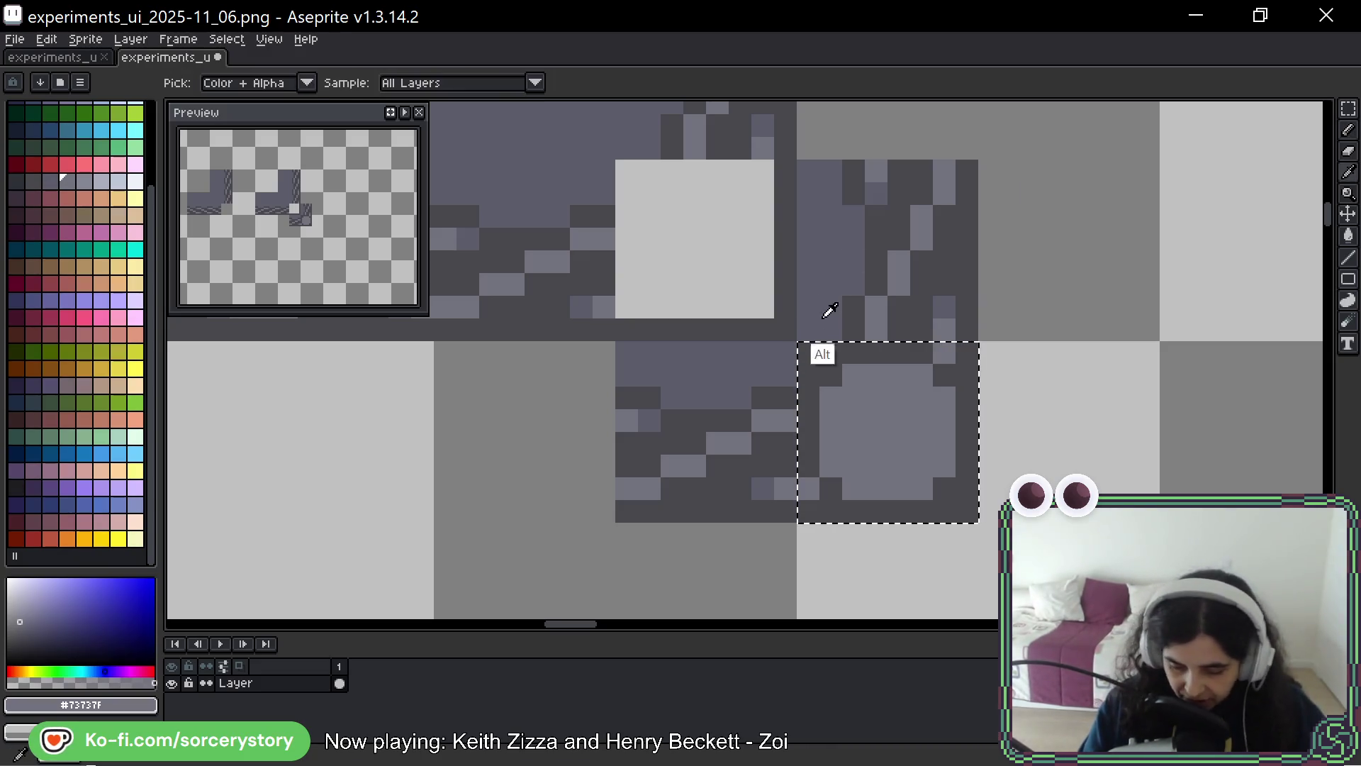
Pan the view around the knob tile to inspect it
drag(935, 367, 954, 345)
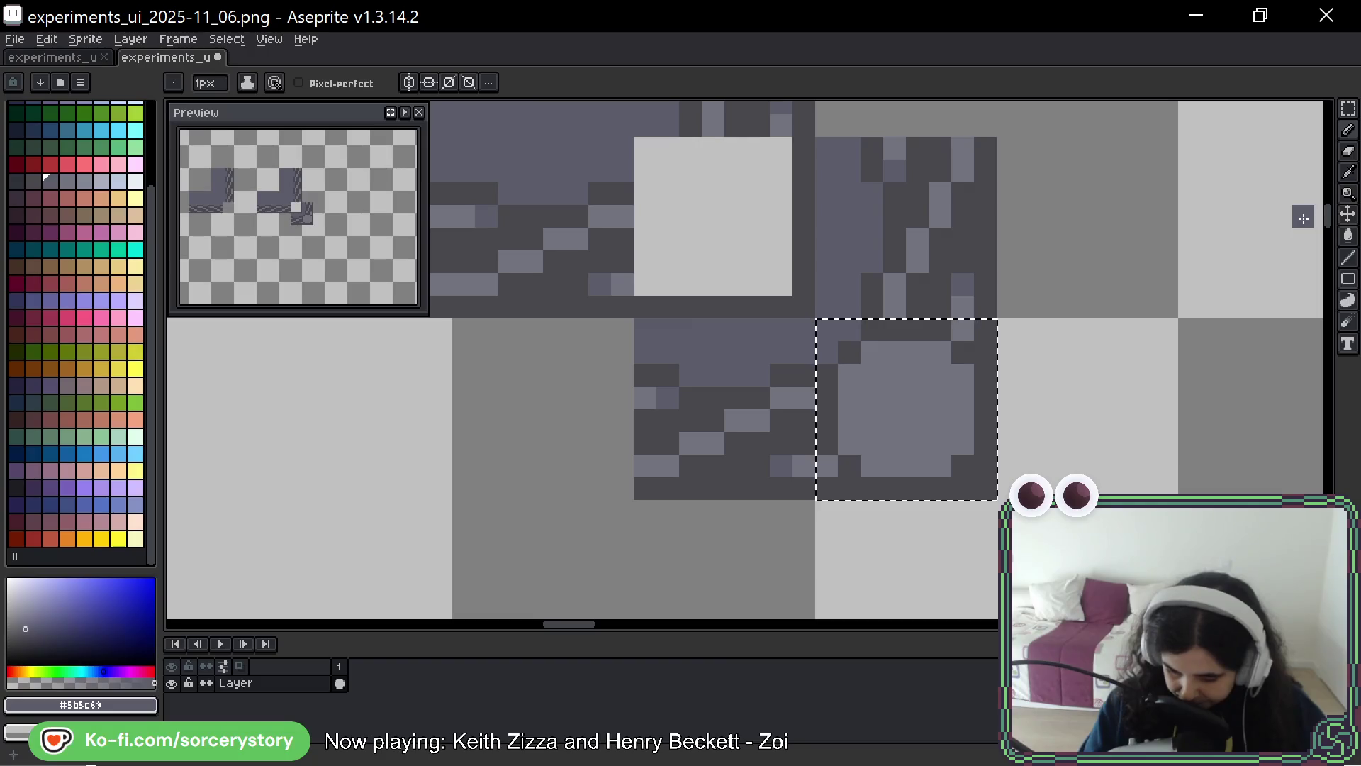
drag(1151, 288, 1127, 302)
Extend the light strip one pixel left, lighten knob pixels #73737f, and pencil a mid-grey #5b5c69 spiral
drag(899, 389, 880, 393)
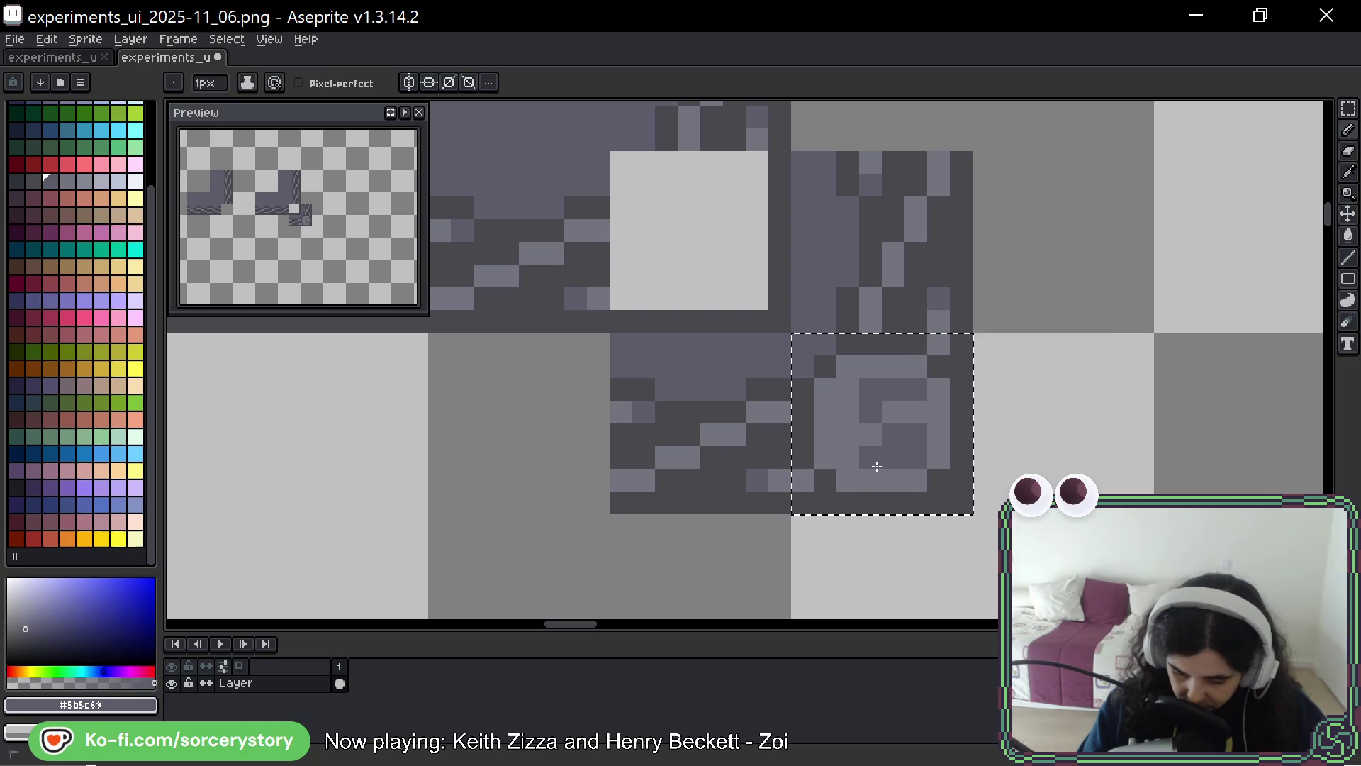
alt+click(879, 465)
click(894, 435)
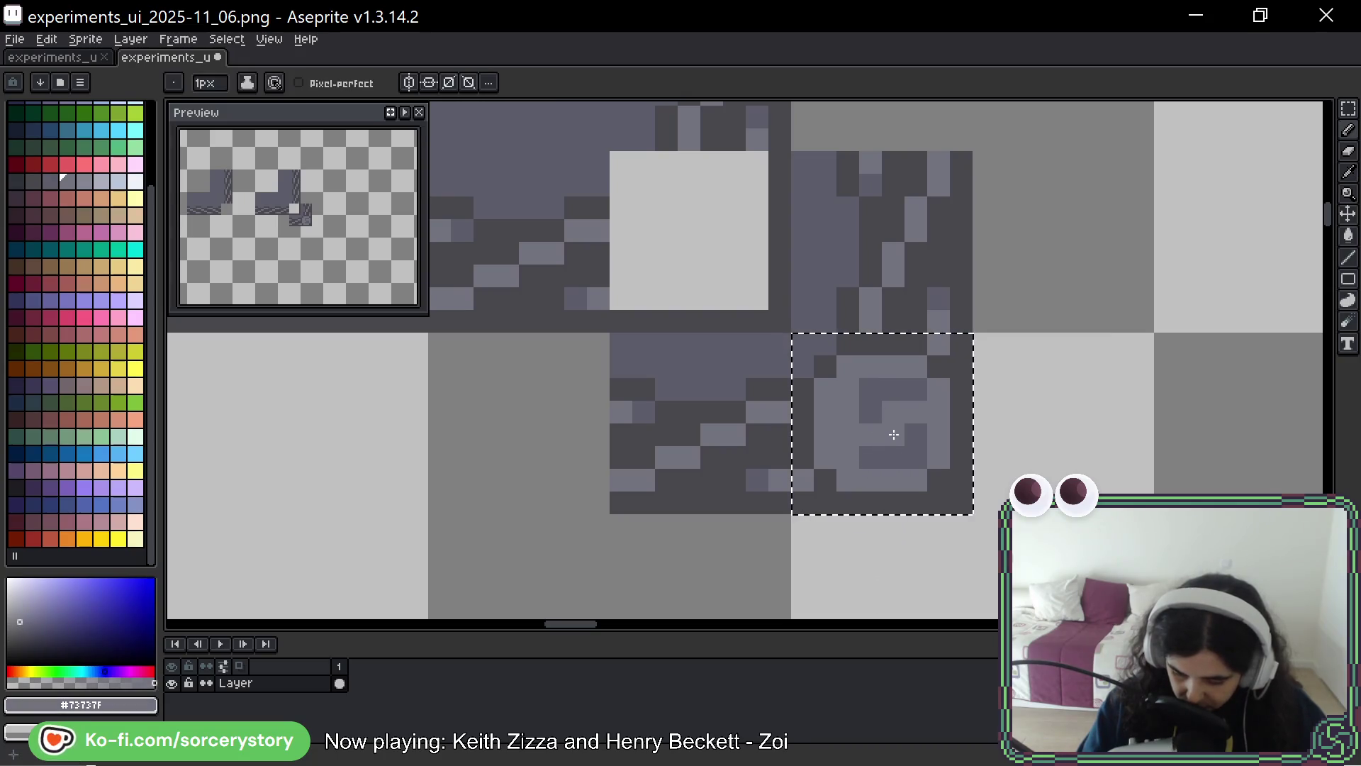
alt+click(873, 445)
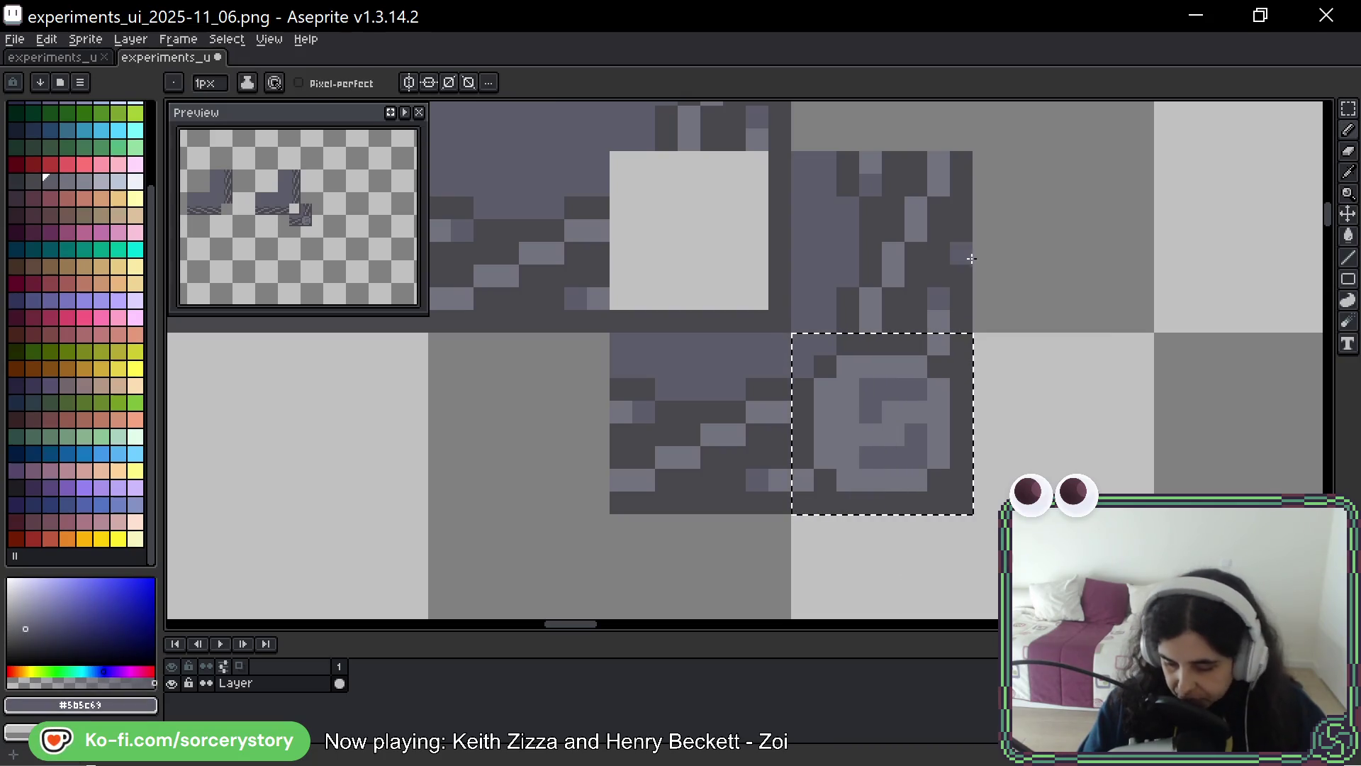
mouse_move(848, 394)
mouse_down()
mouse_move(893, 433)
mouse_move(912, 391)
mouse_move(885, 454)
mouse_up()
alt+click(889, 428)
Paint dark grey #43474d pixels and a dark shape inside the knob
key(alt)
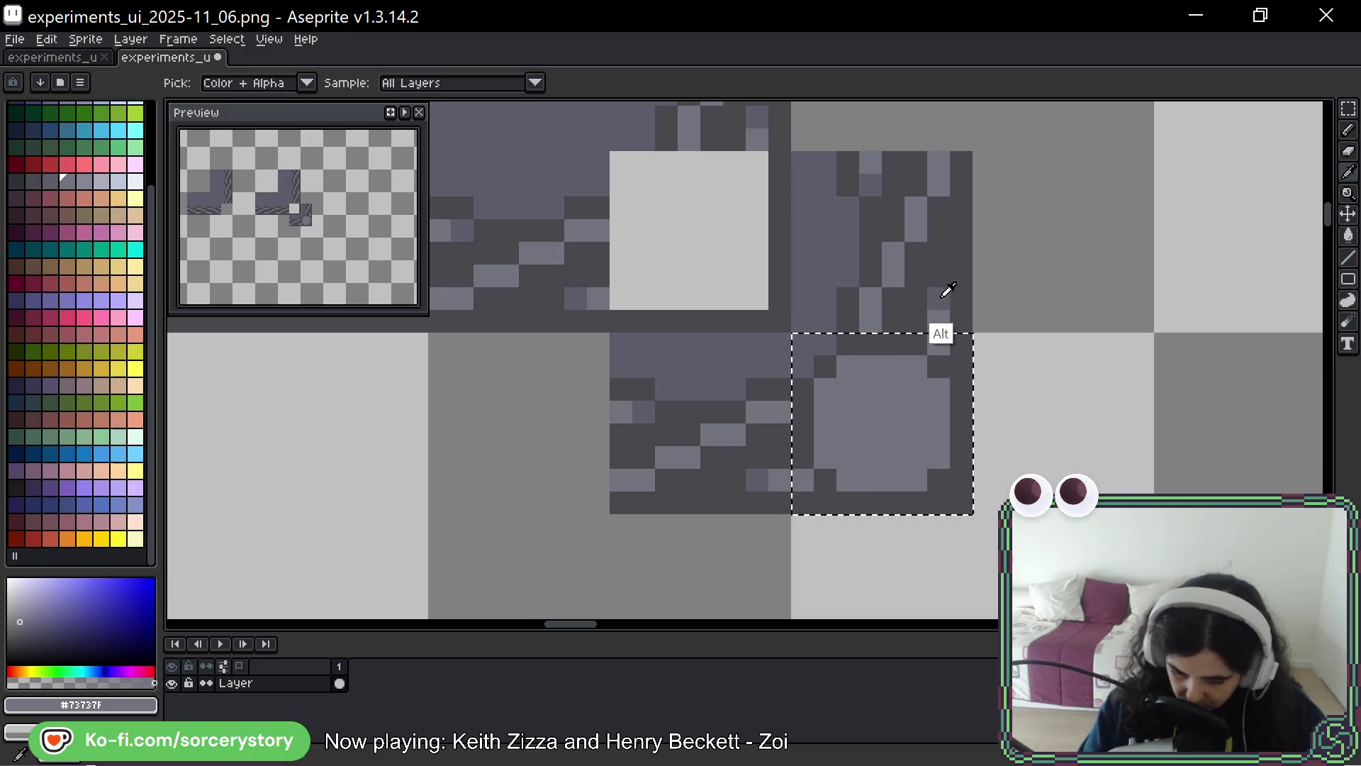
alt+click(935, 364)
click(893, 388)
mouse_move(900, 398)
mouse_down()
mouse_move(914, 388)
mouse_move(879, 411)
mouse_move(896, 442)
mouse_up()
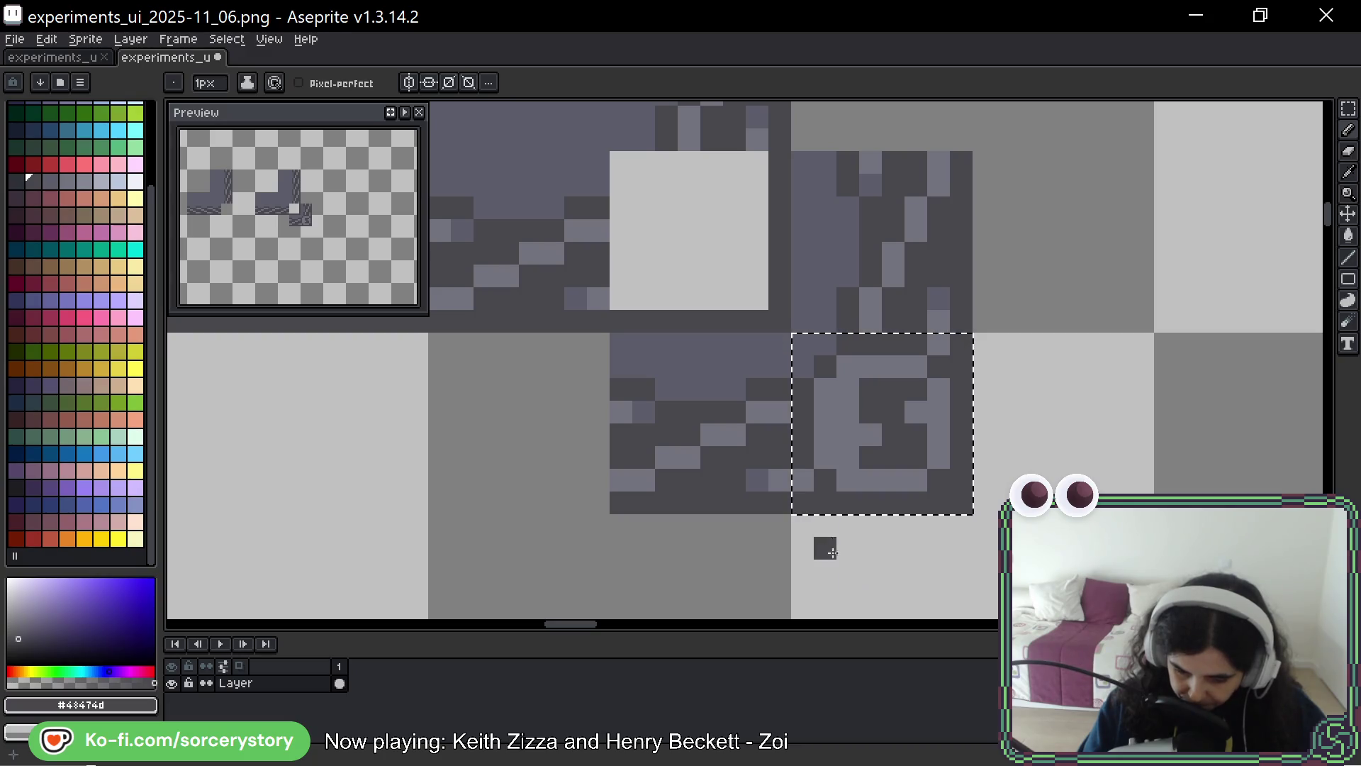
drag(848, 415, 842, 439)
click(870, 434)
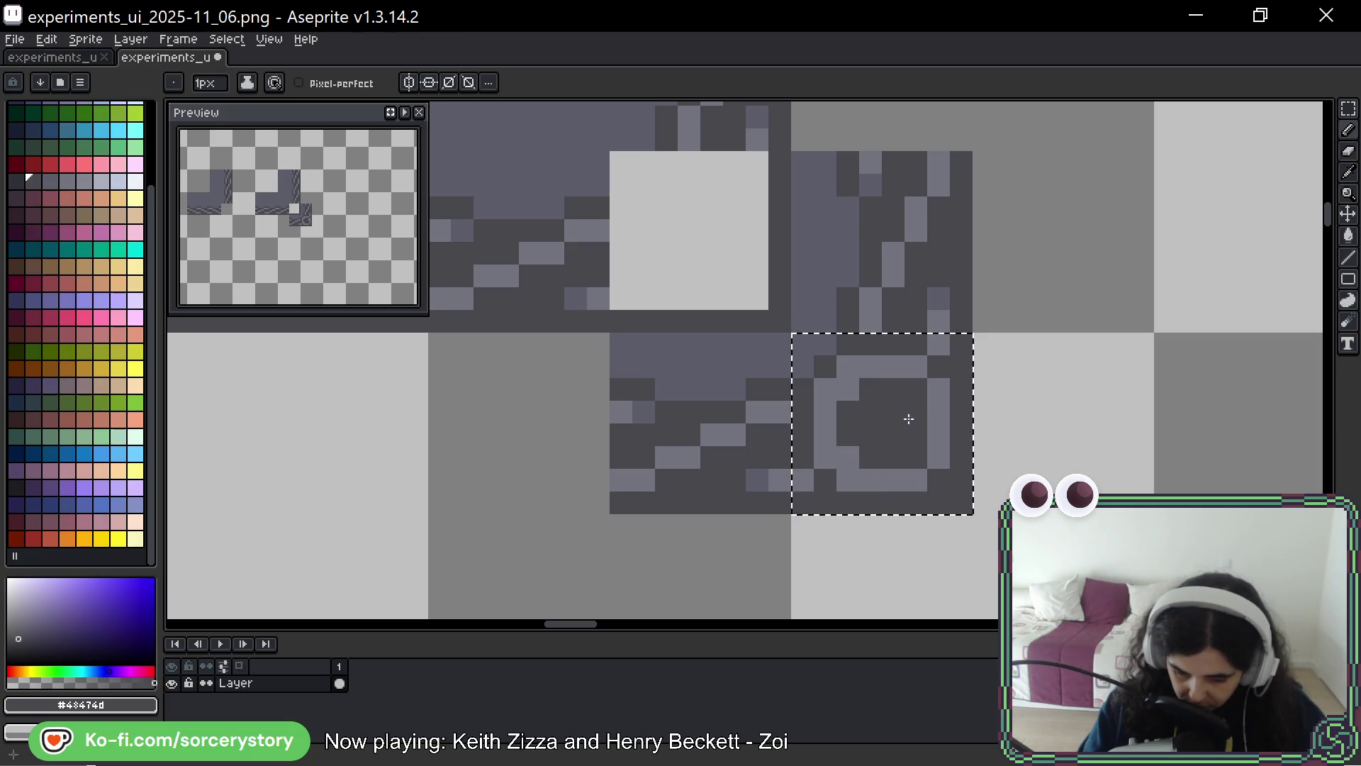
Form a light grey ring in the knob and shade its right inner column mid grey #5b5c69
alt+click(870, 367)
mouse_move(871, 389)
mouse_down()
mouse_move(886, 413)
mouse_move(871, 435)
mouse_up()
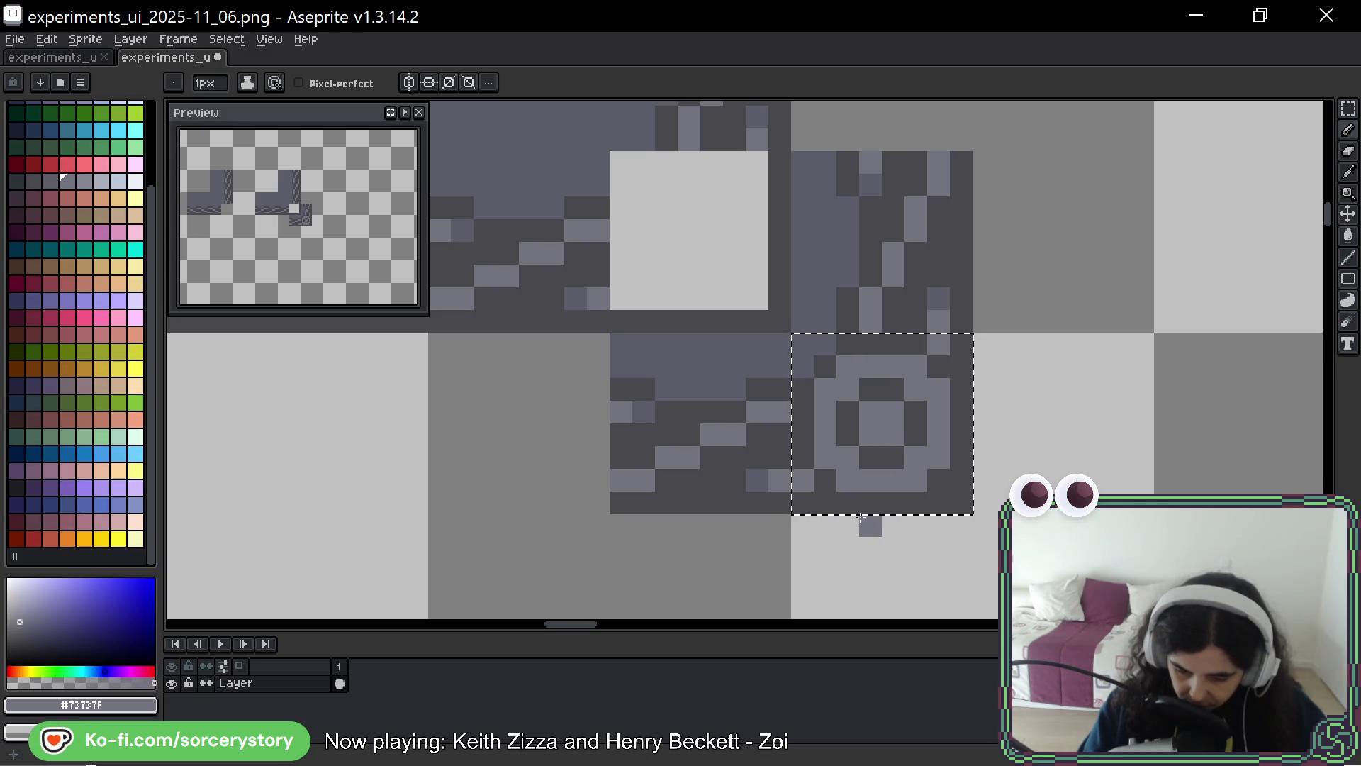
alt+click(925, 356)
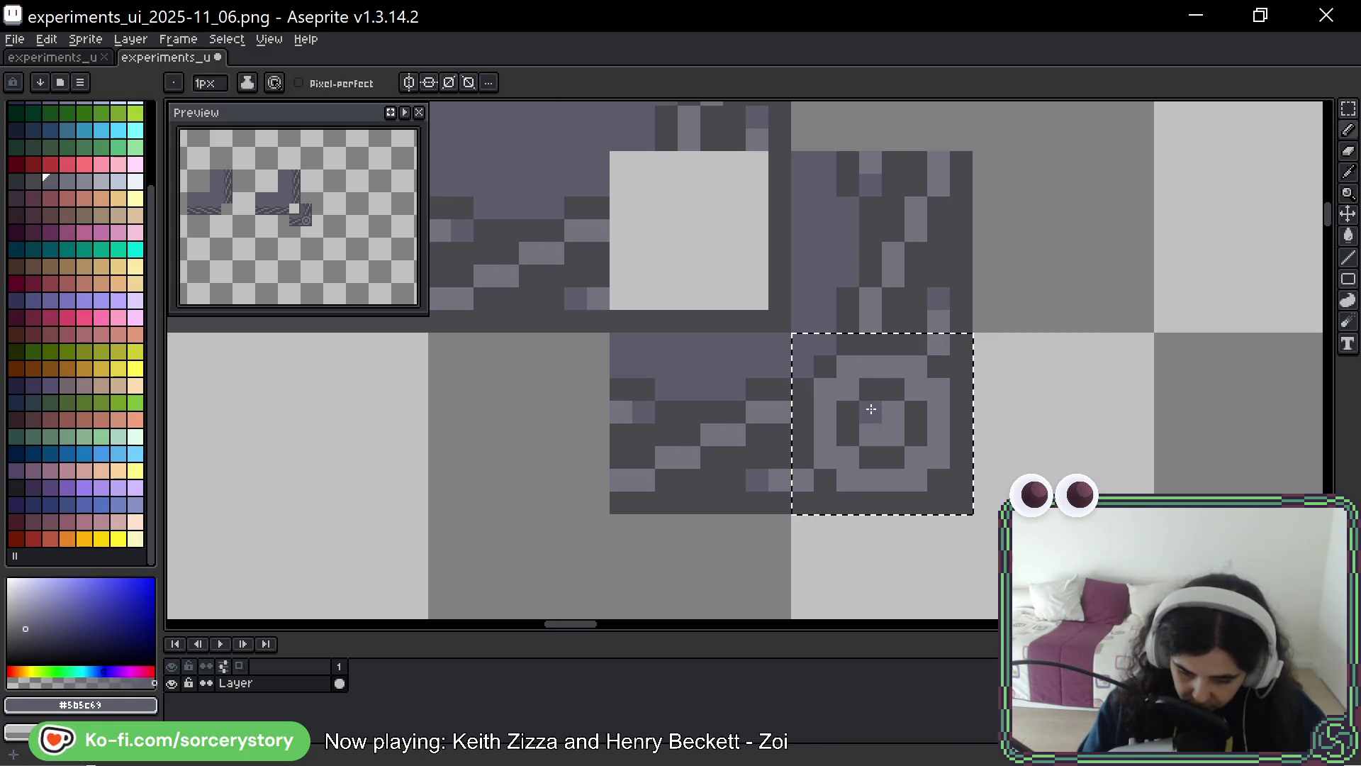
drag(895, 390, 915, 436)
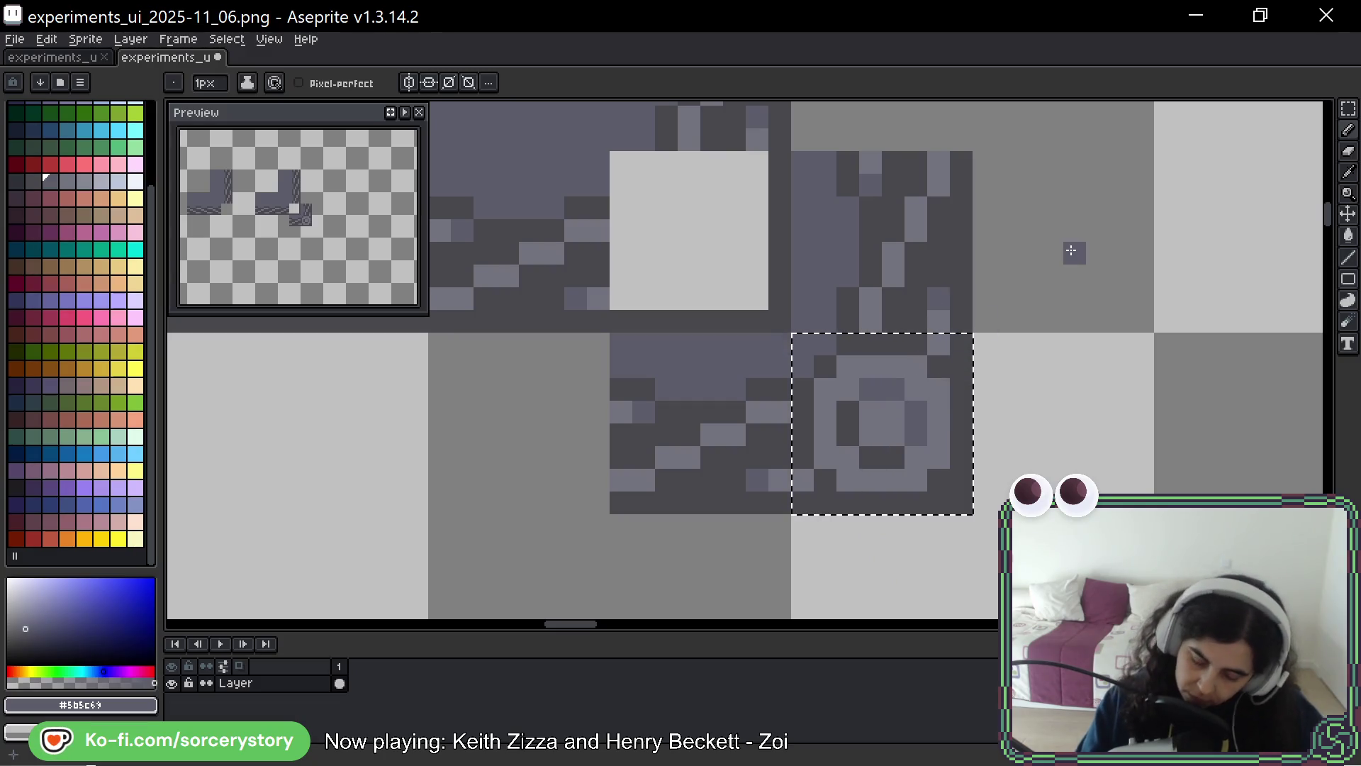
drag(916, 411, 916, 434)
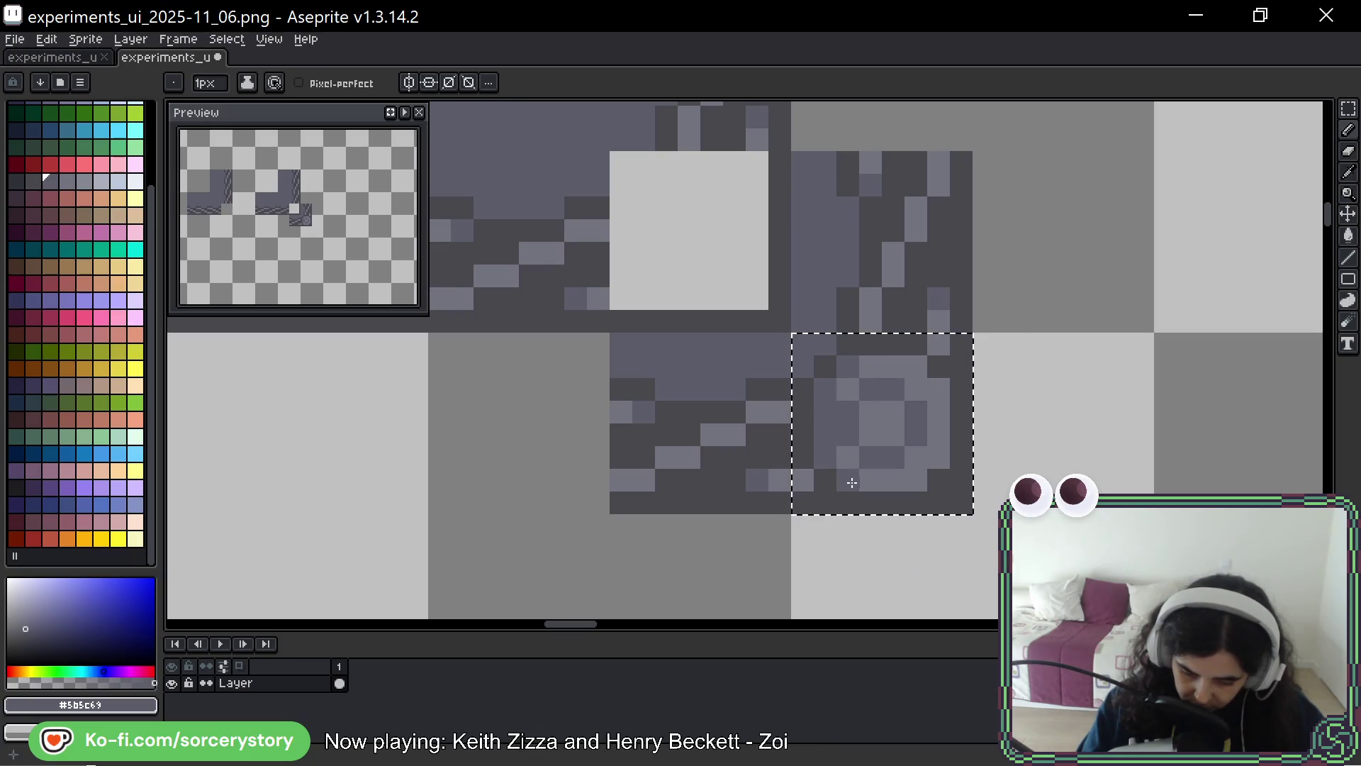
Undo the shading, repaint the knob's centre and corners #73737f, and add two darker centre pixels
key(ctrl+z)
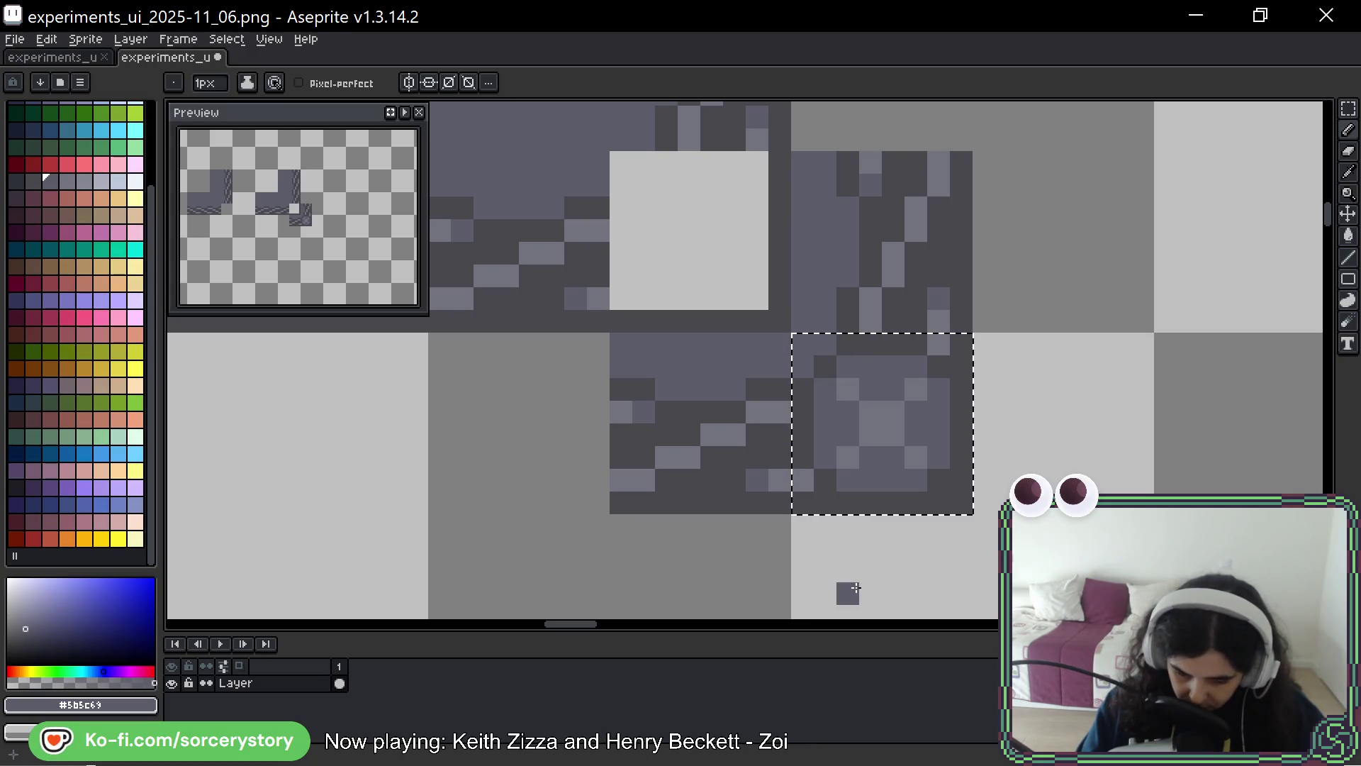
alt+click(890, 405)
mouse_move(912, 409)
mouse_down()
mouse_move(860, 389)
mouse_move(850, 458)
mouse_up()
alt+click(897, 361)
drag(894, 413, 878, 414)
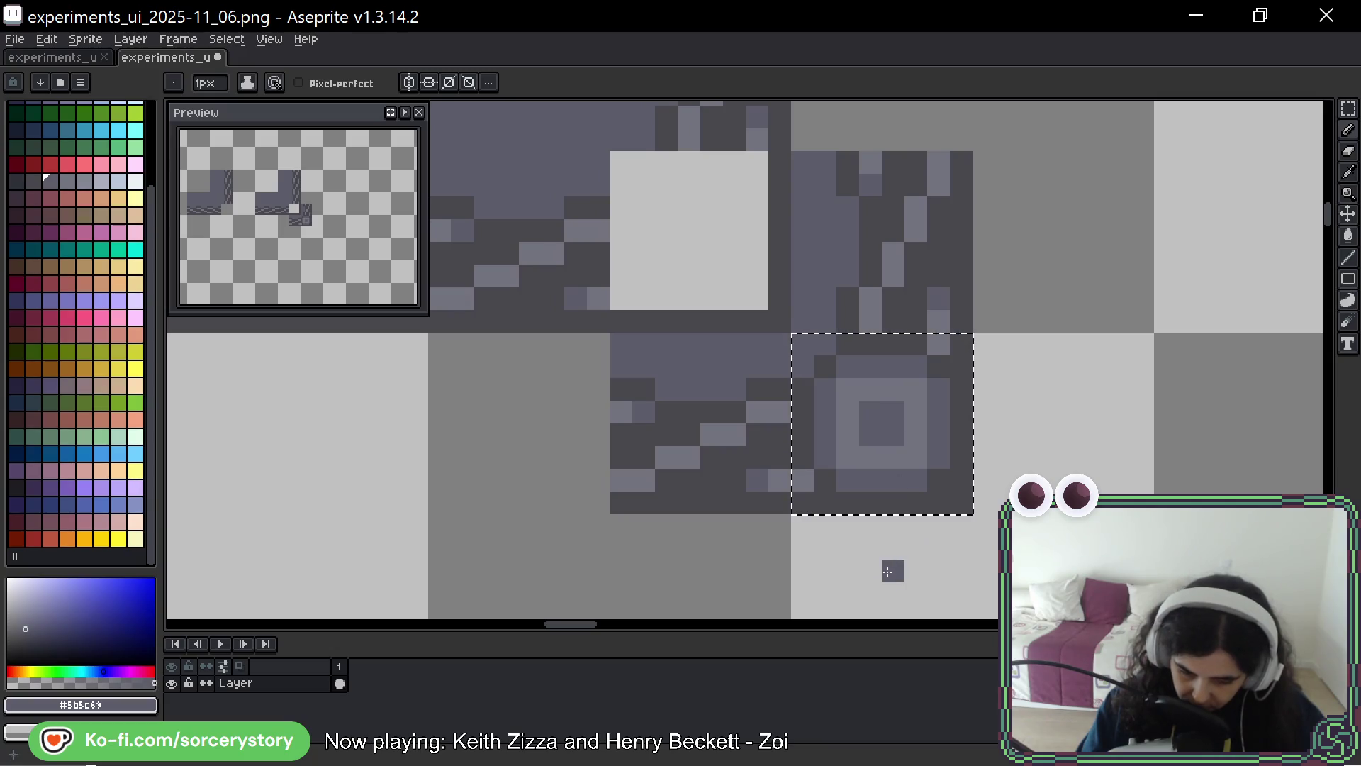
Undo back past the ring pattern and fill the tile with plain grey #73737f
key(ctrl+z)
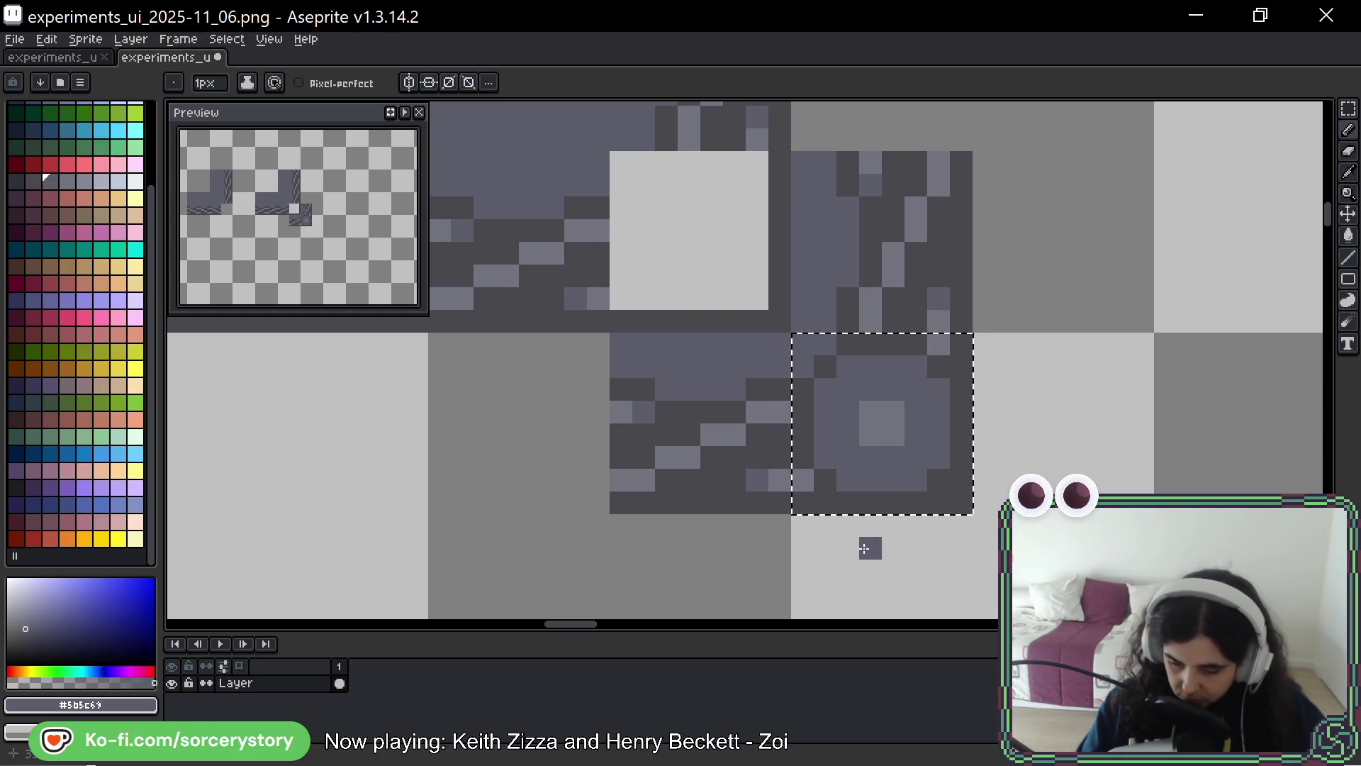
key(ctrl+z)
key(ctrl+z)
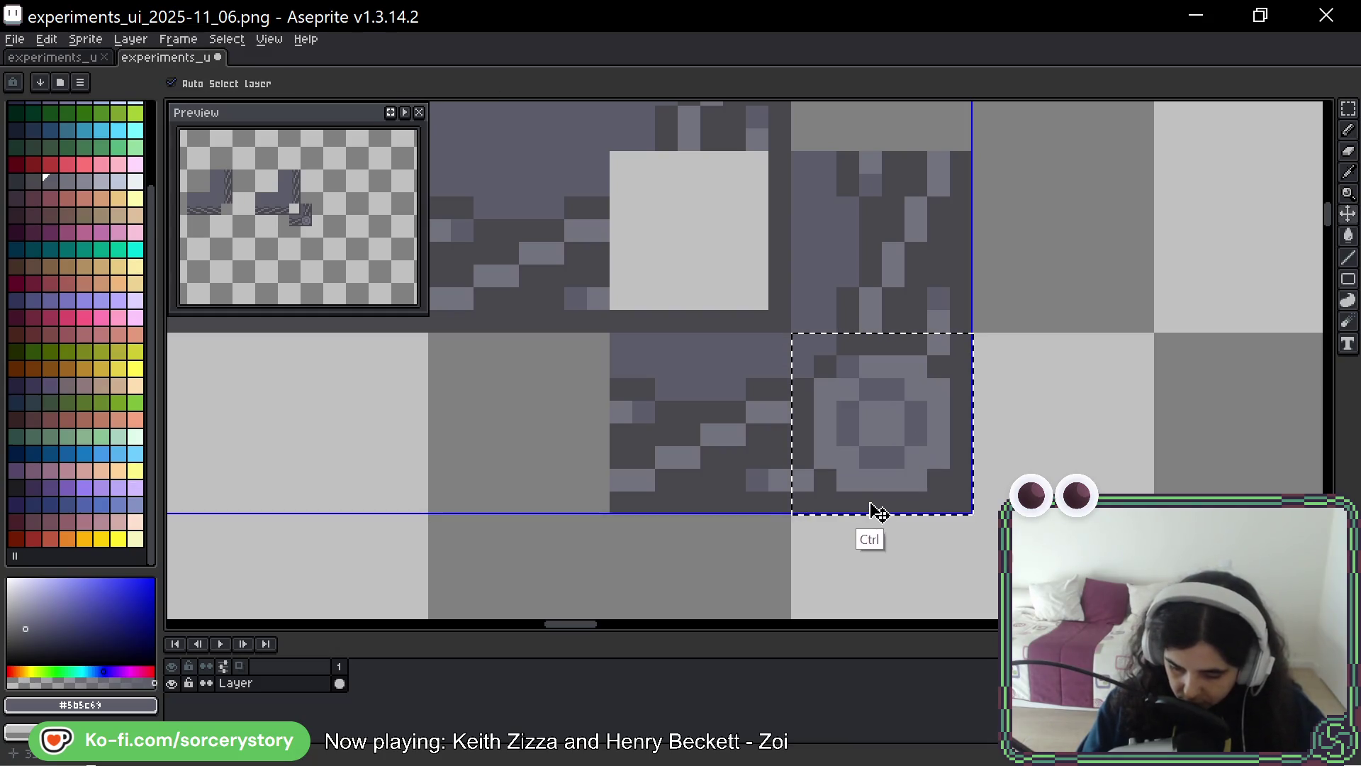
key(ctrl+z)
alt+click(881, 465)
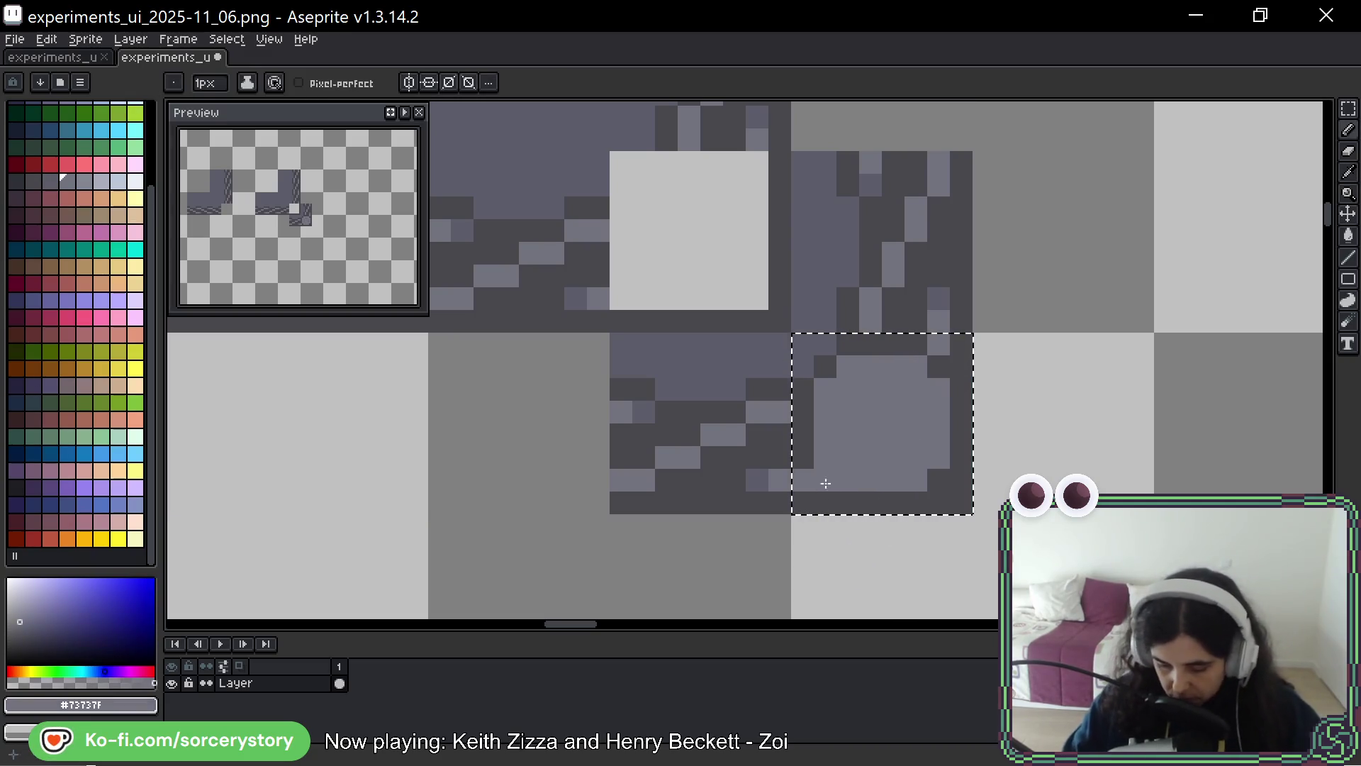
Marquee-select the whole toolbar panel and move it left so it starts at x 16
scroll(905, 383, down, 8)
drag(941, 368, 1112, 370)
scroll(1131, 397, down, 3)
drag(896, 156, 885, 204)
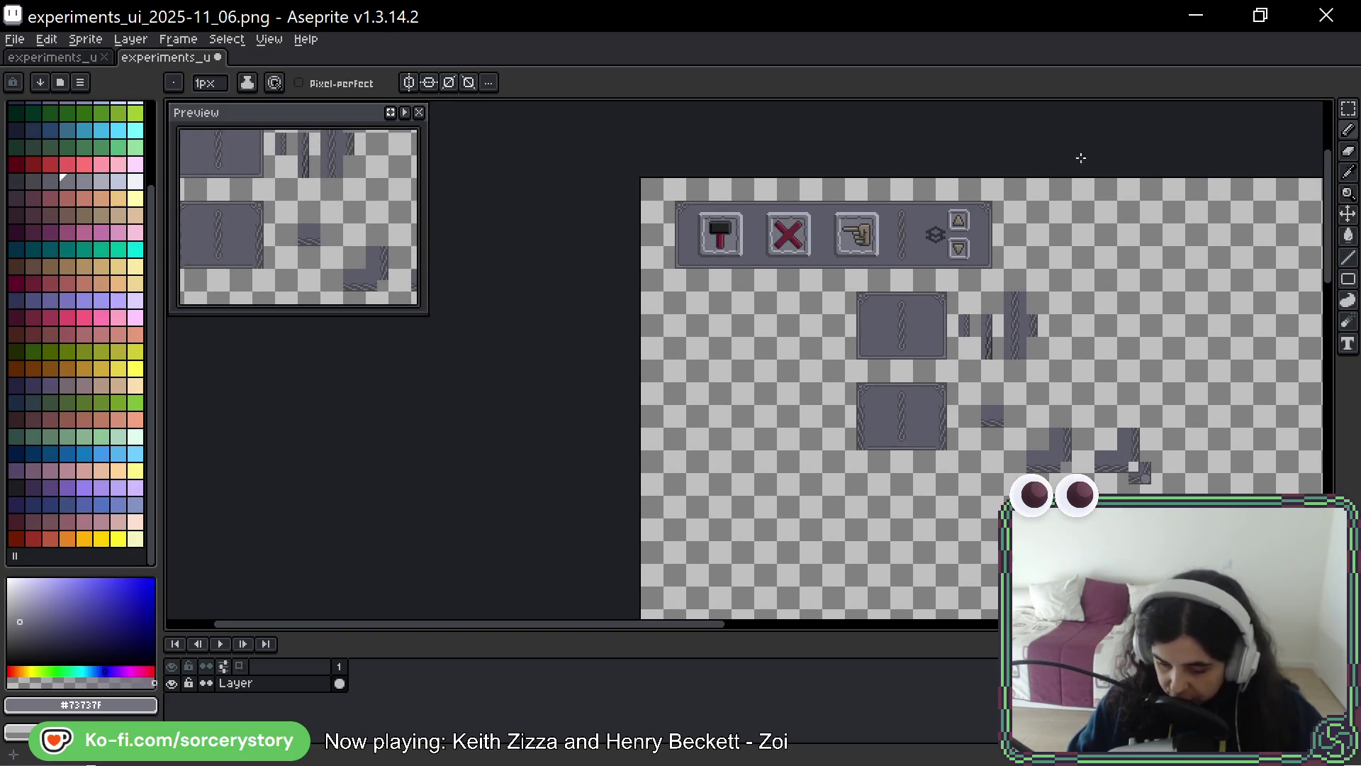
key(m)
mouse_move(661, 199)
mouse_down()
mouse_move(1007, 271)
mouse_move(941, 628)
mouse_move(1034, 188)
mouse_move(961, 447)
mouse_move(971, 414)
mouse_up()
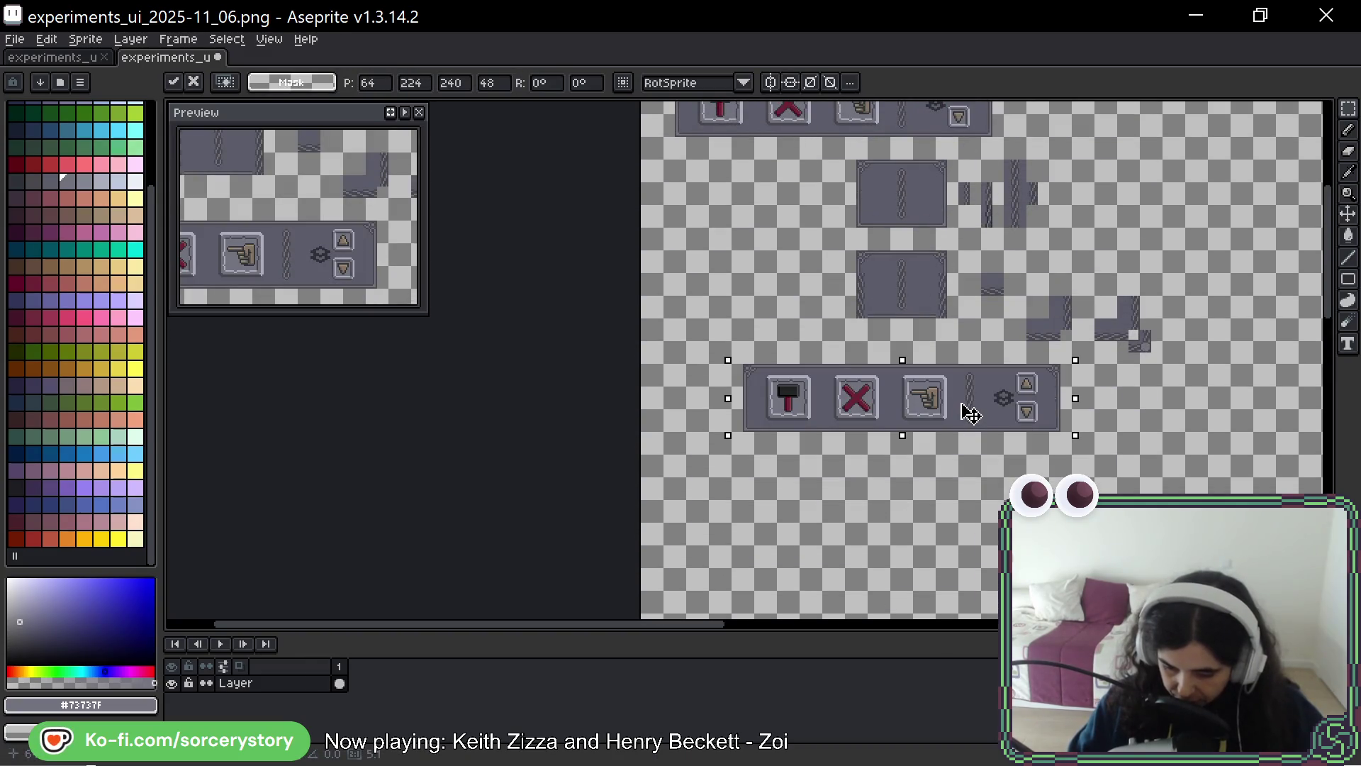
drag(970, 414, 901, 414)
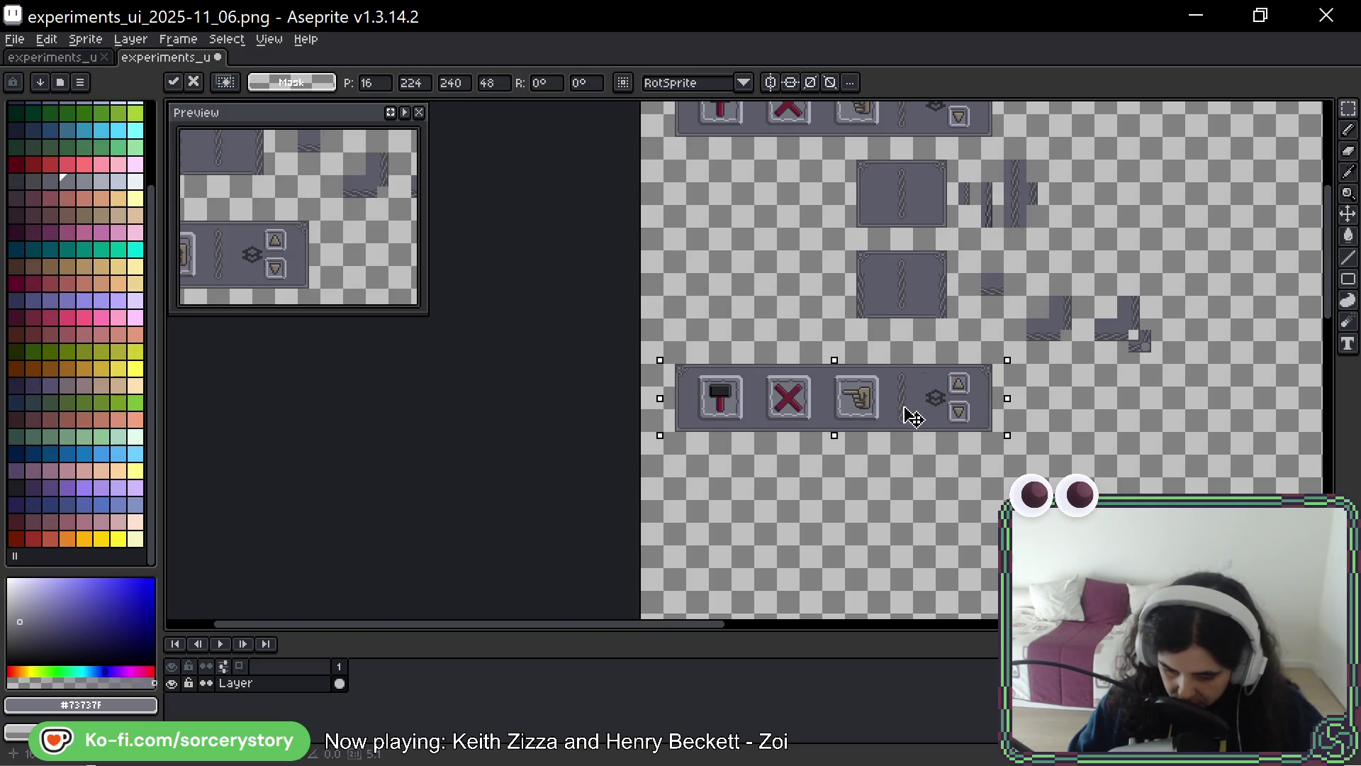
key(Return)
scroll(1127, 312, up, 3)
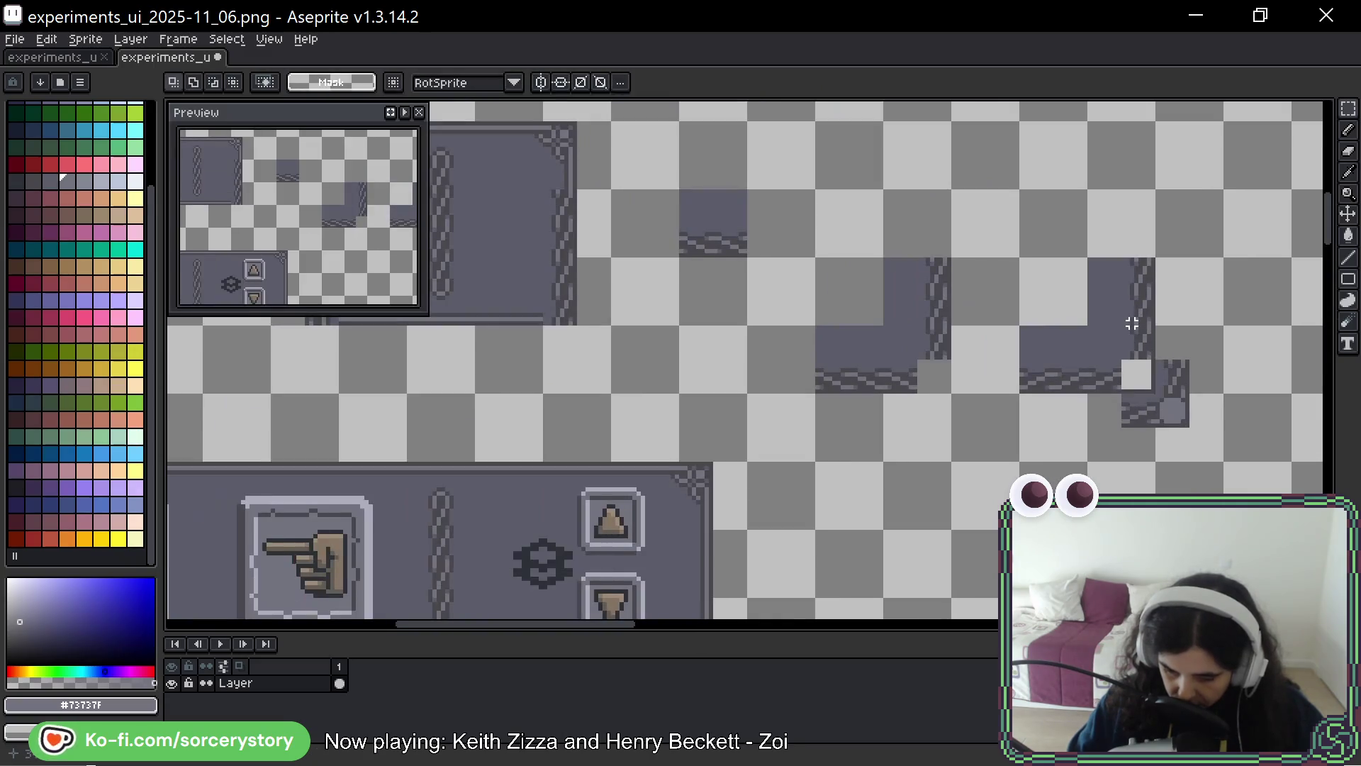
Select the full 32x32 corner tile and drop it in place
scroll(1170, 416, up, 2)
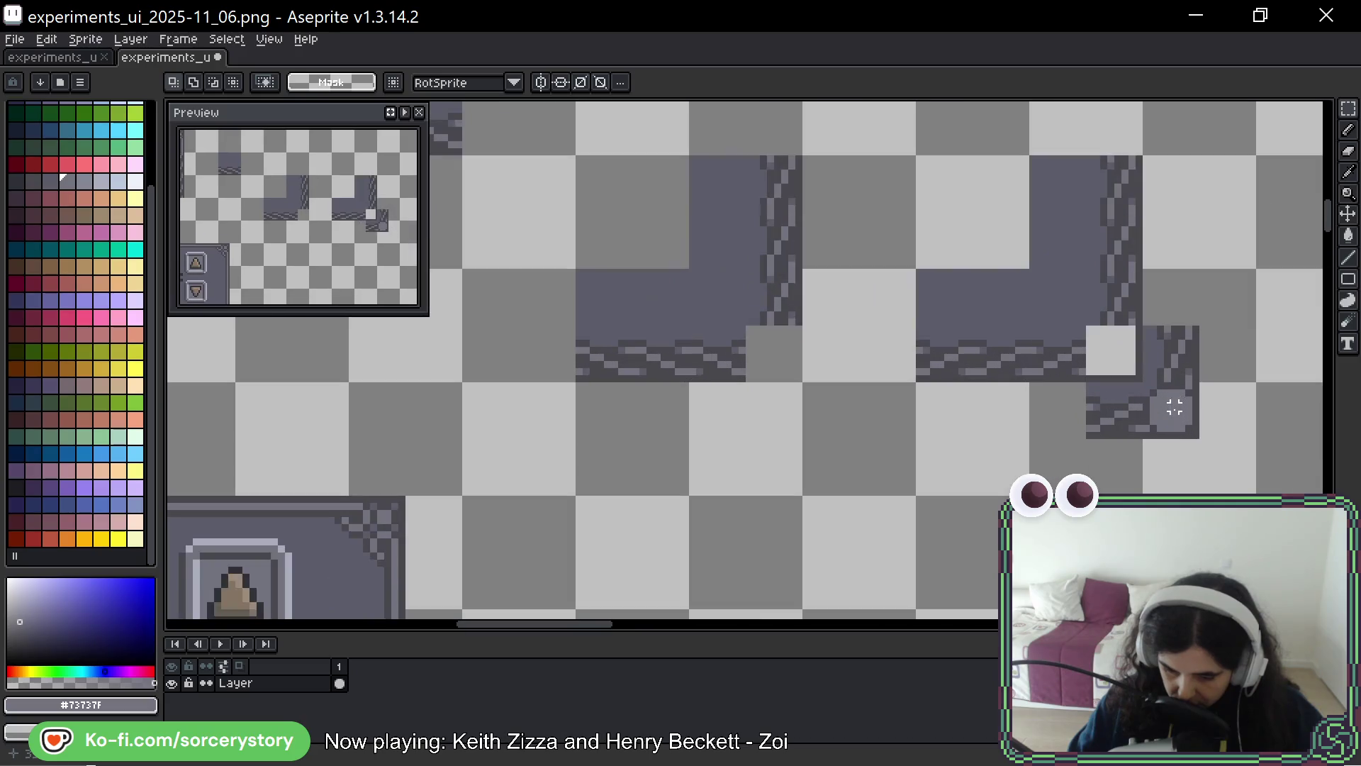
mouse_move(1196, 436)
mouse_down()
mouse_move(1130, 368)
mouse_move(1124, 336)
mouse_up()
mouse_move(1081, 208)
mouse_down()
mouse_move(1002, 361)
mouse_move(926, 562)
mouse_move(838, 319)
mouse_move(840, 389)
mouse_up()
scroll(1002, 361, down, 2)
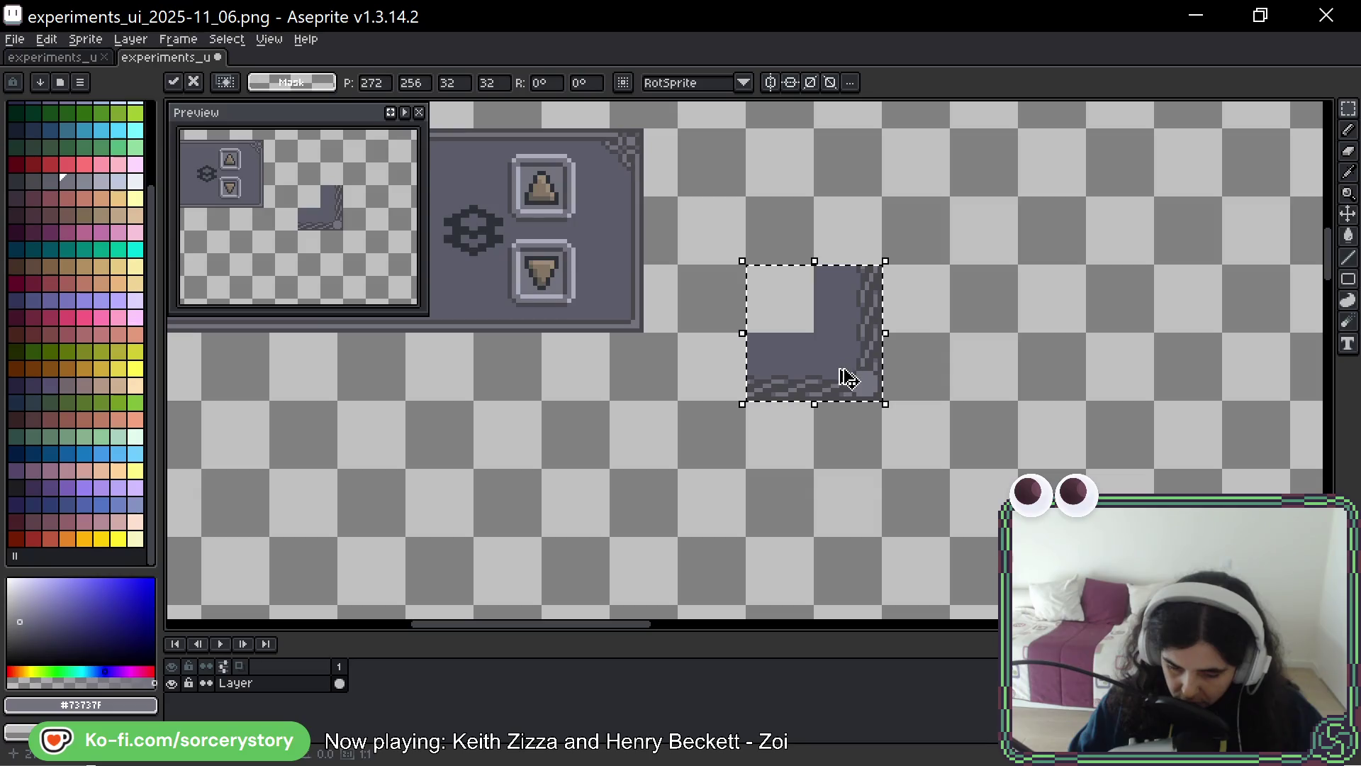
scroll(896, 361, up, 3)
scroll(896, 362, left, 3)
key(ctrl+d)
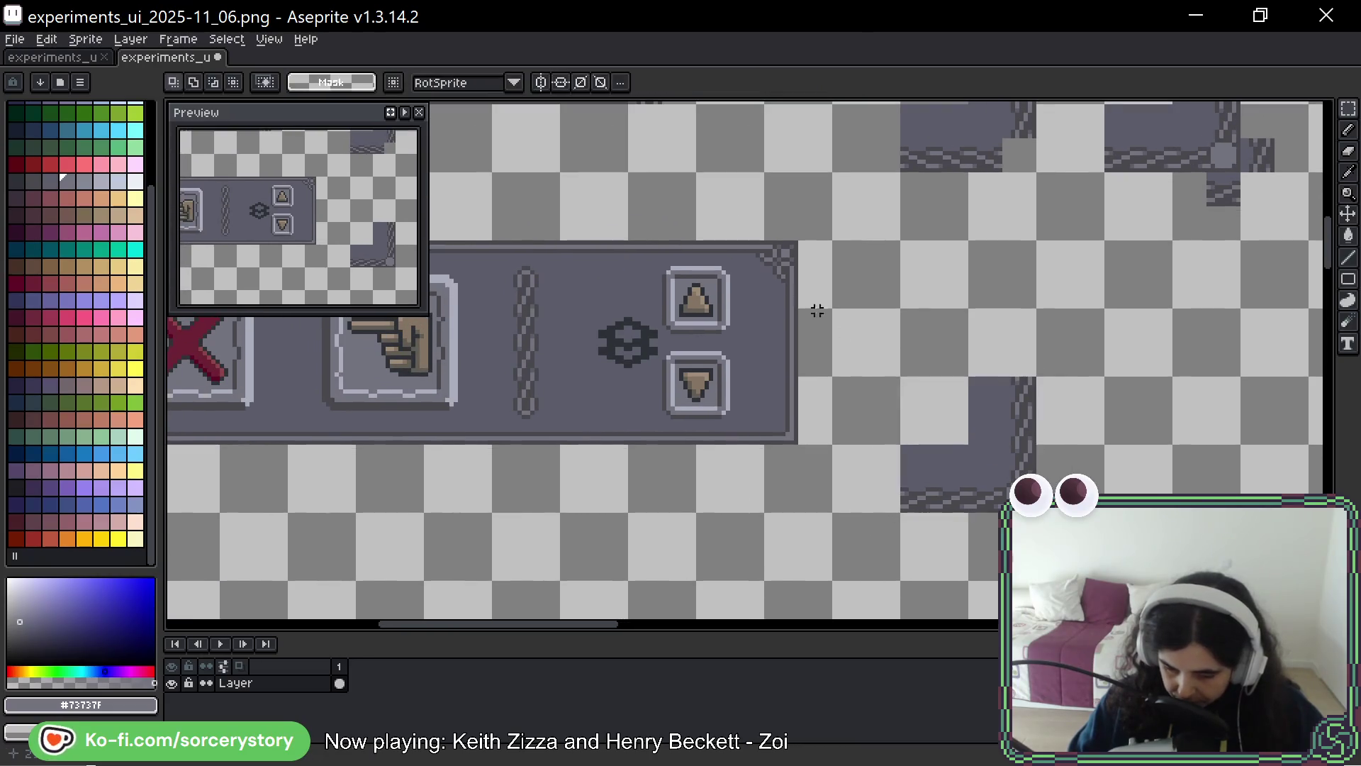
Move the rope corner joint onto the toolbar's bottom-right corner, nudged down one pixel
scroll(1012, 476, up, 2)
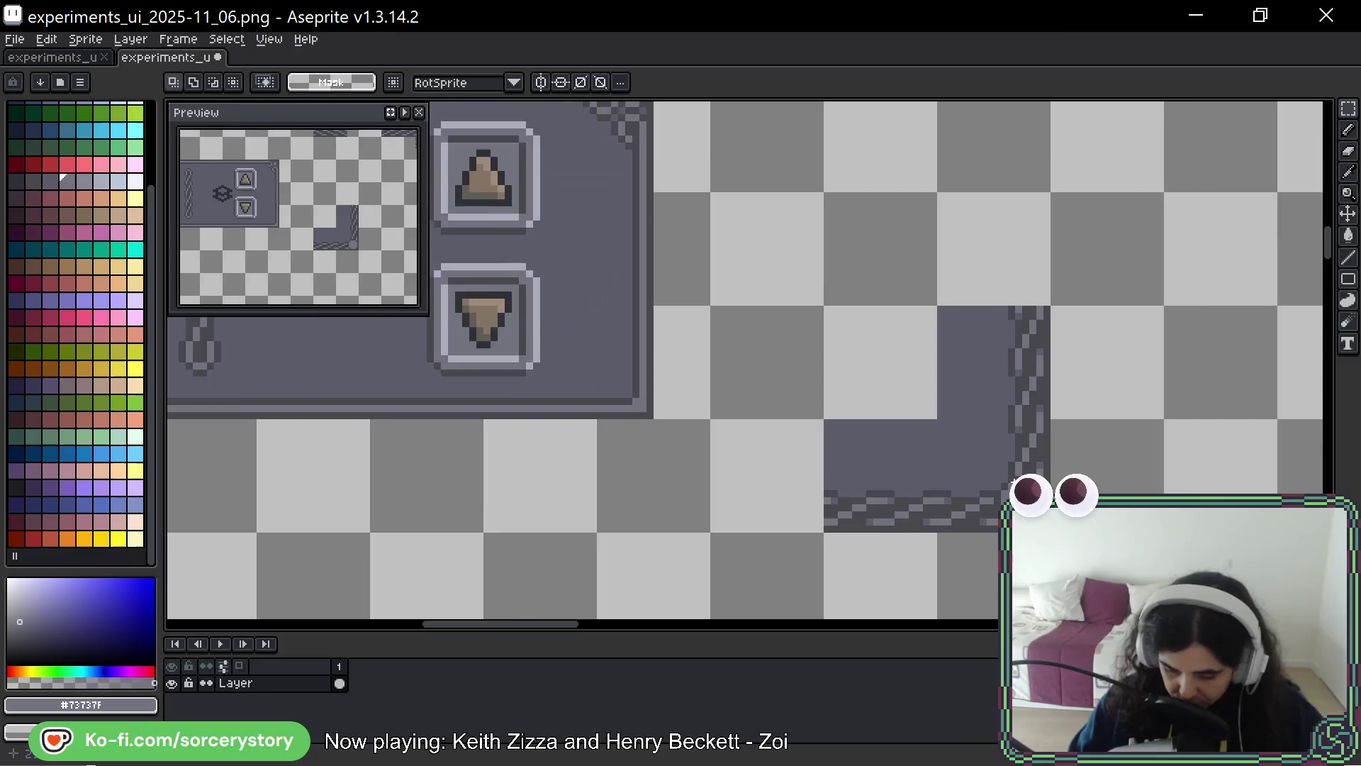
key(b)
key(plus)
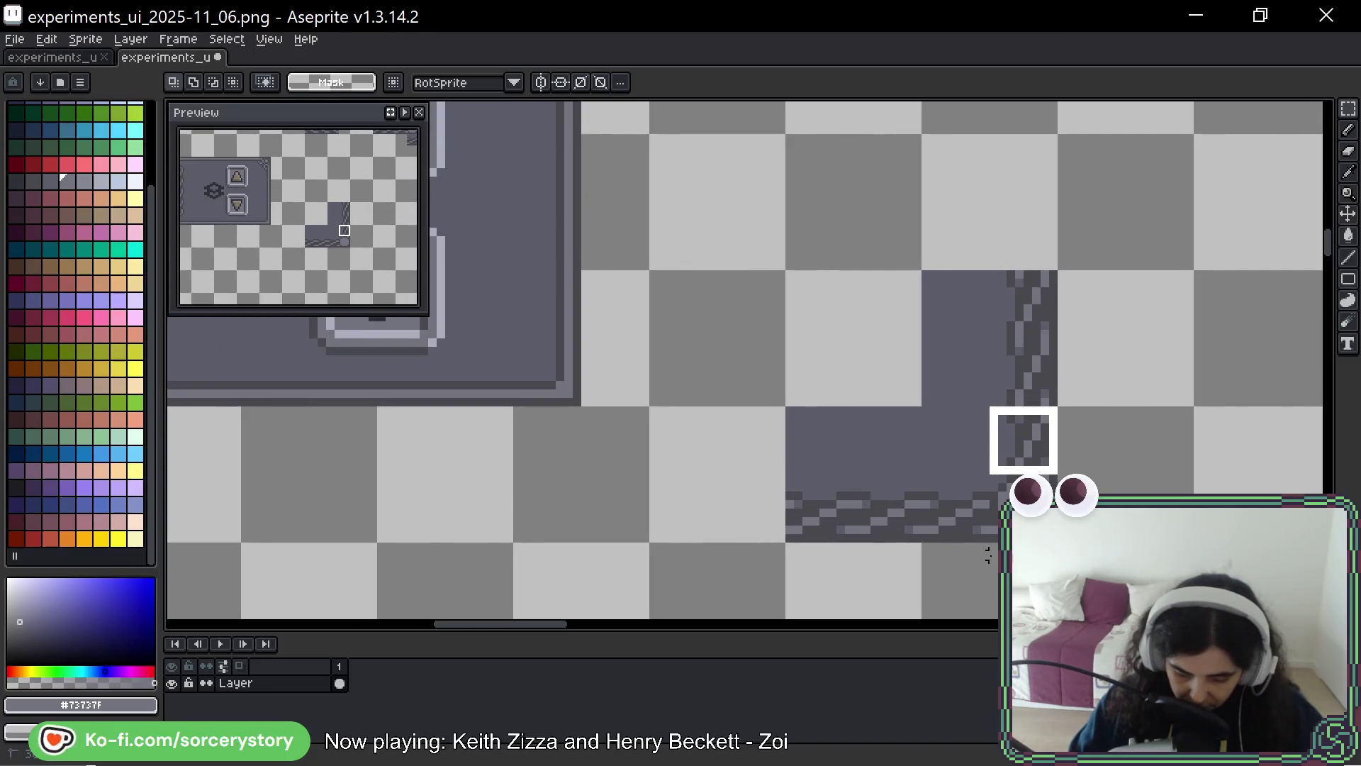
drag(1061, 403, 986, 477)
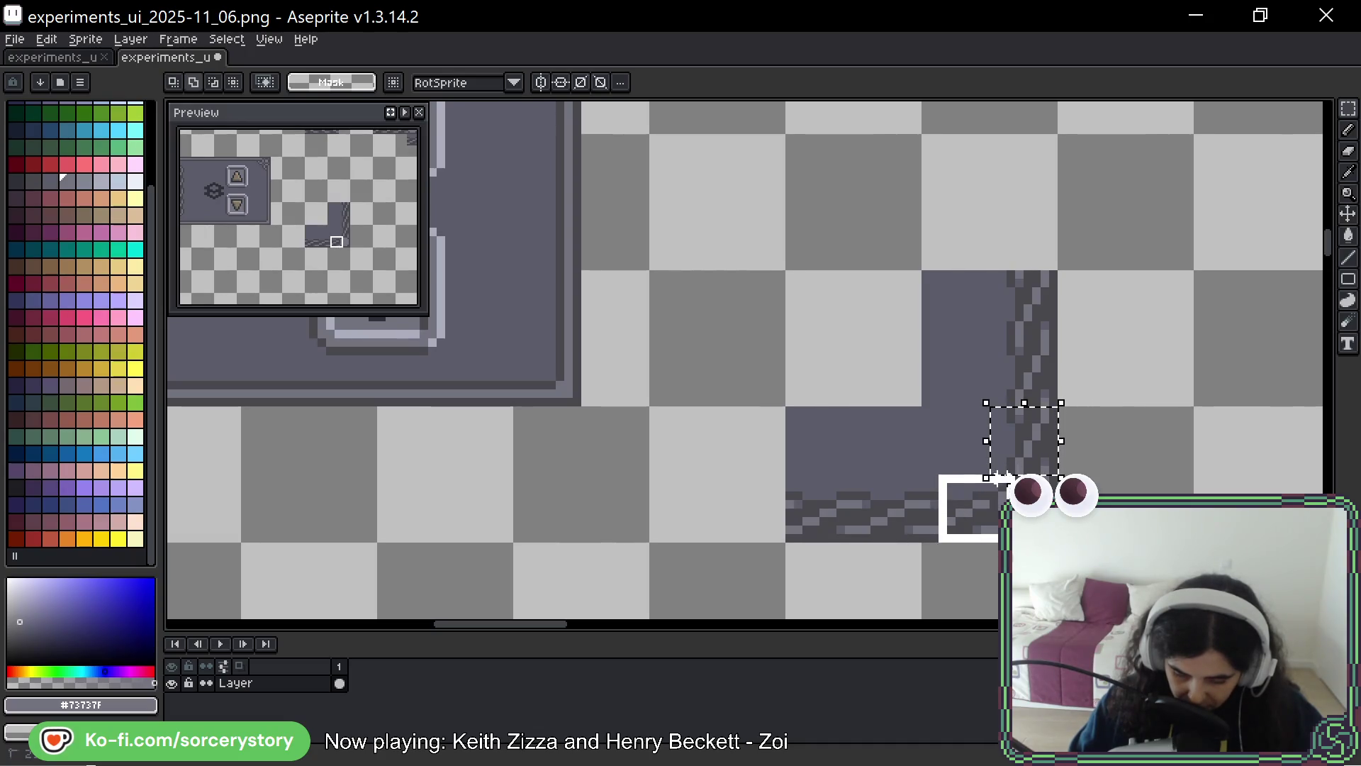
drag(998, 477, 927, 546)
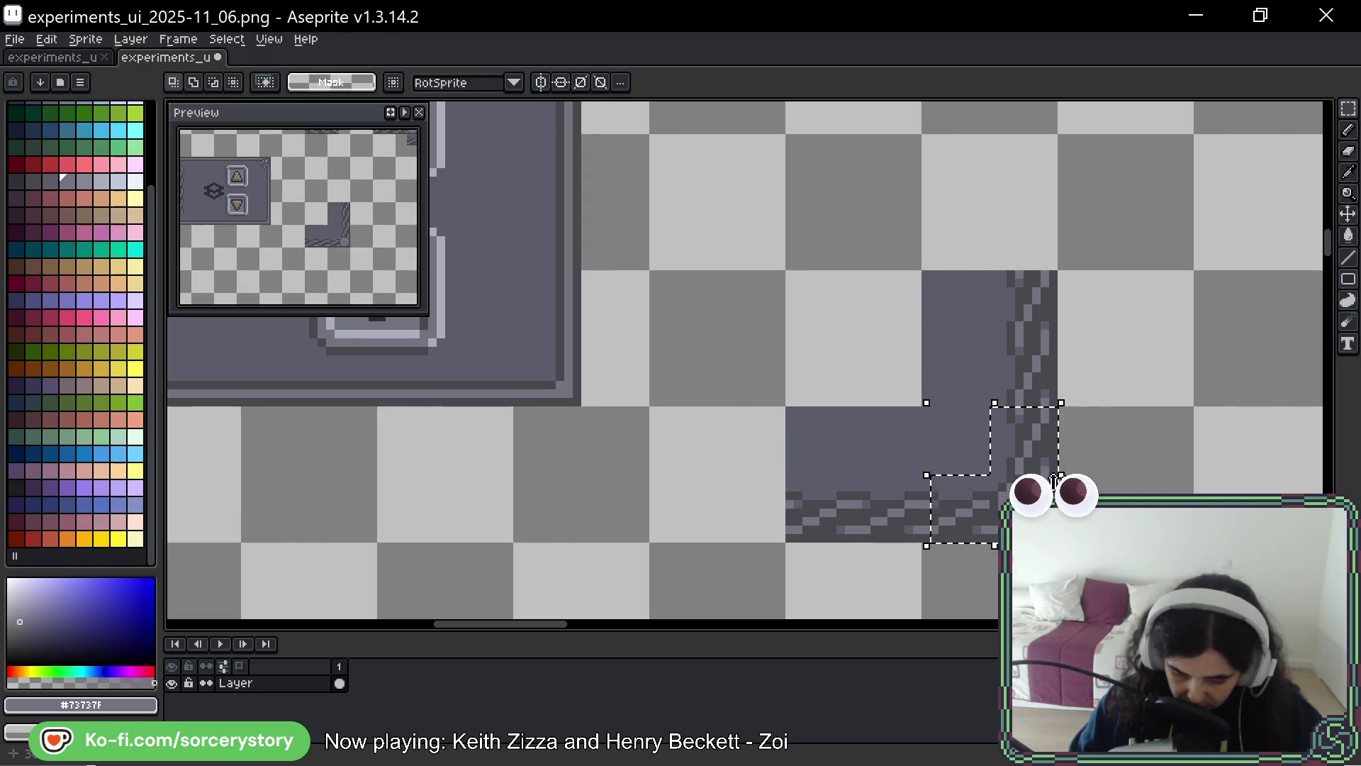
mouse_move(1042, 525)
mouse_down()
mouse_move(617, 425)
mouse_move(564, 381)
mouse_up()
key(Down)
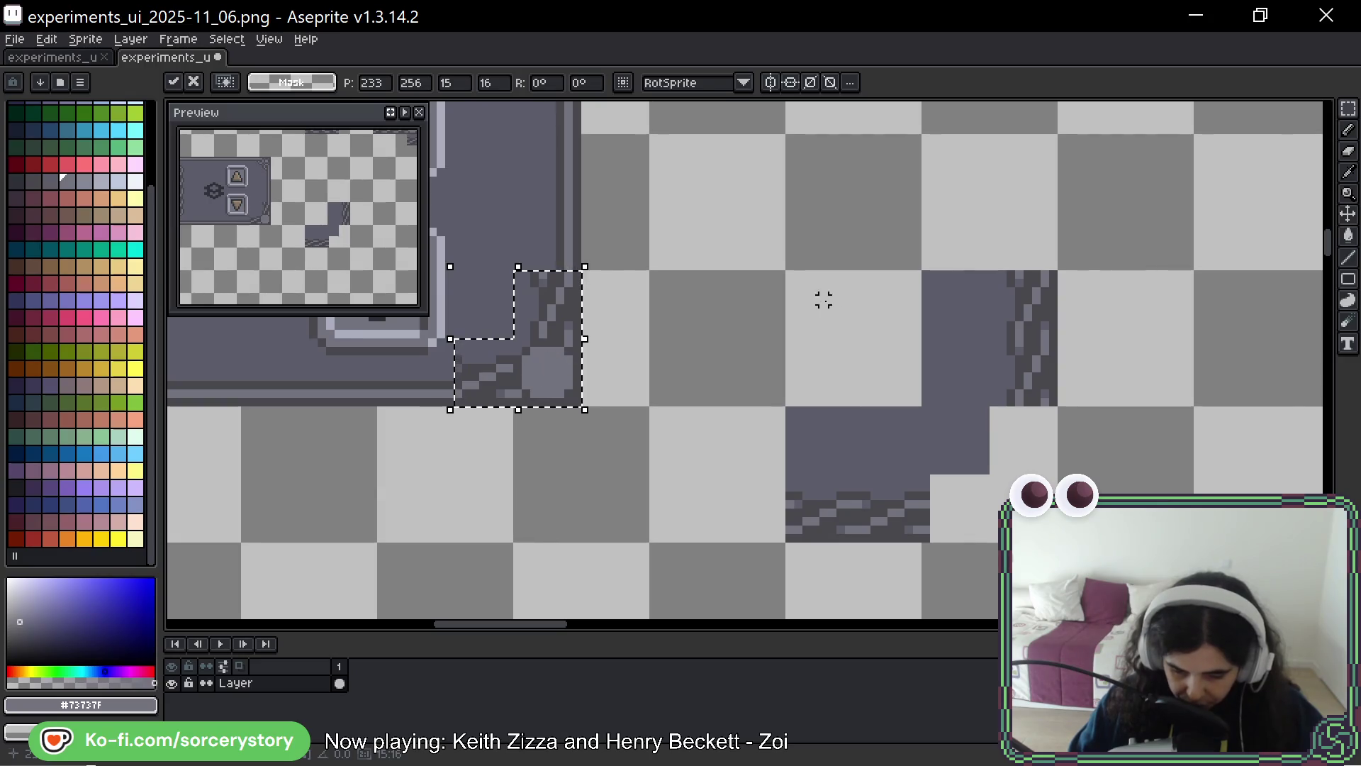
drag(1044, 361, 1146, 396)
click(1146, 397)
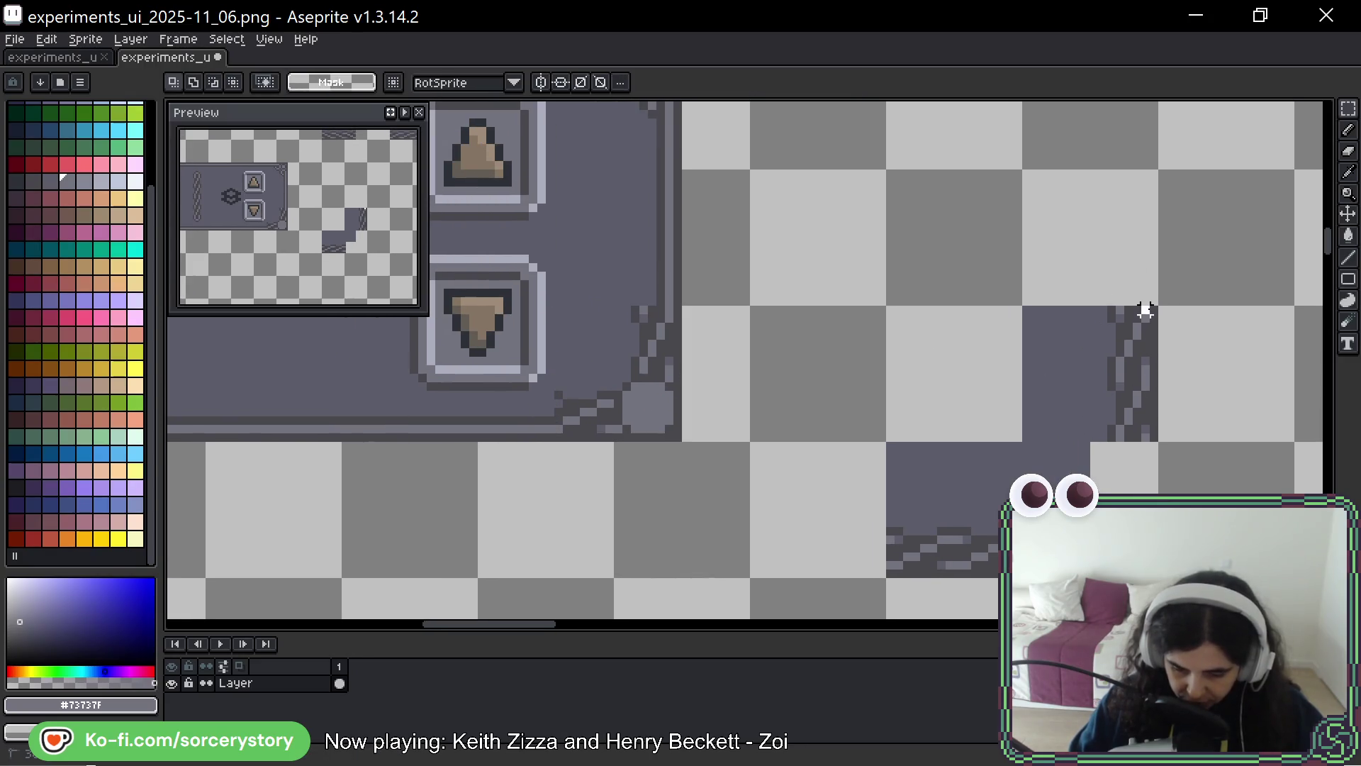
Place the vertical rope strand, then move a 17×7 rope strip under the down-arrow at 216,265
mouse_move(1149, 305)
mouse_down()
mouse_move(1089, 443)
mouse_move(692, 304)
mouse_move(638, 262)
mouse_move(644, 275)
mouse_up()
drag(809, 296, 942, 389)
scroll(906, 416, down, 3)
key(ctrl+d)
mouse_move(988, 449)
mouse_down()
mouse_move(1124, 406)
mouse_move(1115, 442)
mouse_move(978, 389)
mouse_up()
mouse_move(1074, 425)
mouse_down()
mouse_move(680, 402)
mouse_move(592, 312)
mouse_move(591, 291)
mouse_move(644, 352)
mouse_move(706, 380)
mouse_up()
scroll(724, 386, up, 2)
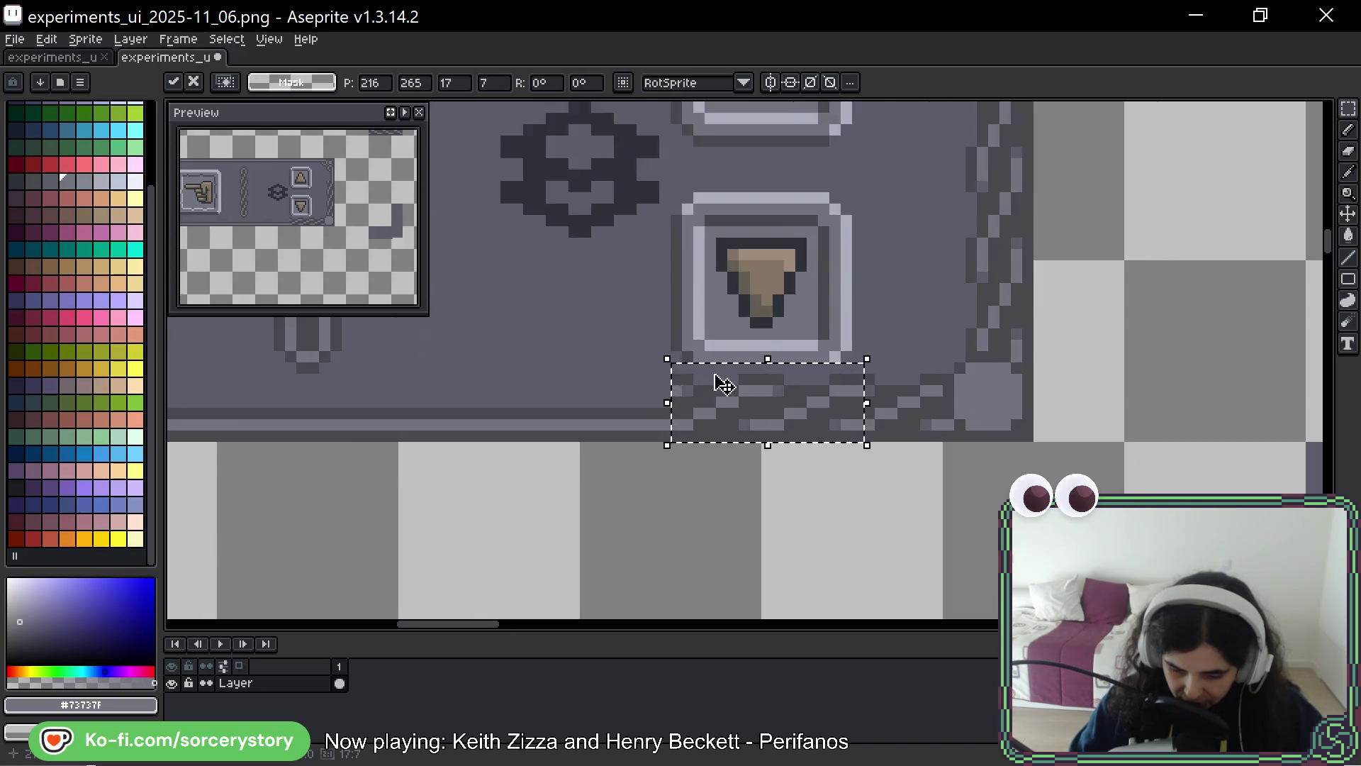
Move the leftover rope strip into the panel's bottom edge at 216,266, now 17×6
key(ctrl+d)
scroll(850, 386, down, 4)
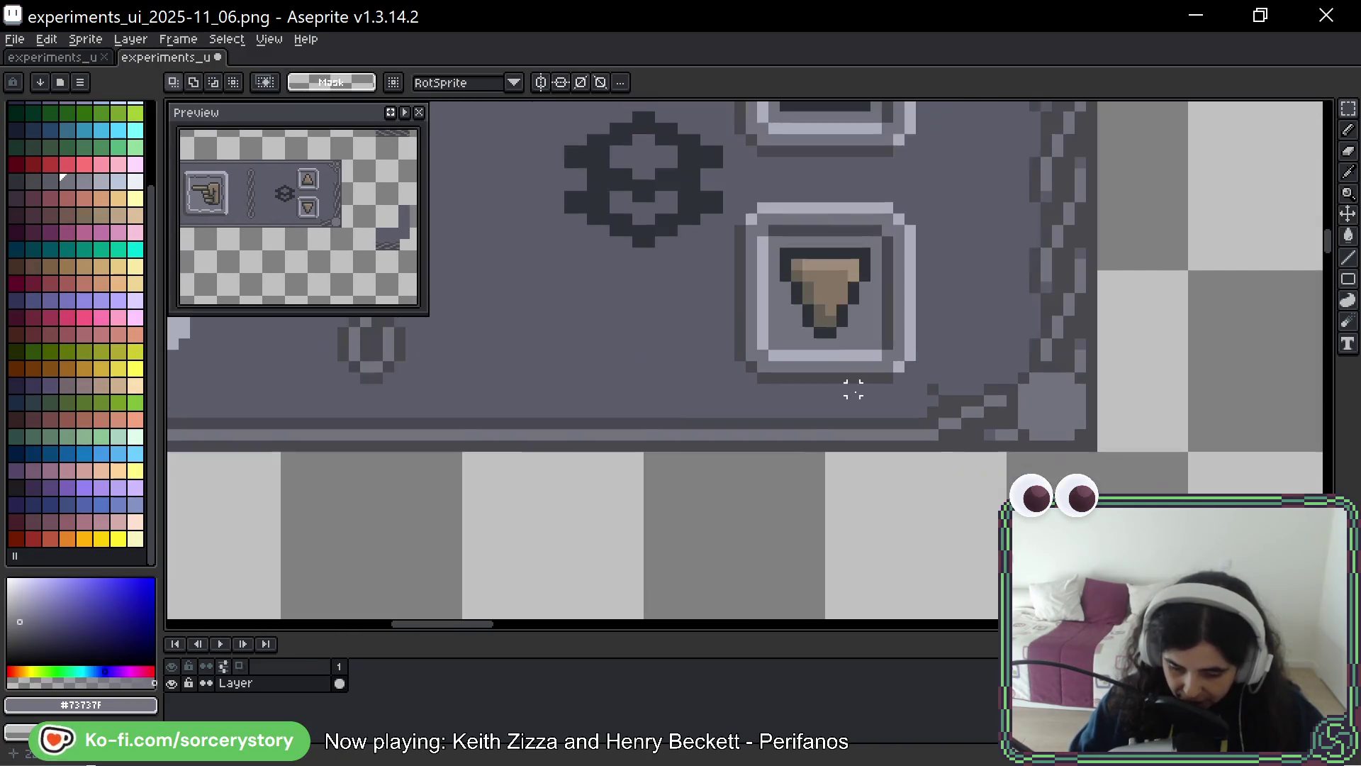
scroll(920, 398, up, 1)
drag(908, 380, 804, 358)
mouse_move(568, 340)
mouse_down()
mouse_move(808, 358)
mouse_move(760, 342)
mouse_move(574, 340)
mouse_up()
drag(954, 395, 582, 296)
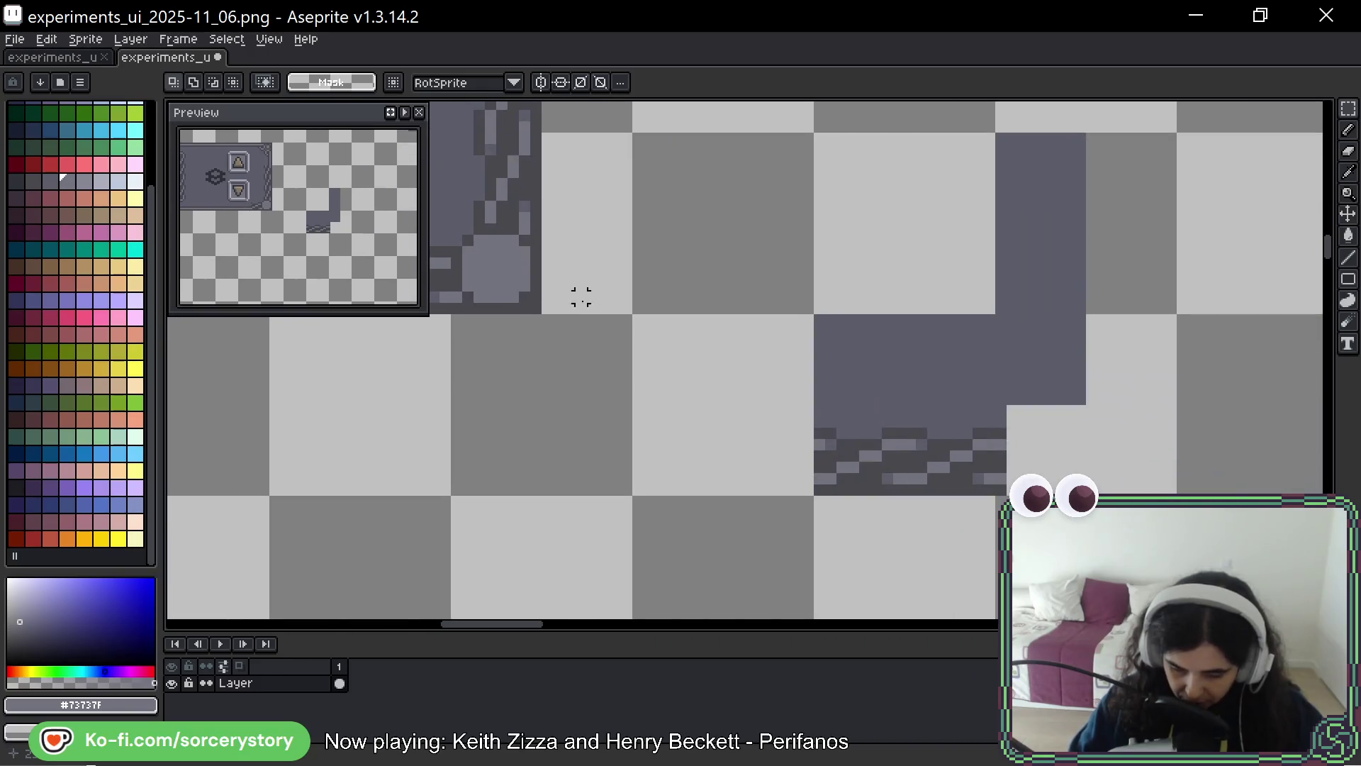
mouse_move(999, 432)
mouse_down()
mouse_move(813, 489)
mouse_move(236, 461)
mouse_move(819, 304)
mouse_up()
click(1059, 331)
Marquee-select the down-arrow button
scroll(1056, 331, down, 5)
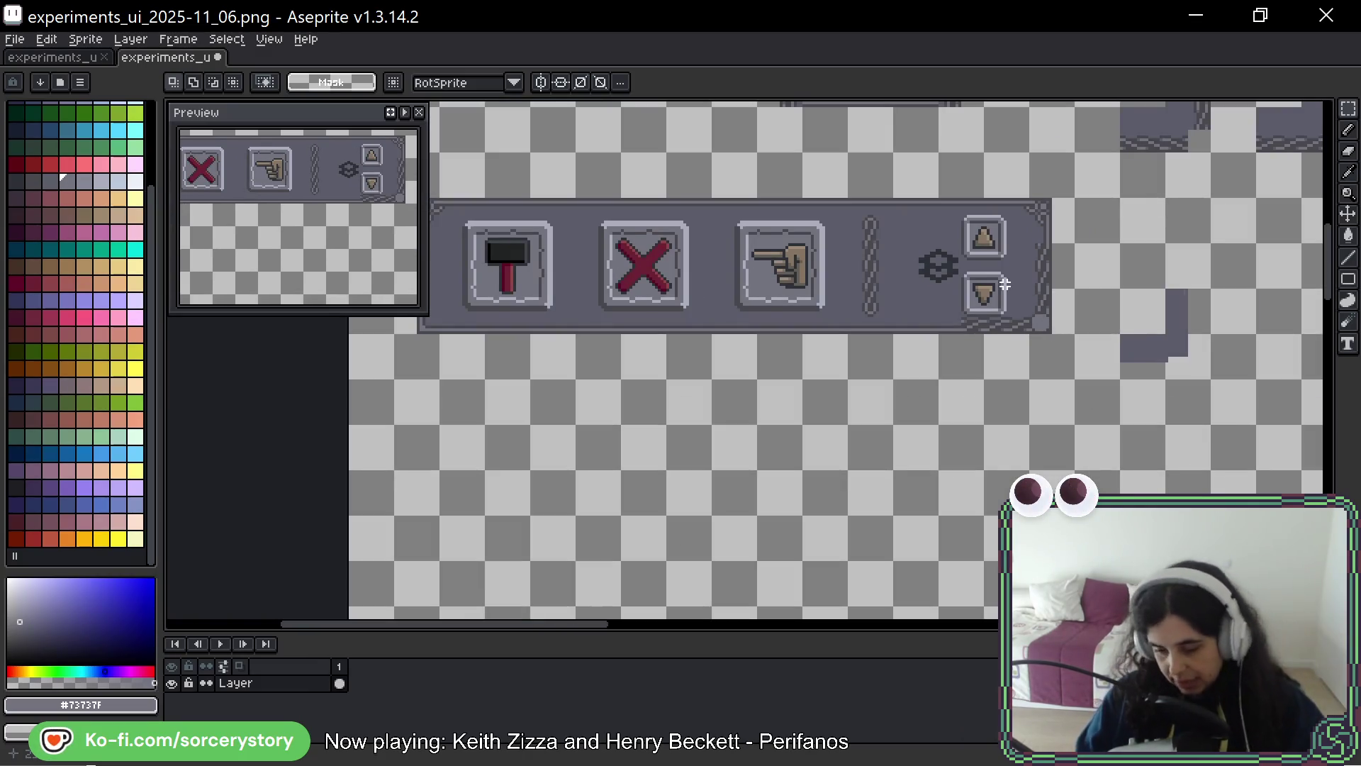
scroll(1005, 283, up, 3)
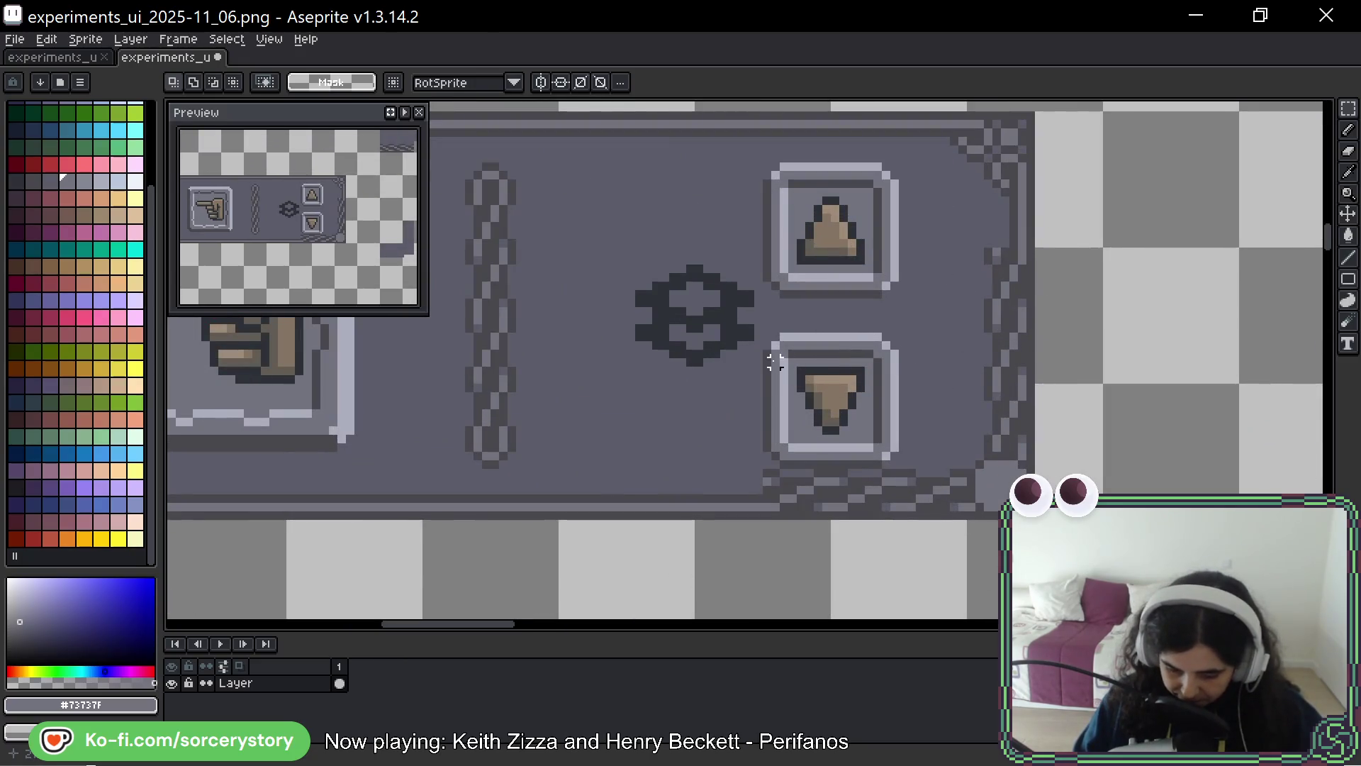
scroll(775, 353, up, 1)
drag(760, 328, 935, 490)
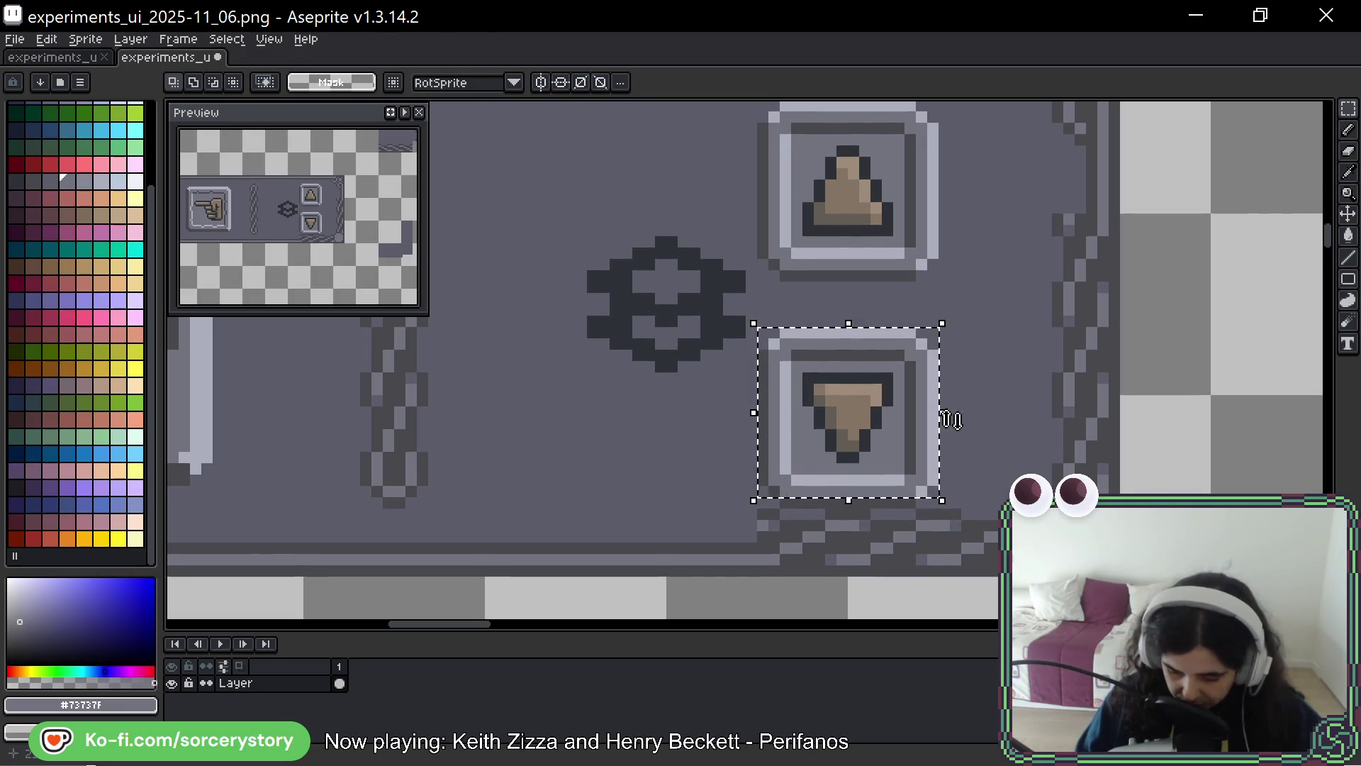
Paint over the light bars above the up-arrow and below the down-arrow with the panel background colour
scroll(863, 325, up, 2)
key(ctrl+d)
mouse_move(764, 195)
mouse_down()
mouse_move(886, 349)
mouse_move(933, 359)
mouse_move(942, 377)
mouse_up()
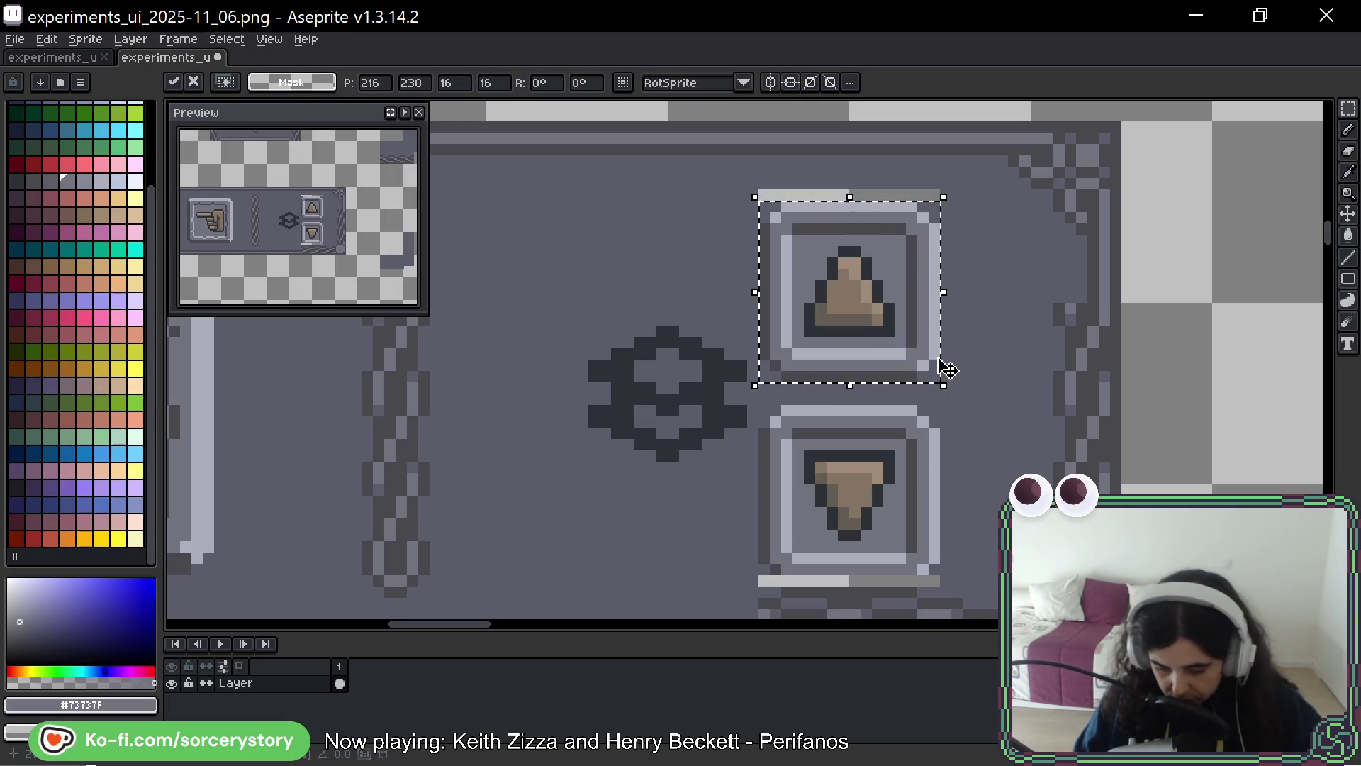
key(ctrl+d)
key(b)
alt+click(753, 213)
drag(763, 196, 869, 194)
shift+click(946, 195)
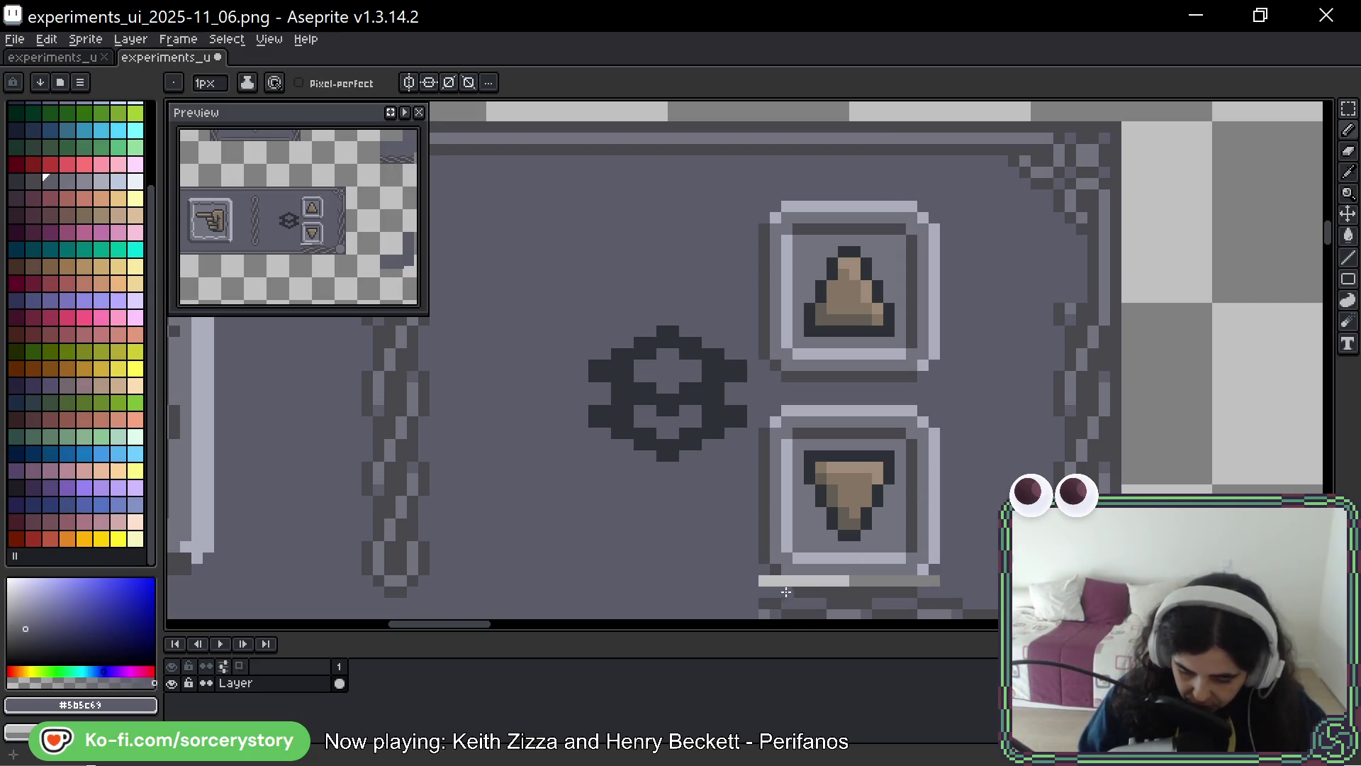
drag(827, 579, 937, 581)
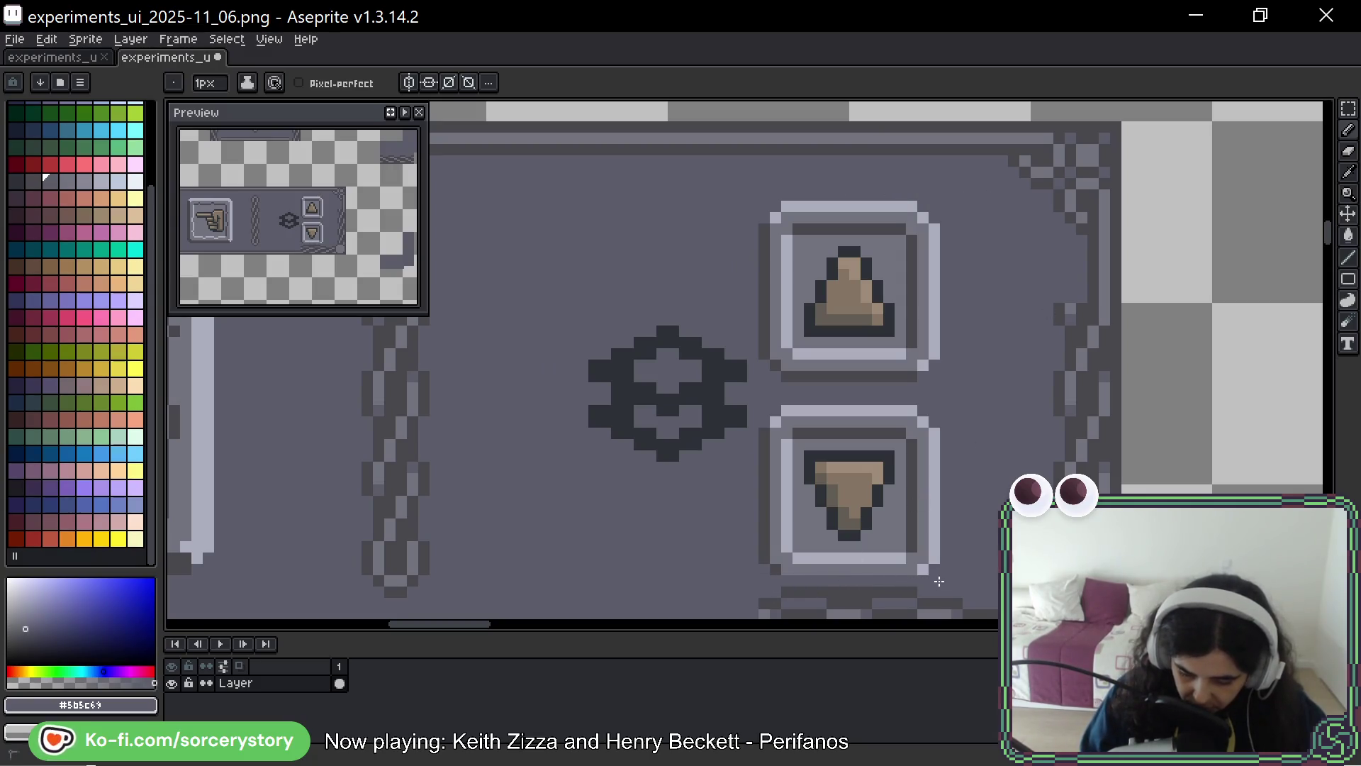
Darken the strip below the down-arrow button with the panel's darker colour
scroll(808, 567, down, 2)
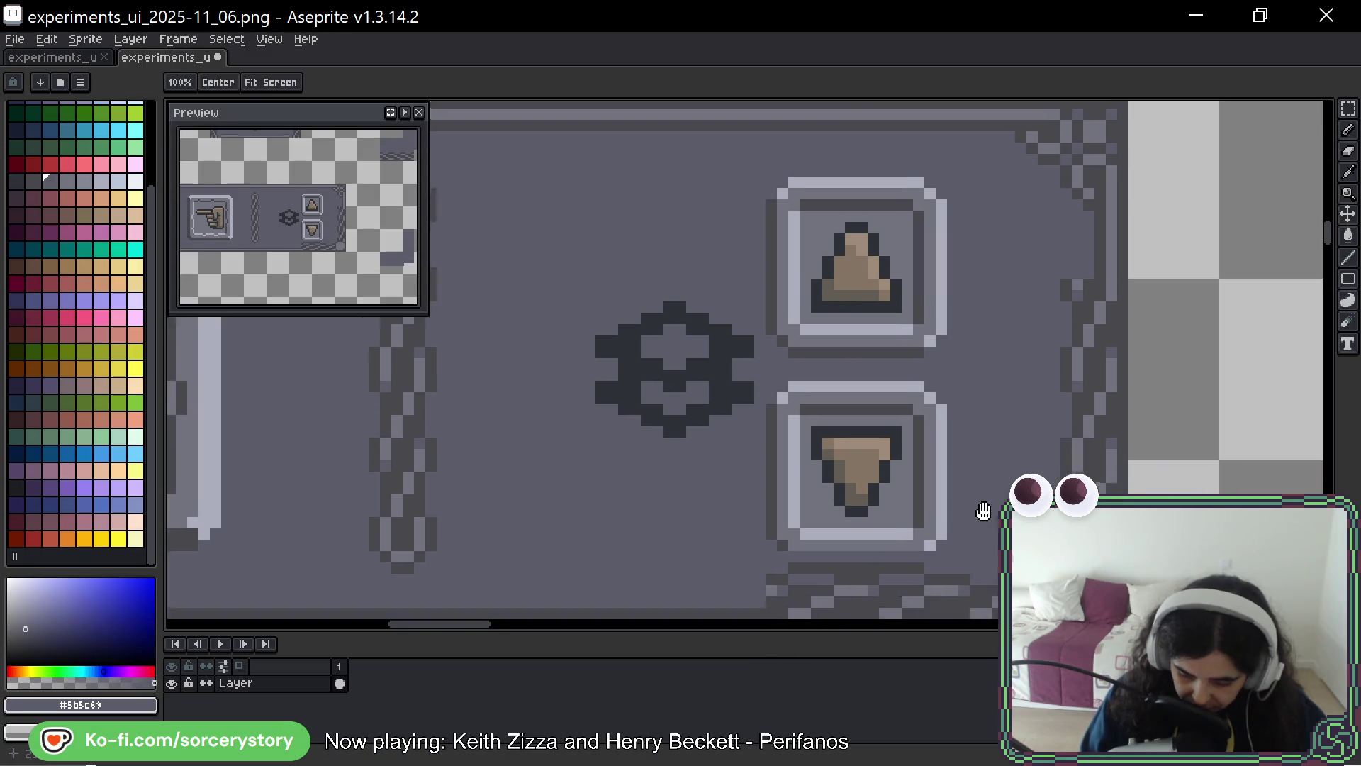
alt+click(806, 533)
mouse_move(807, 523)
mouse_down()
mouse_move(954, 523)
mouse_move(760, 531)
mouse_up()
alt+click(913, 530)
scroll(758, 509, down, 3)
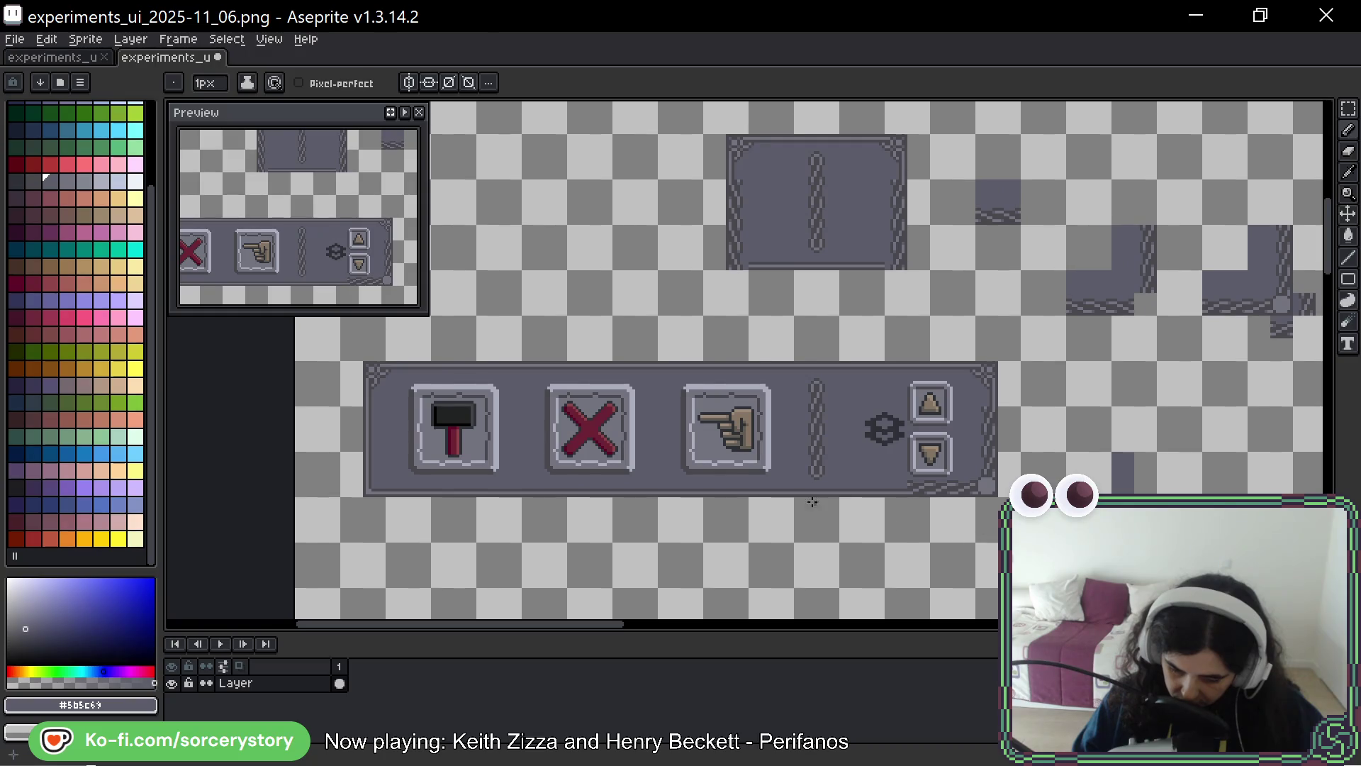
scroll(817, 503, up, 3)
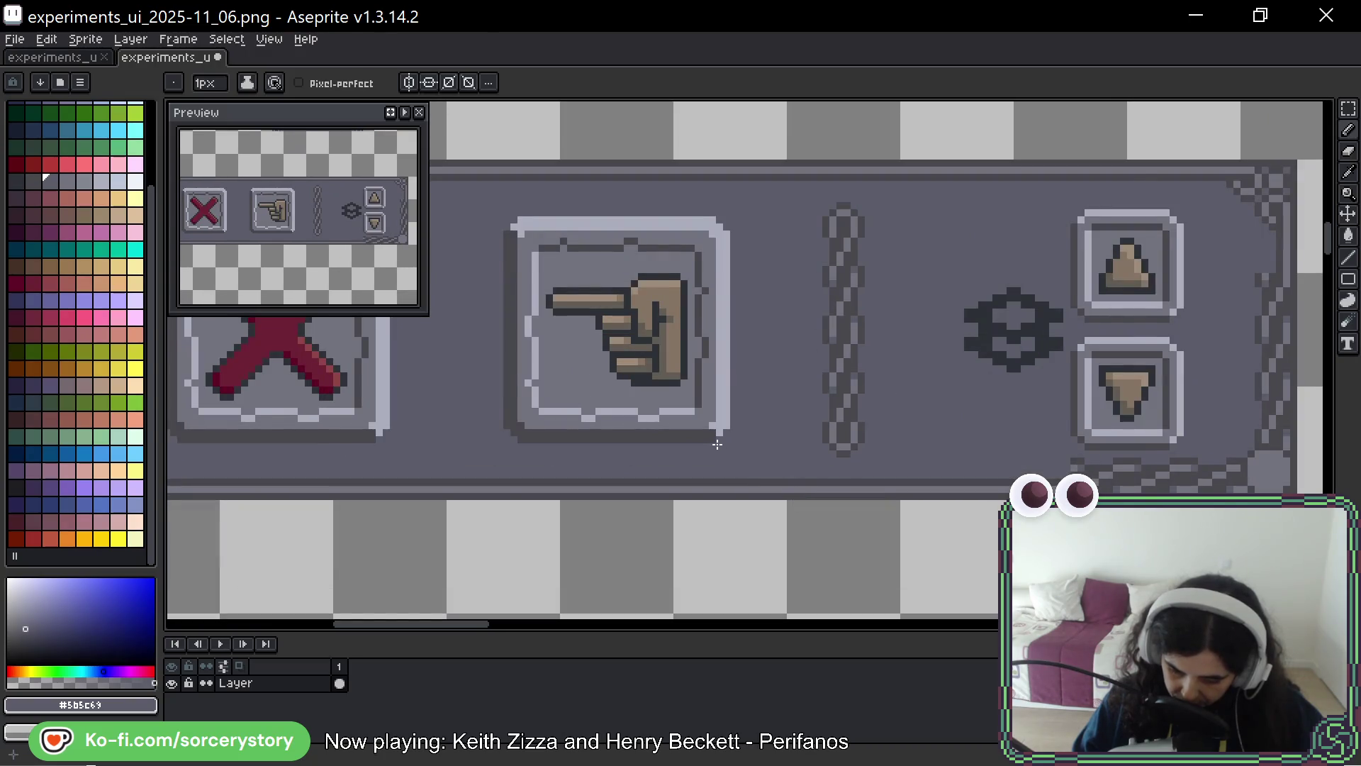
scroll(741, 439, up, 1)
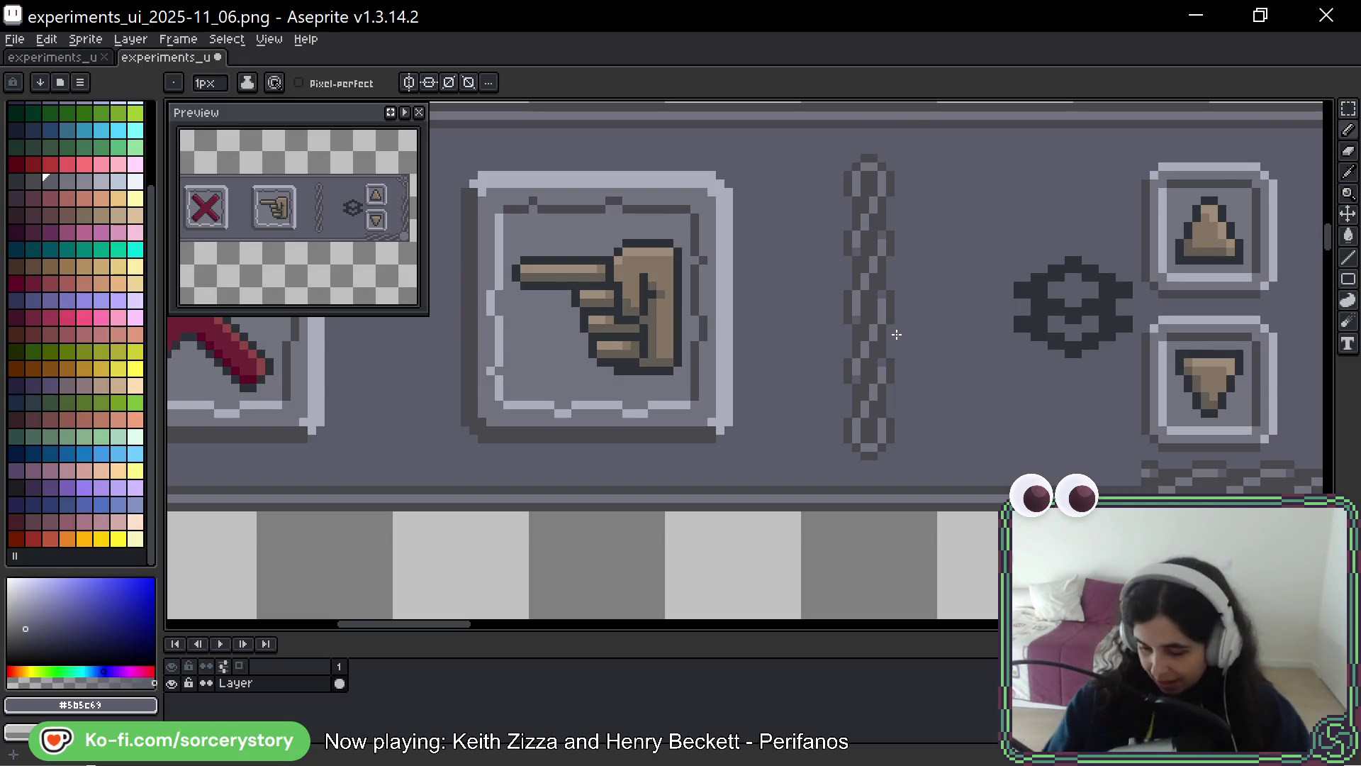
scroll(1227, 394, right, 5)
scroll(1227, 395, down, 1)
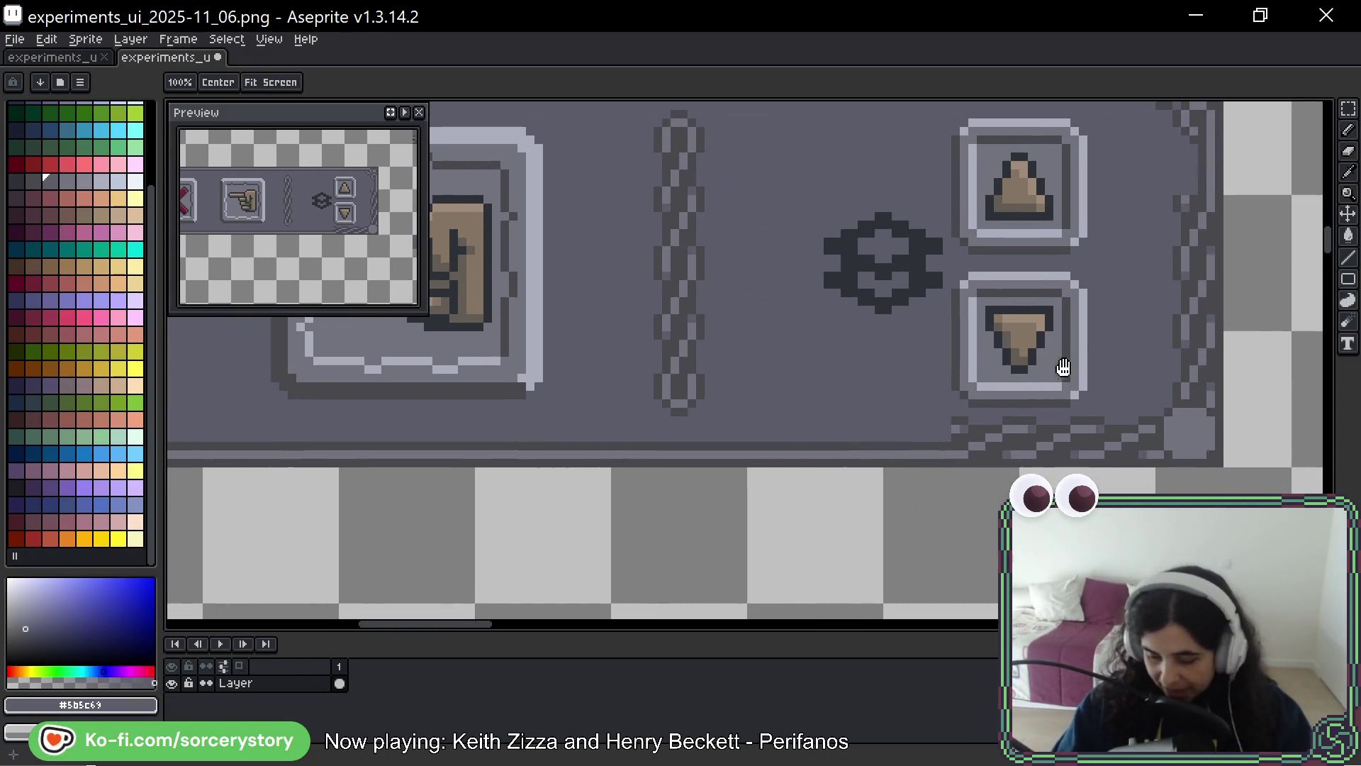
Shift a piece of the bottom rope border left along the panel's bottom edge toward the gear
key(m)
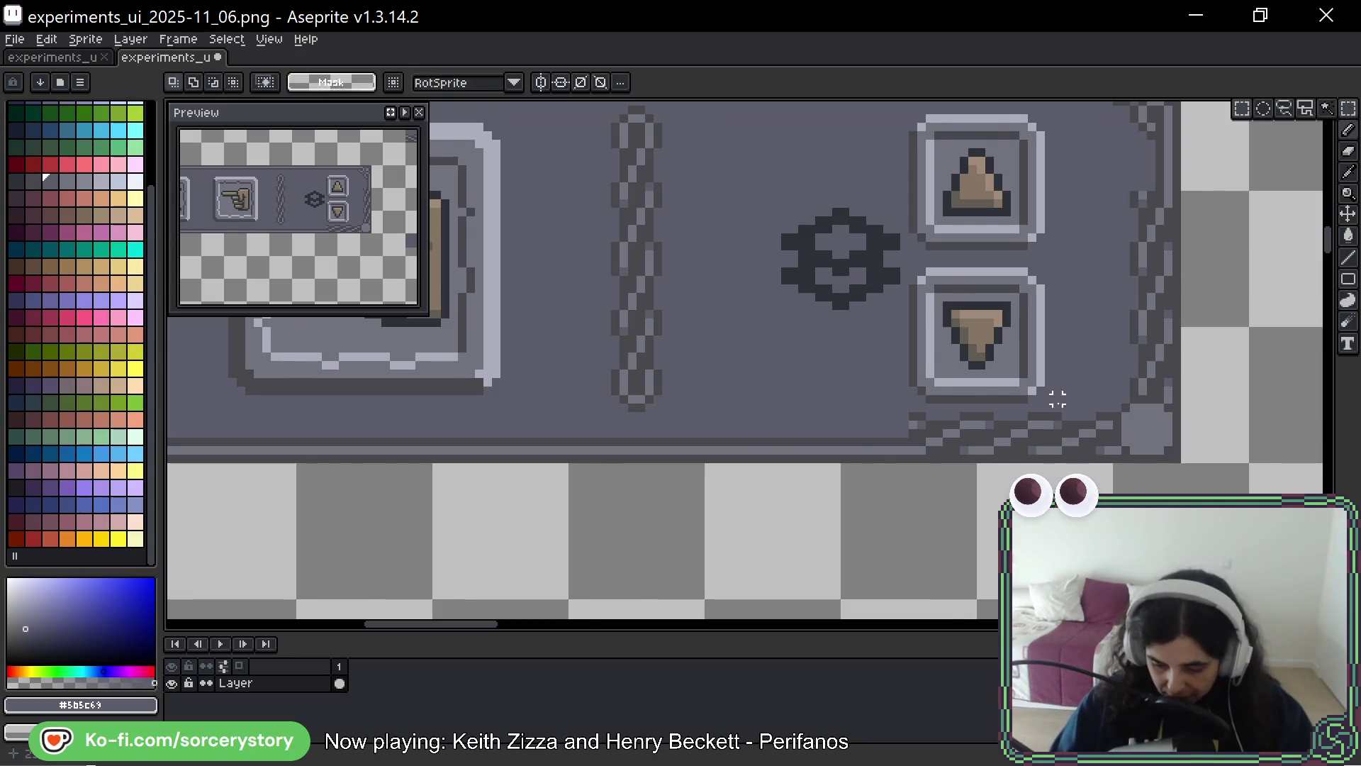
scroll(993, 425, up, 2)
mouse_move(836, 477)
mouse_down()
mouse_move(994, 386)
mouse_move(1107, 392)
mouse_move(1098, 369)
mouse_up()
mouse_move(1091, 439)
mouse_down()
mouse_move(522, 432)
mouse_move(942, 398)
mouse_up()
key(ctrl+d)
key(ctrl+shift+d)
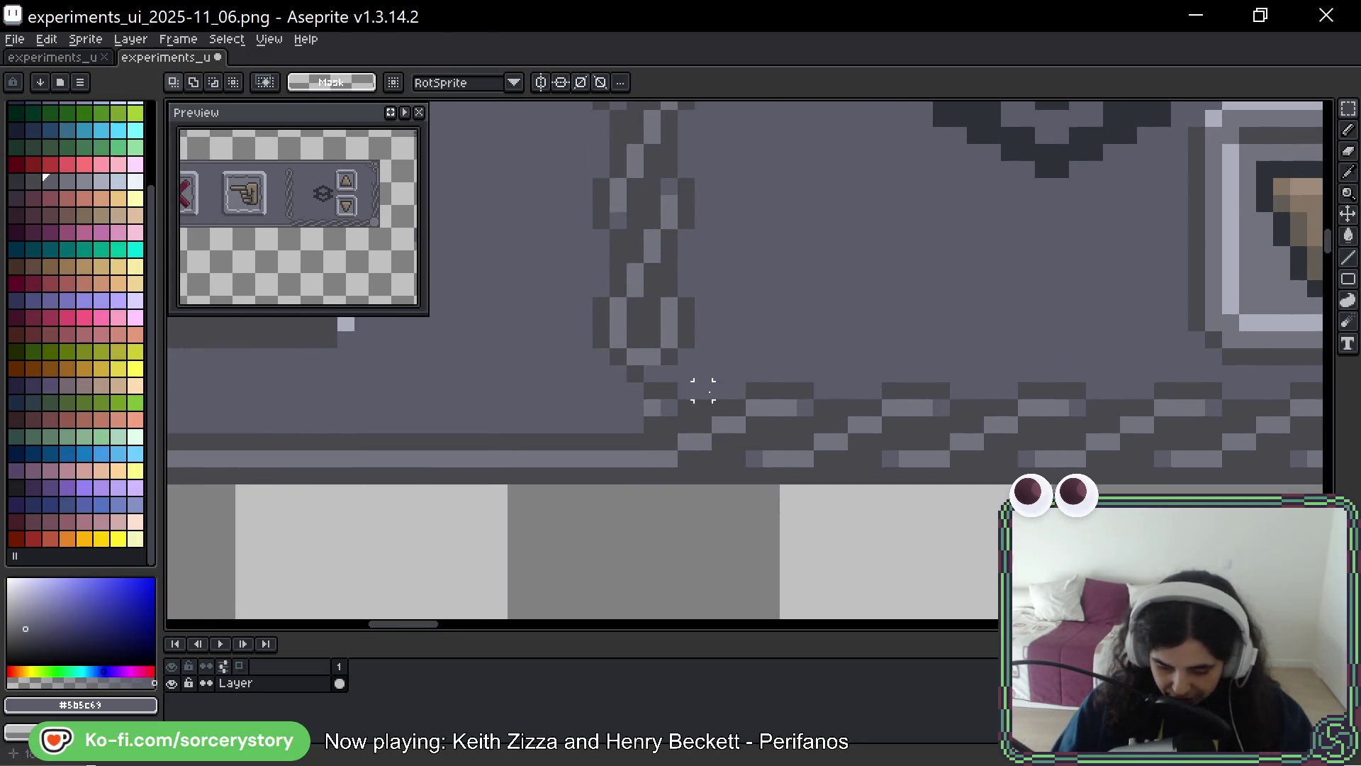
drag(640, 361, 920, 488)
key(ctrl+z)
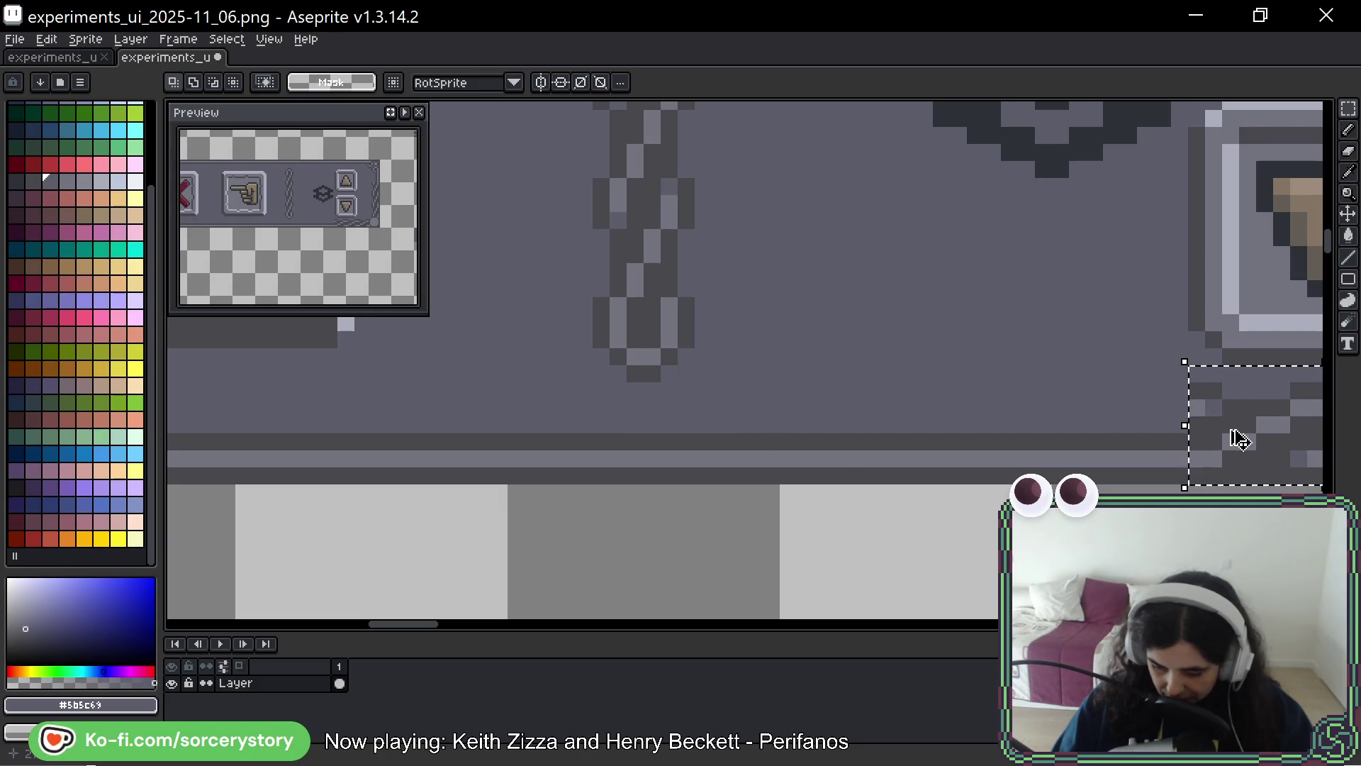
mouse_move(1254, 440)
mouse_down()
mouse_move(910, 456)
mouse_move(996, 425)
mouse_up()
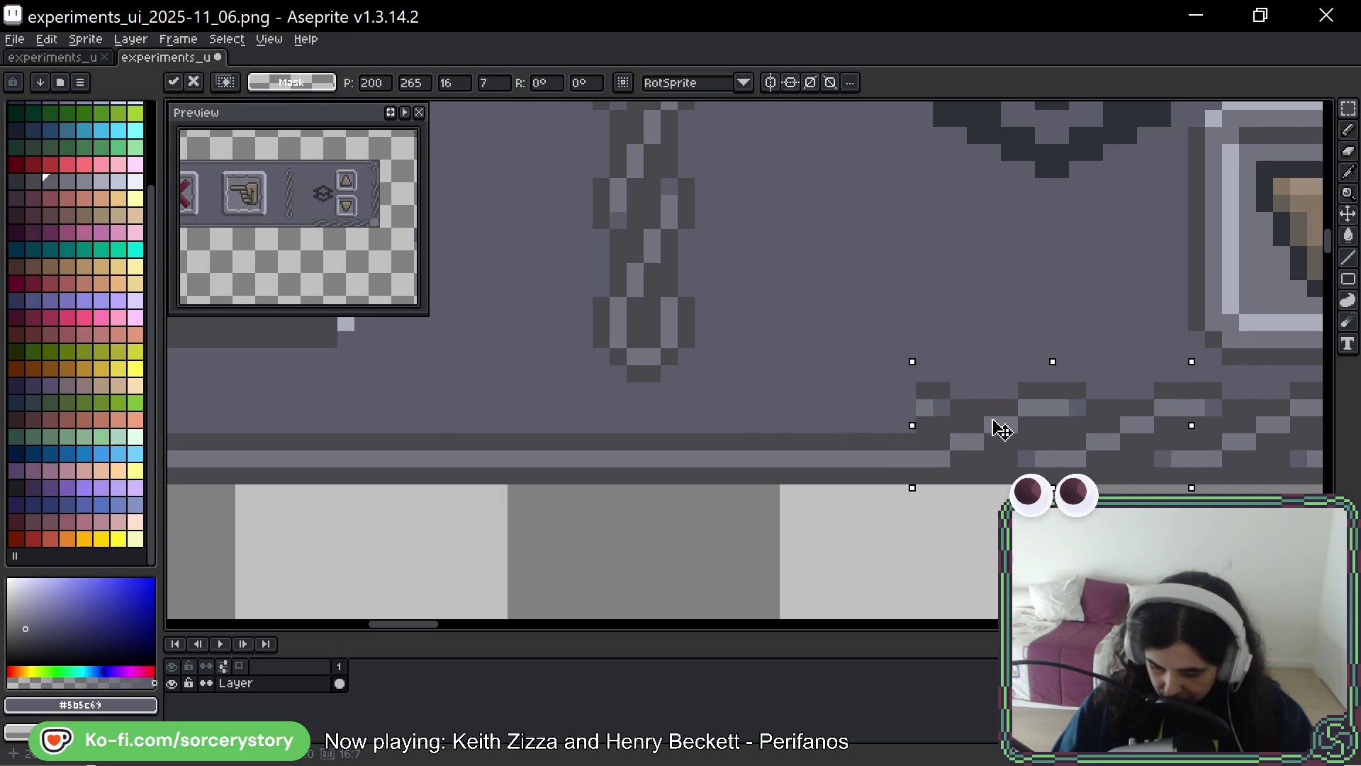
mouse_move(1078, 428)
mouse_down()
mouse_move(795, 441)
mouse_move(1018, 435)
mouse_move(1075, 437)
mouse_move(1099, 455)
mouse_move(814, 447)
mouse_move(851, 435)
mouse_move(853, 628)
mouse_move(966, 456)
mouse_move(978, 474)
mouse_move(971, 461)
mouse_up()
key(Escape)
Look over the chain, gear and bottom-right corner, briefly selecting then deselecting the corner area
scroll(960, 368, up, 3)
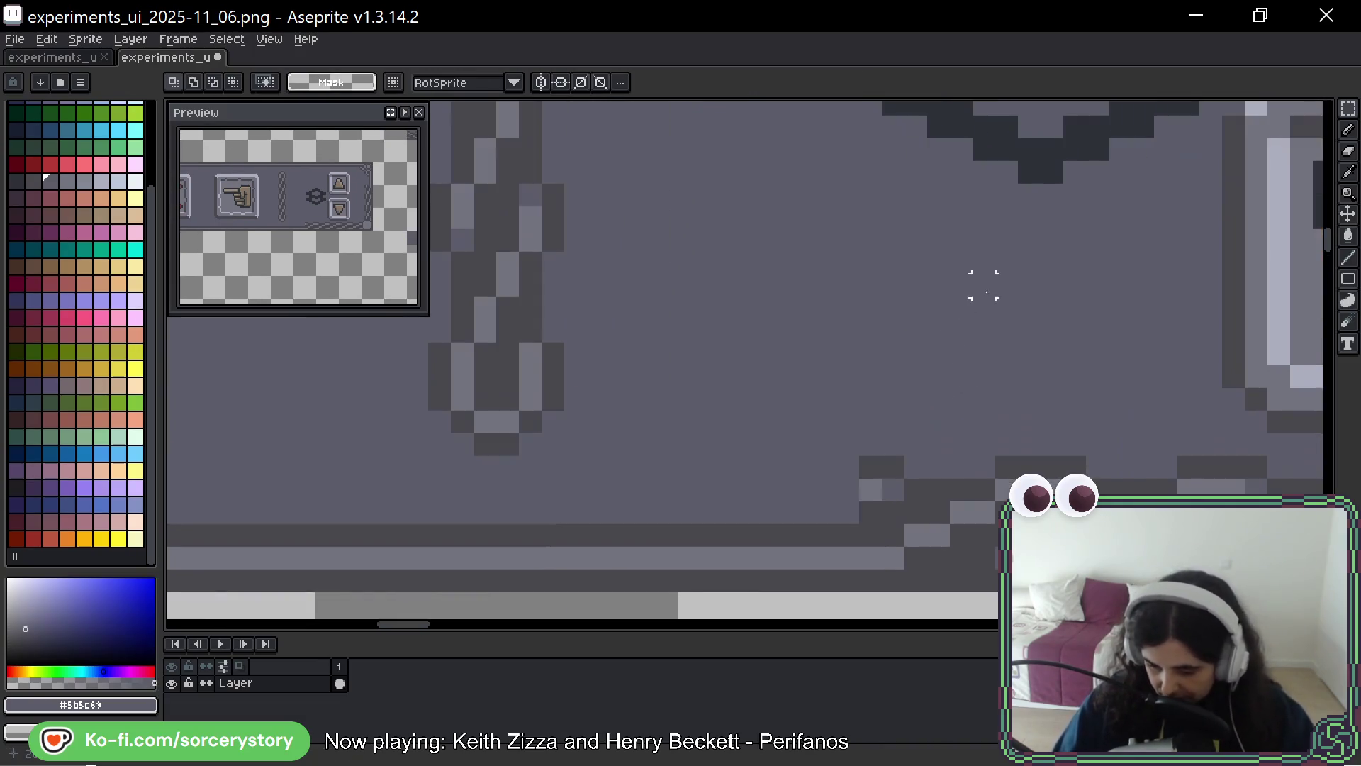
scroll(981, 279, down, 1)
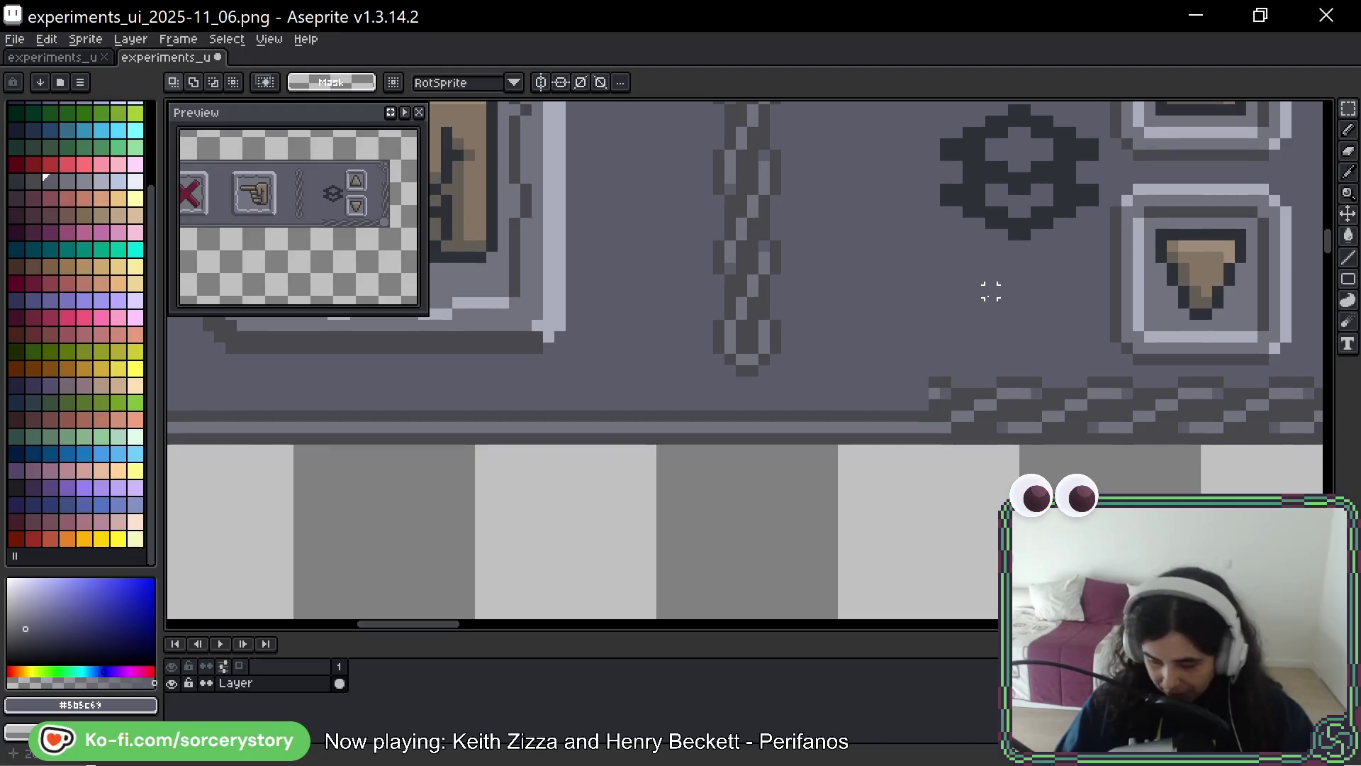
drag(889, 302, 921, 317)
scroll(759, 334, up, 2)
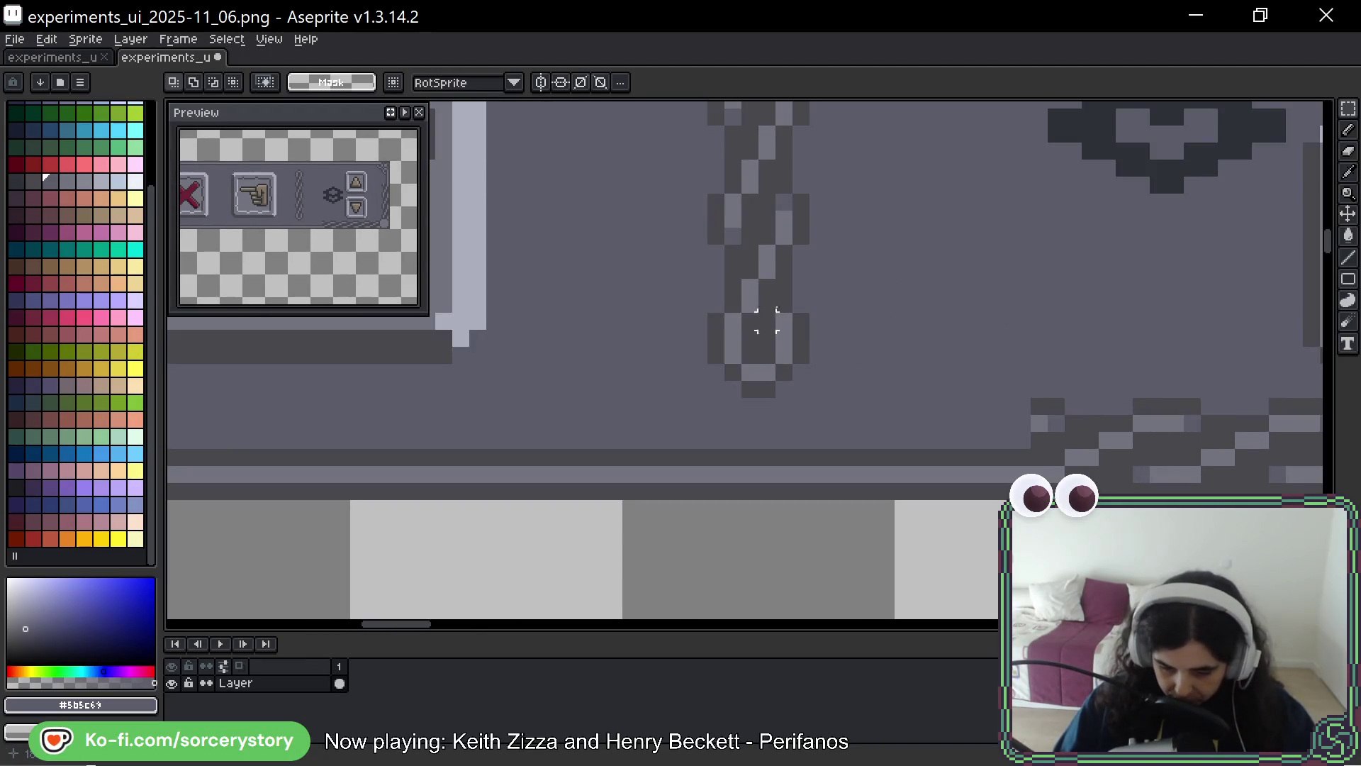
scroll(812, 295, up, 1)
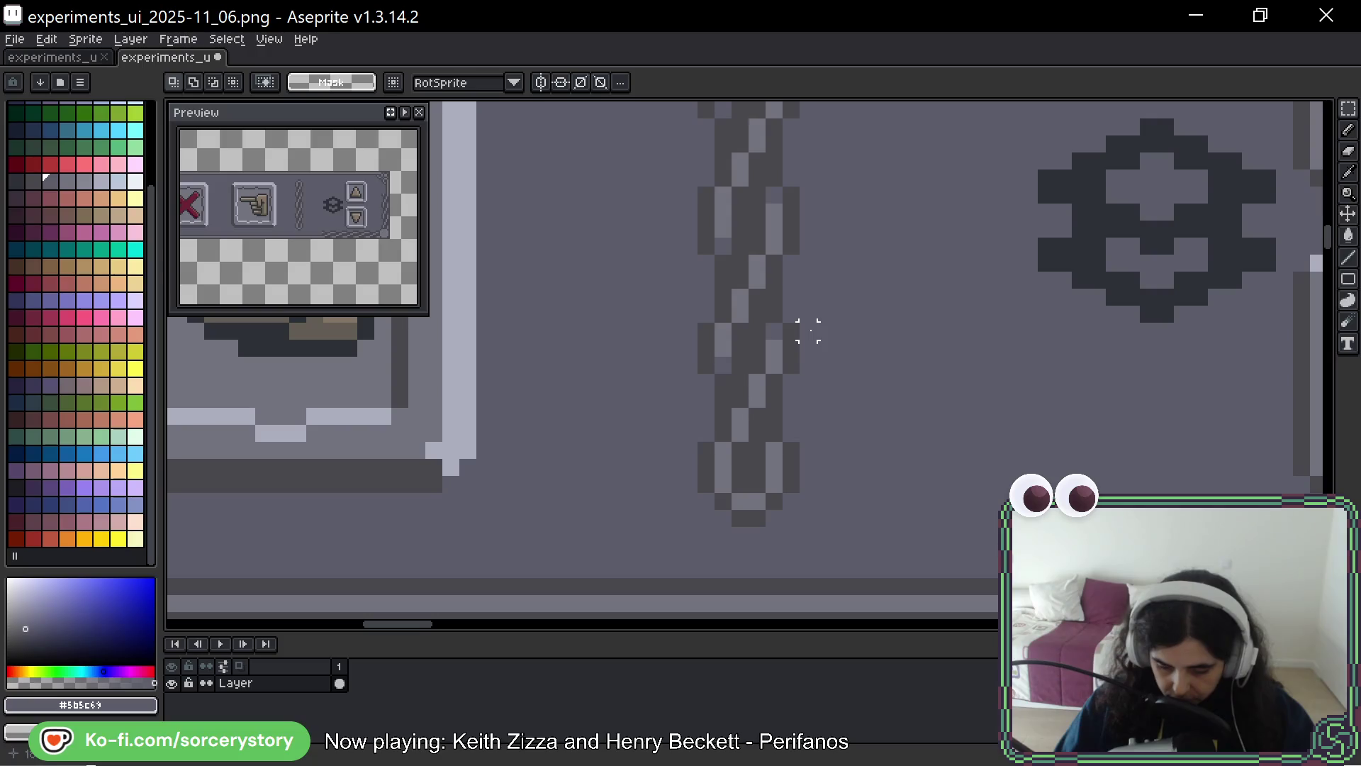
scroll(808, 347, down, 4)
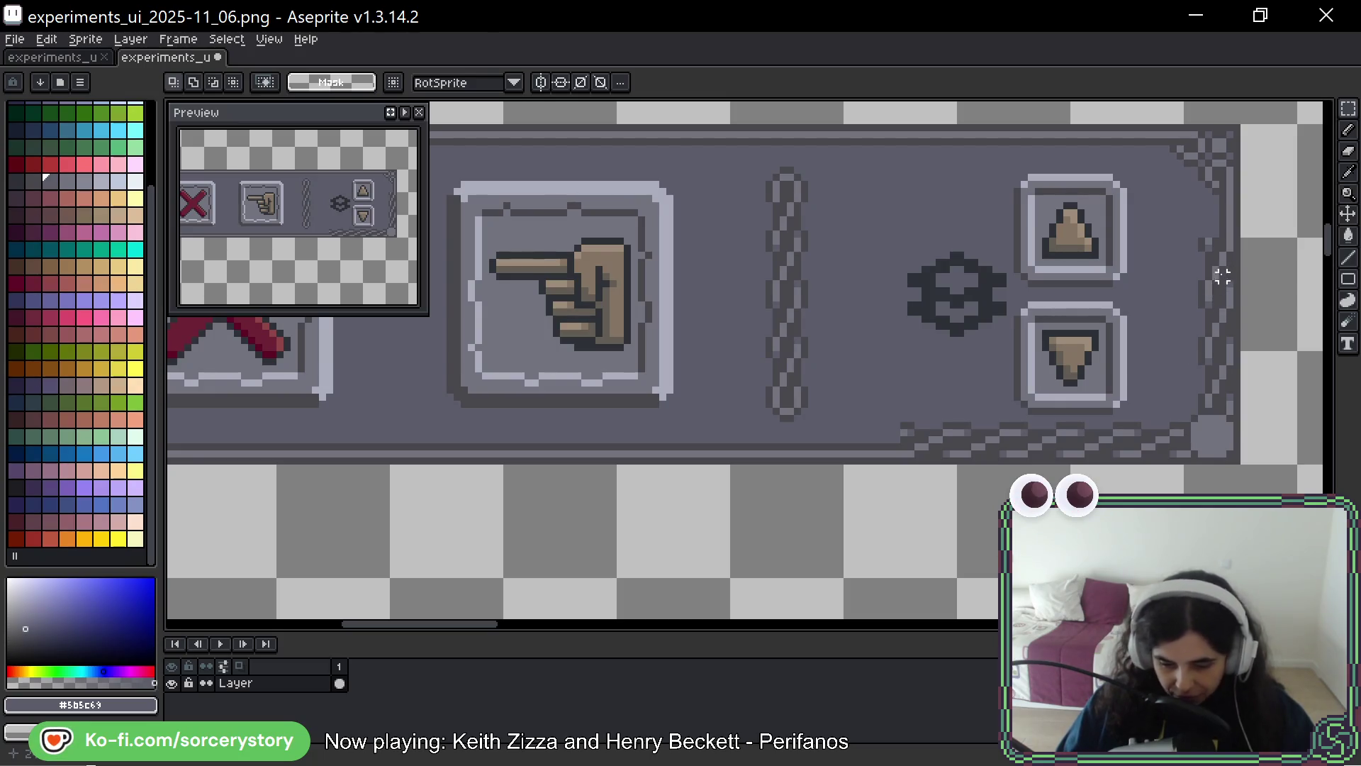
mouse_move(1235, 341)
mouse_down()
mouse_move(1108, 384)
mouse_move(1061, 466)
mouse_move(950, 465)
mouse_move(1061, 465)
mouse_up()
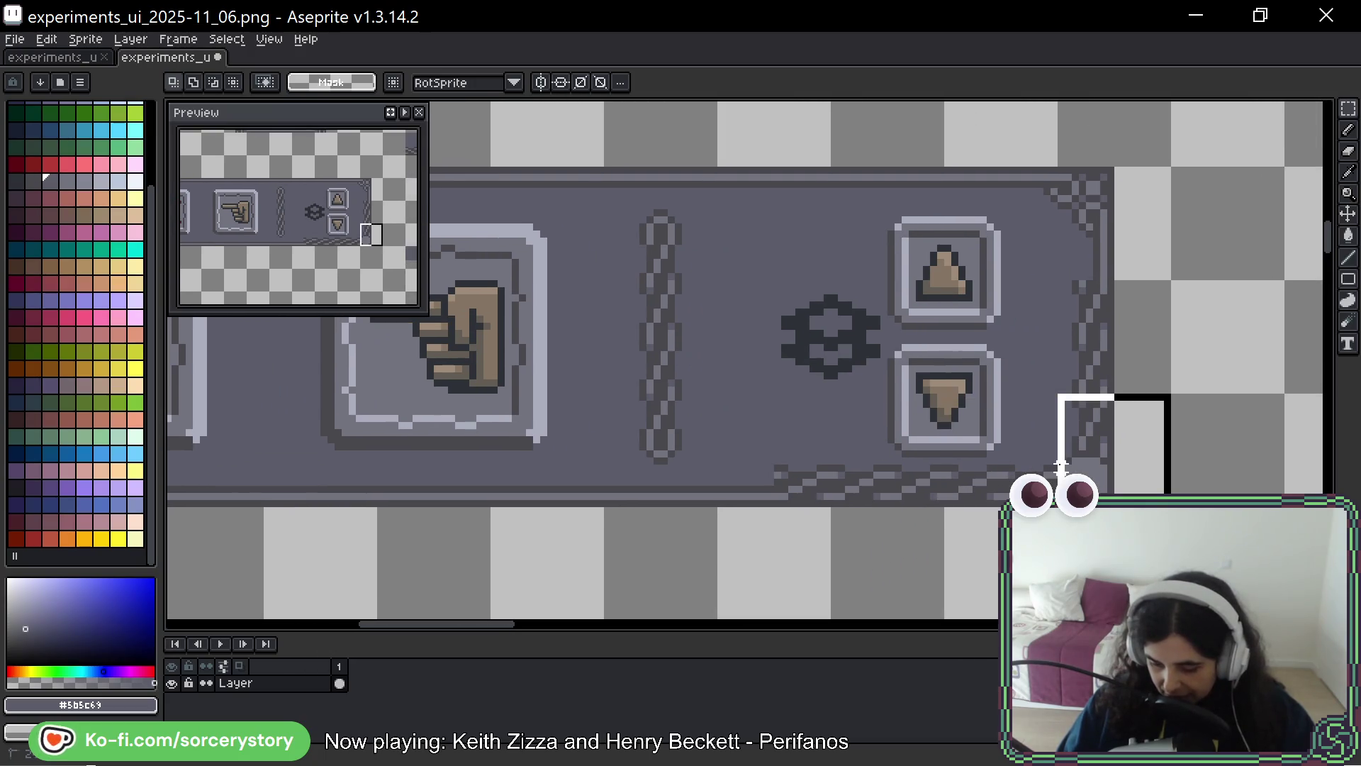
click(1061, 466)
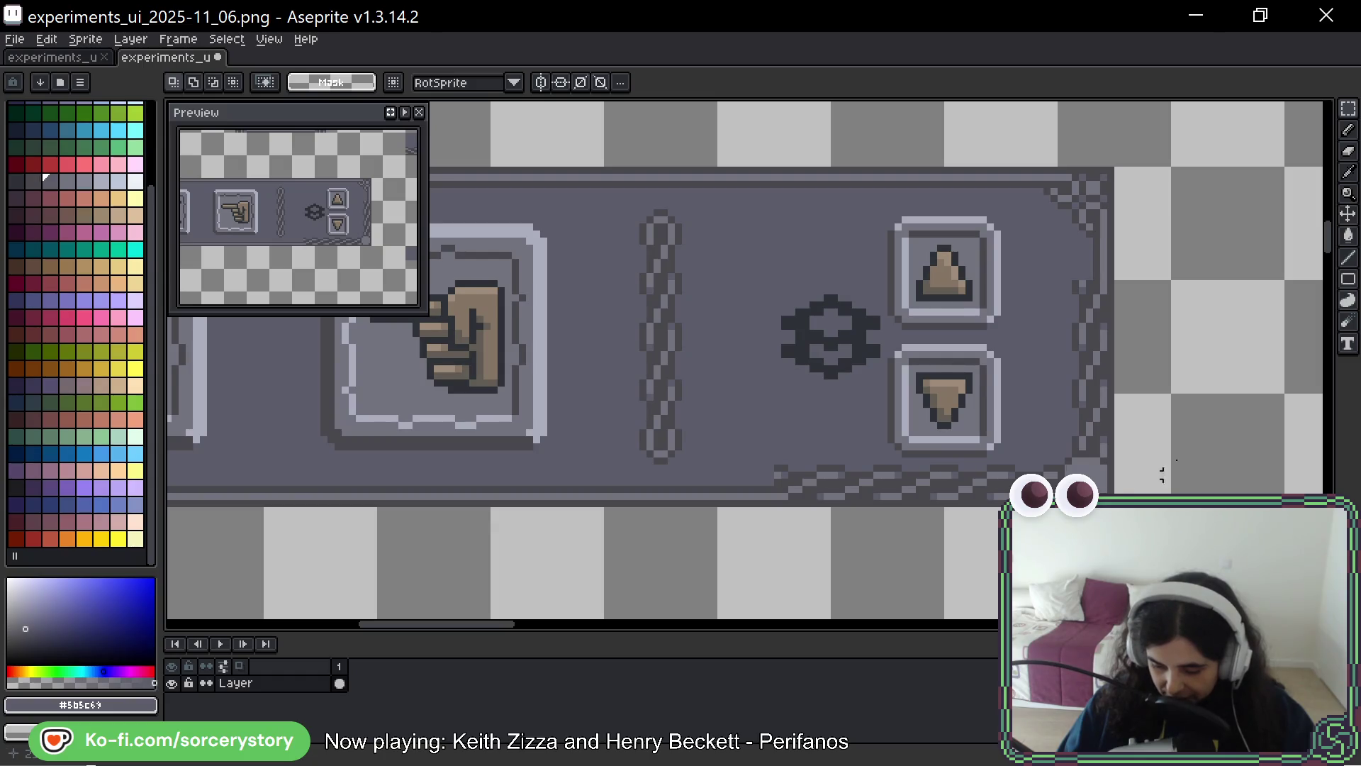
scroll(804, 328, right, 10)
scroll(801, 355, down, 2)
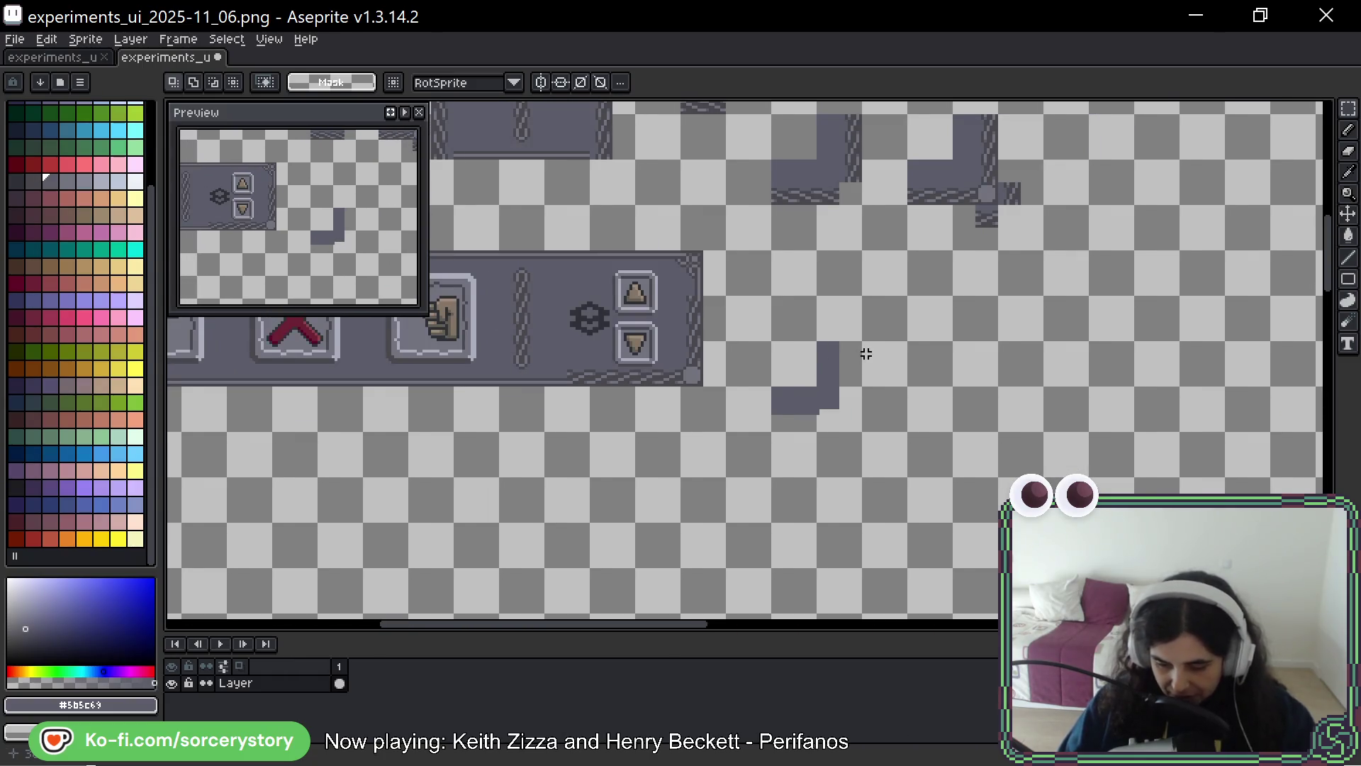
Copy the L-shaped corner piece and place it up and to the left
drag(843, 353, 843, 414)
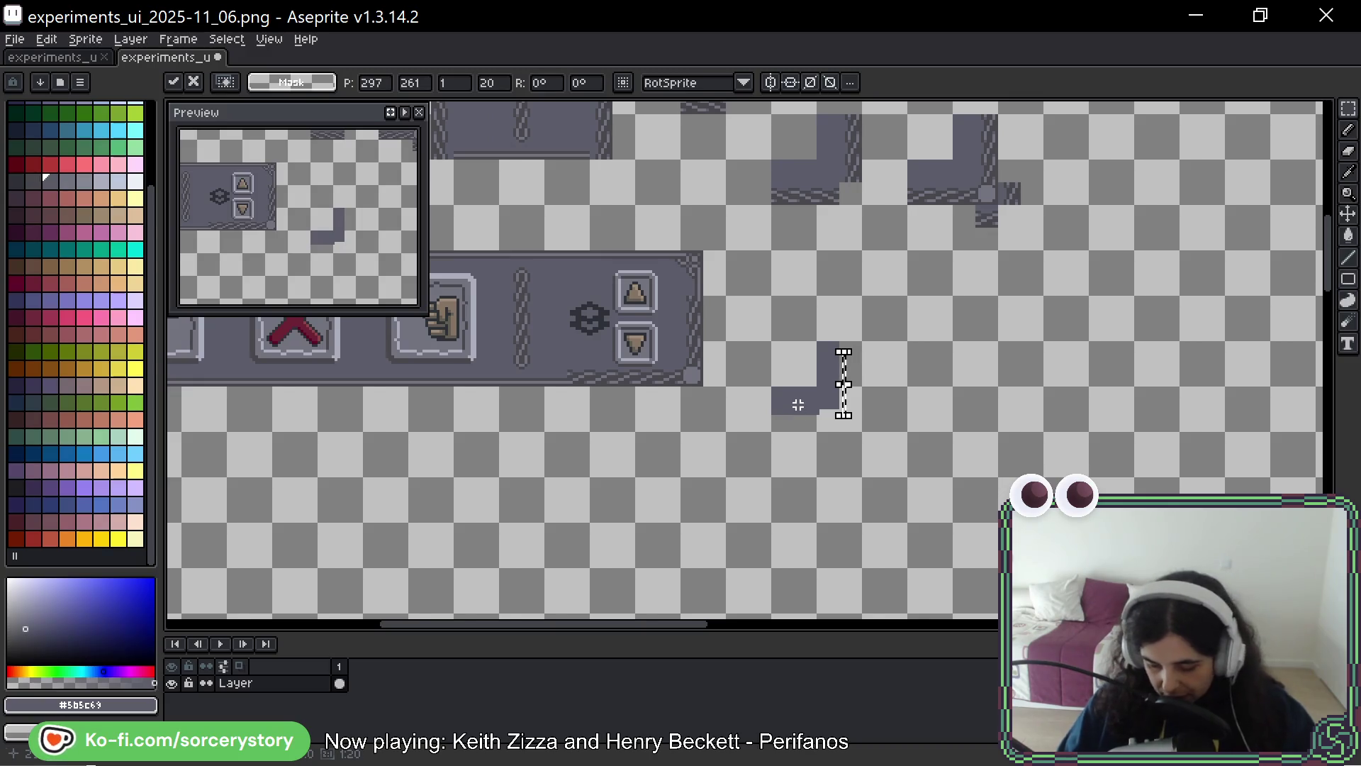
key(ctrl+z)
key(ctrl+z)
key(ctrl+z)
key(ctrl+z)
mouse_move(969, 189)
mouse_down()
mouse_move(830, 412)
mouse_move(799, 374)
mouse_up()
key(Return)
drag(766, 306, 927, 350)
Flip the L-shaped border piece both horizontally and vertically
drag(984, 431, 888, 335)
mouse_move(976, 410)
mouse_down()
mouse_move(990, 428)
mouse_move(937, 383)
mouse_move(959, 319)
mouse_move(971, 397)
mouse_move(967, 325)
mouse_up()
key(shift+h)
key(shift+v)
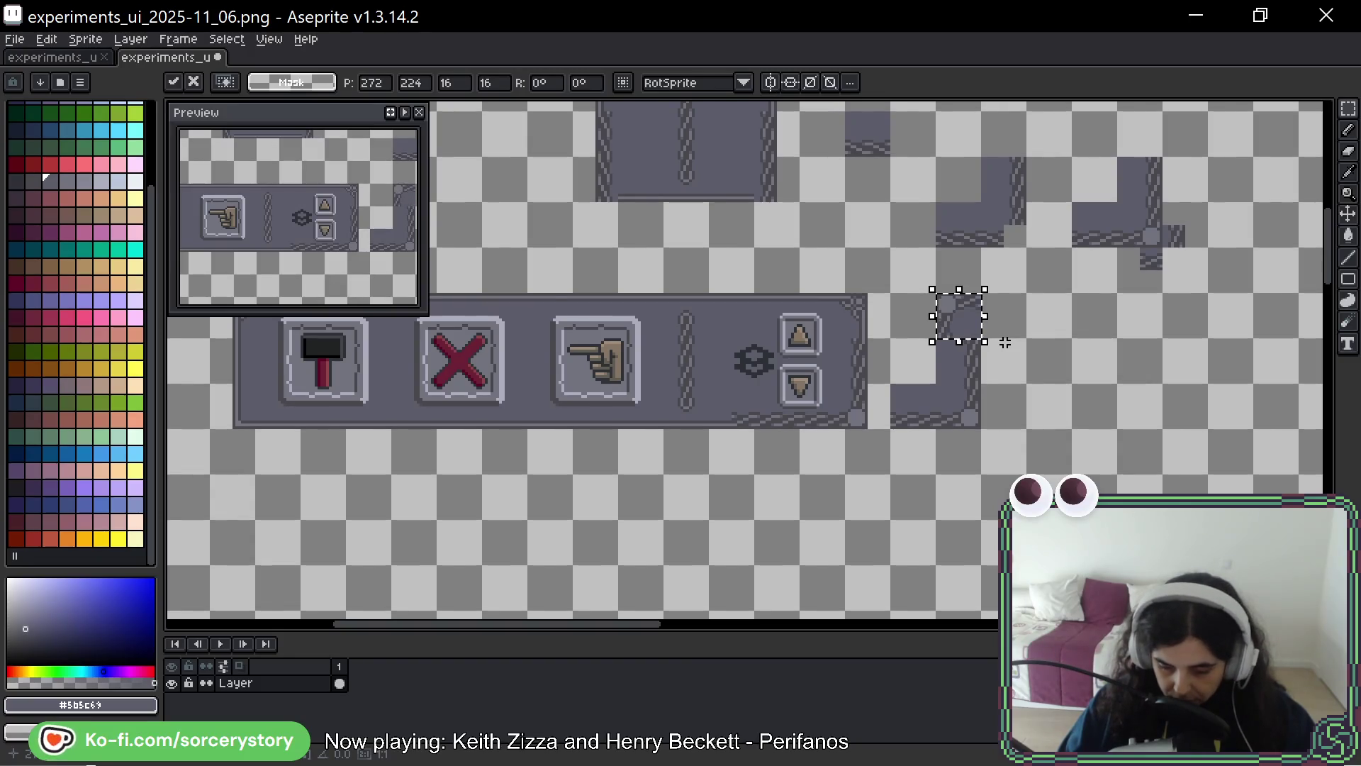
key(shift+g)
key(ctrl+t)
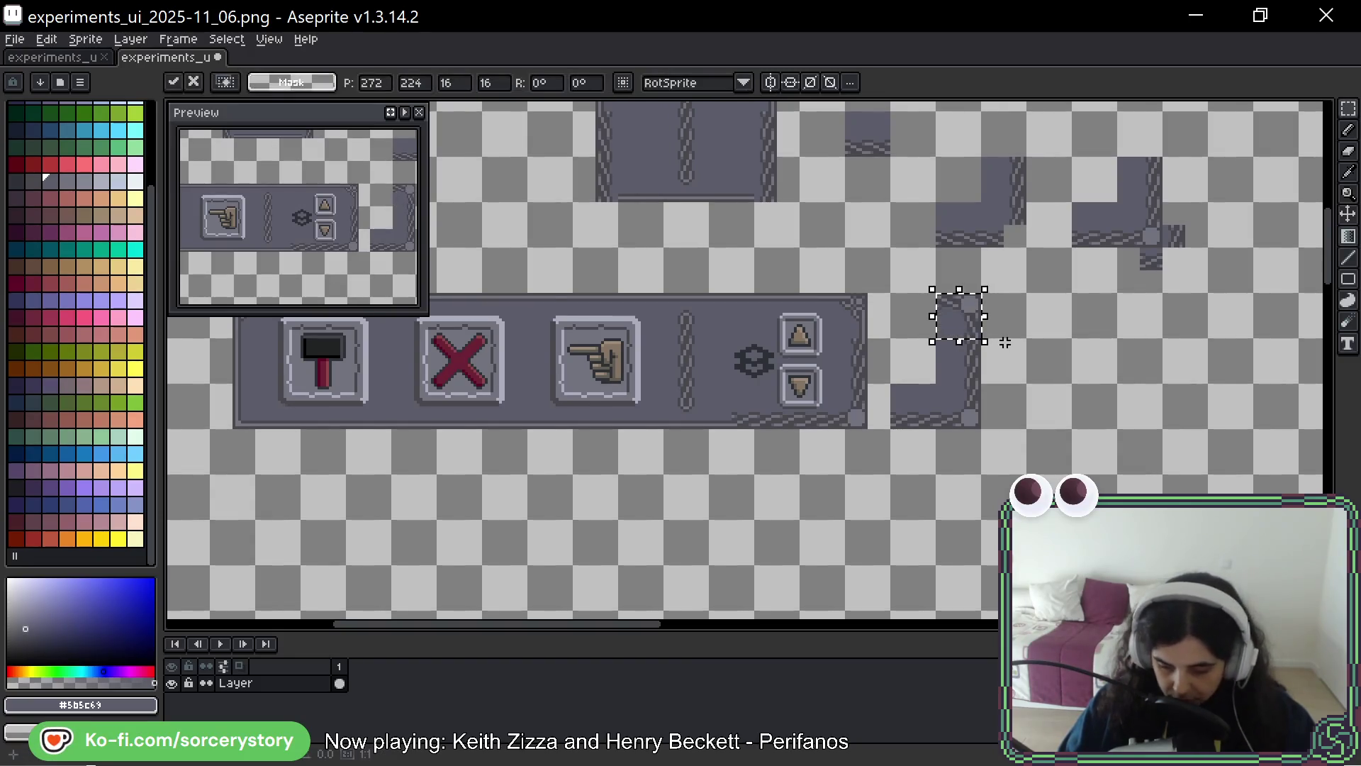
key(Return)
Paste a copy of the lower middle border tile and move it down into the lower cell
scroll(1079, 276, up, 1)
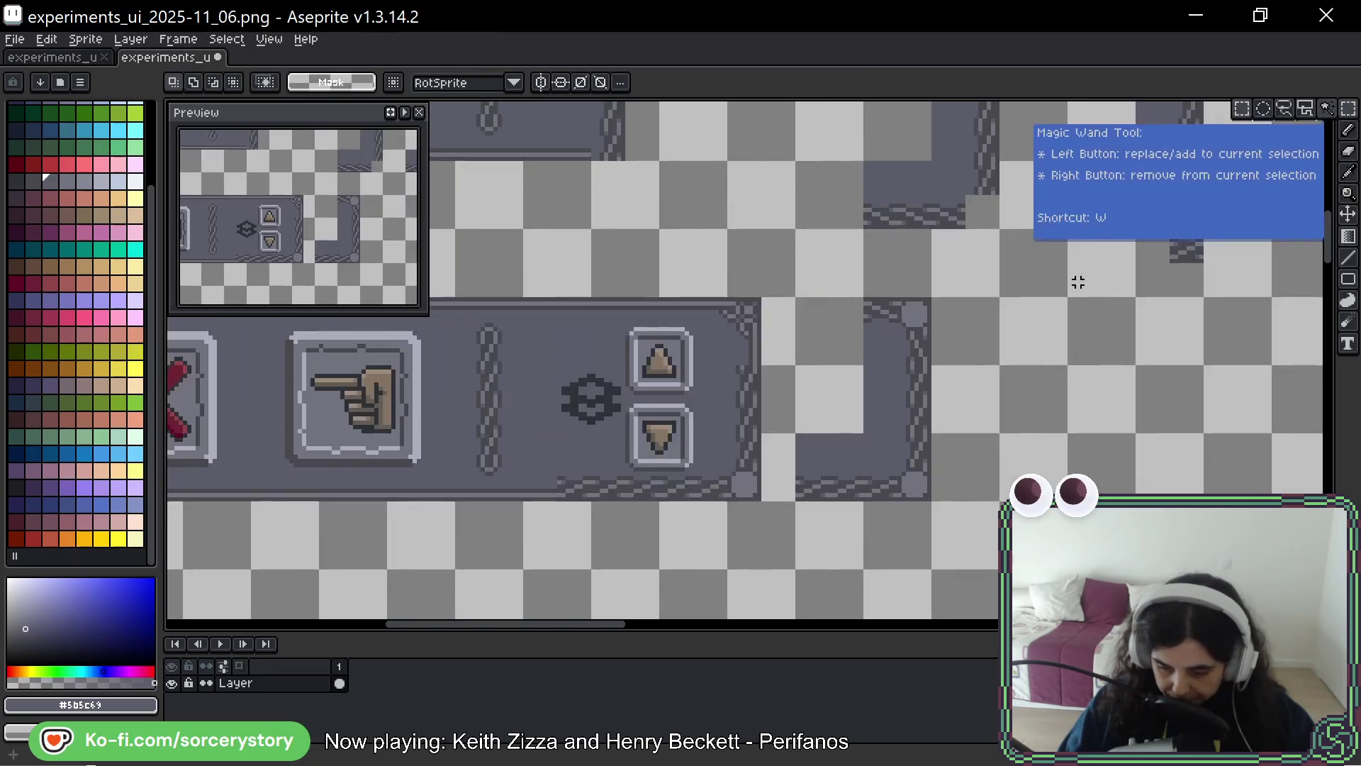
click(860, 461)
key(ctrl+c)
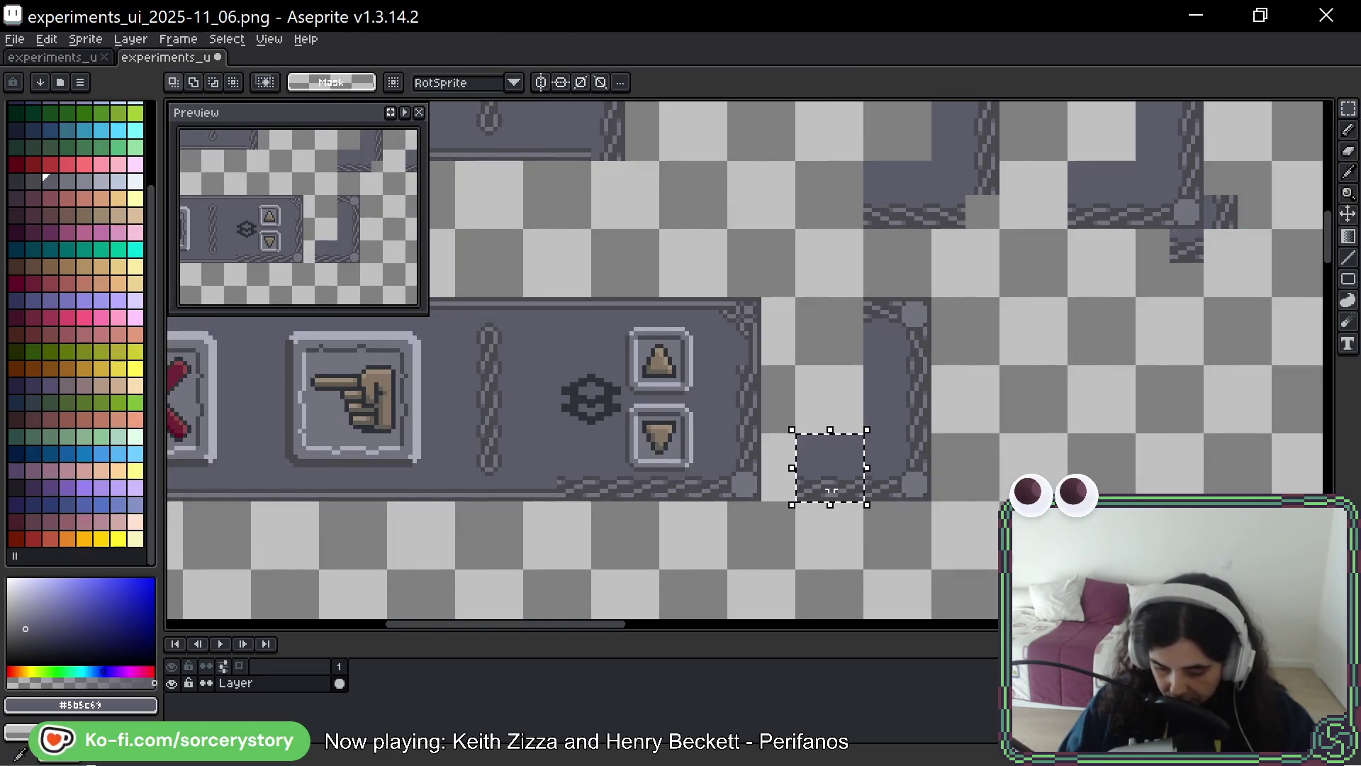
key(ctrl+v)
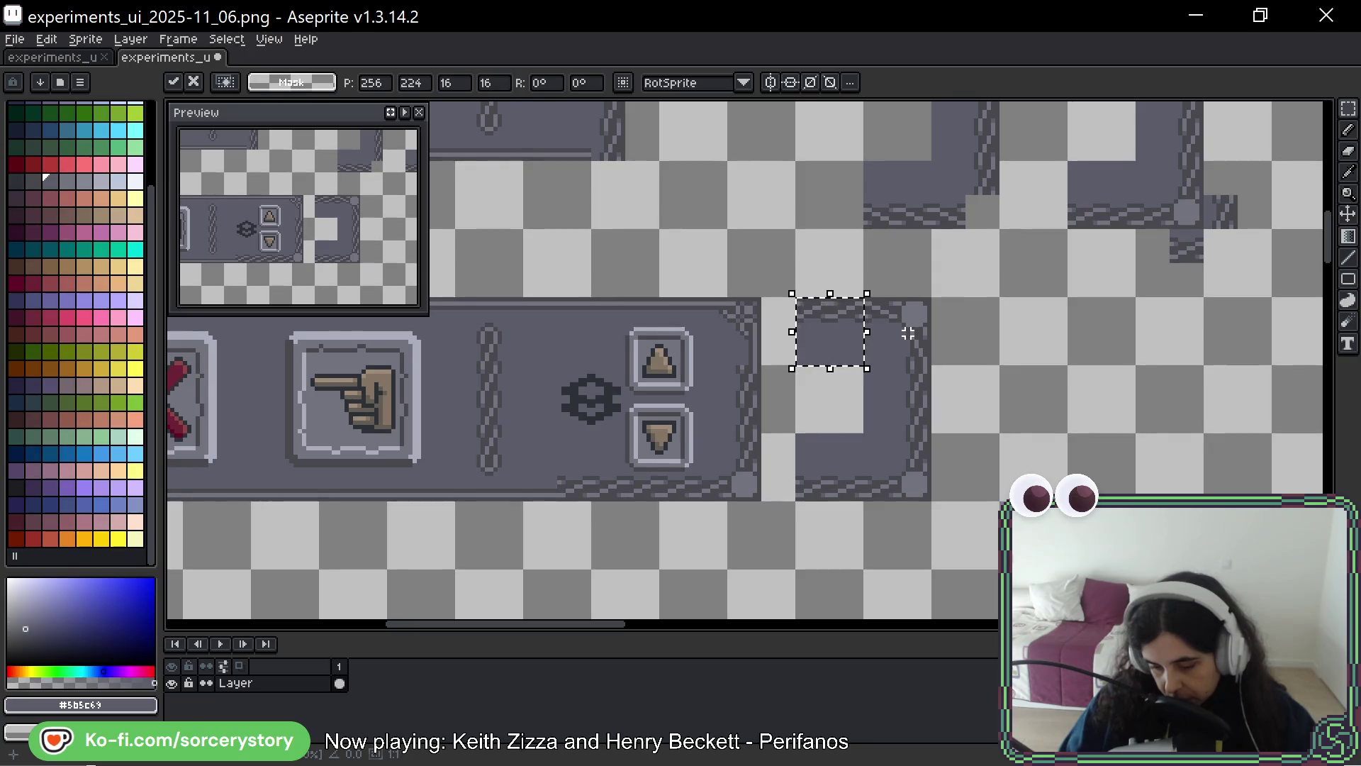
drag(908, 334, 918, 351)
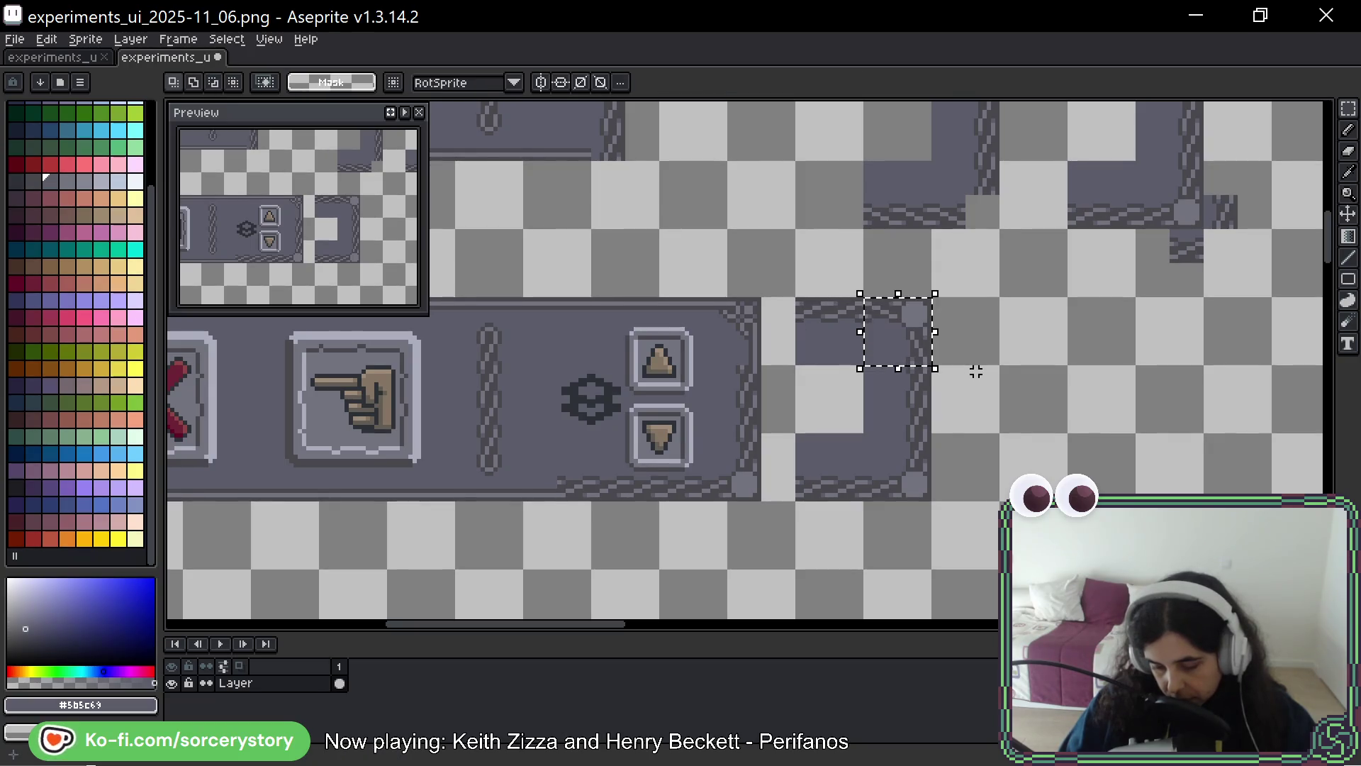
drag(943, 286, 844, 294)
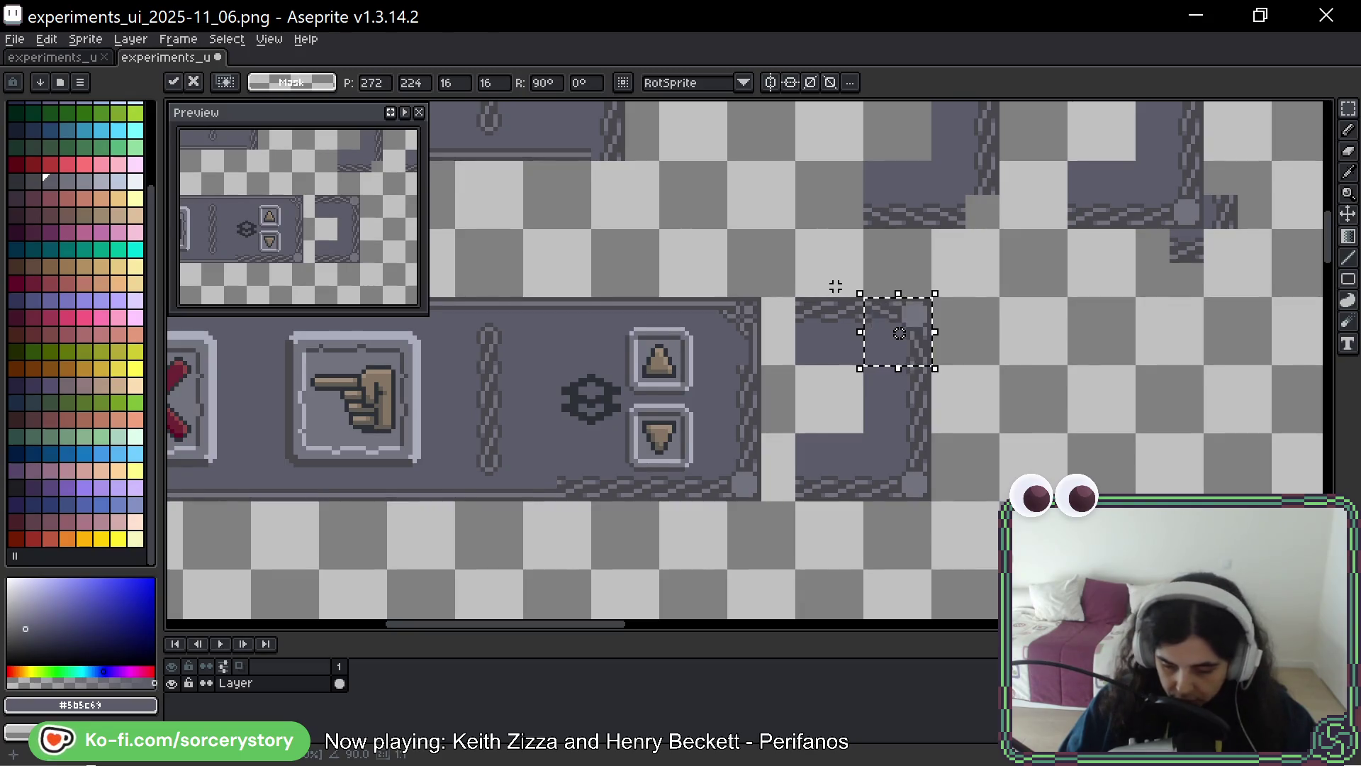
click(950, 303)
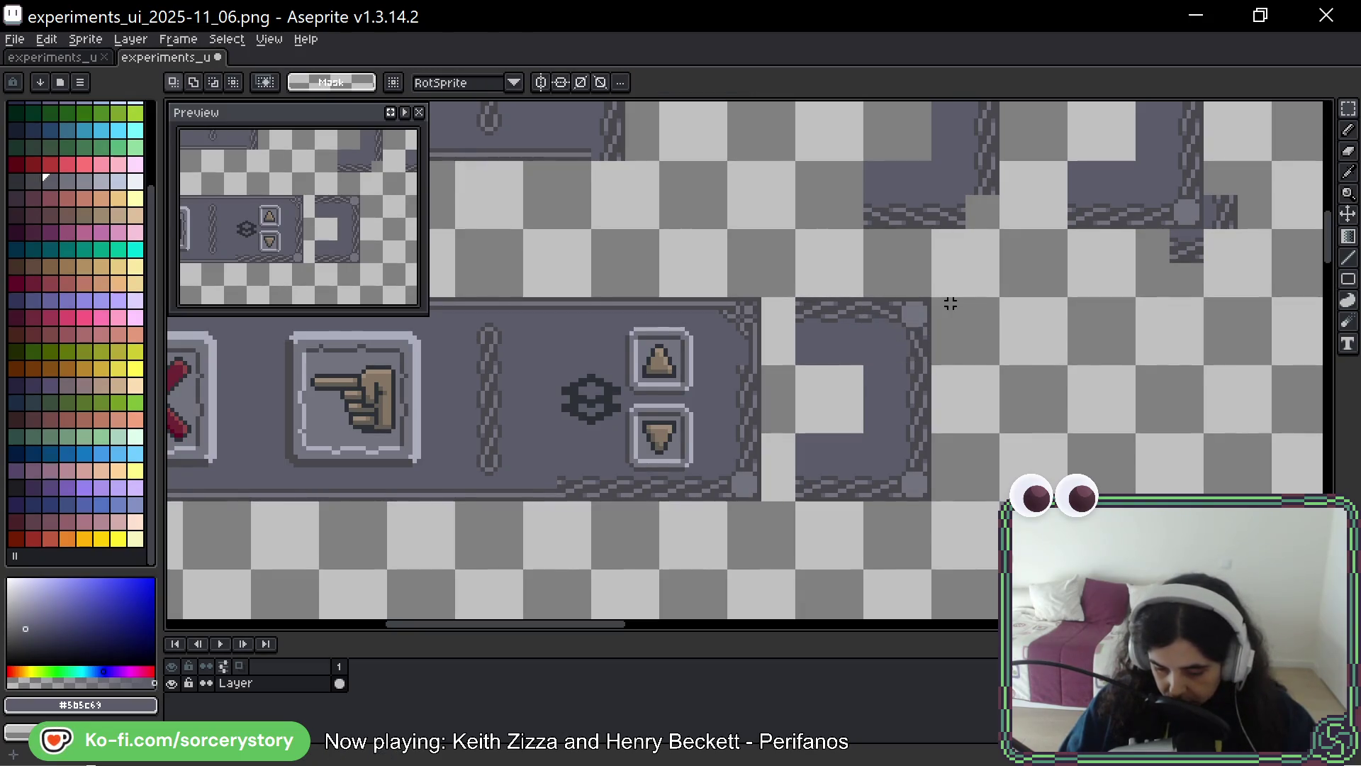
key(ctrl+z)
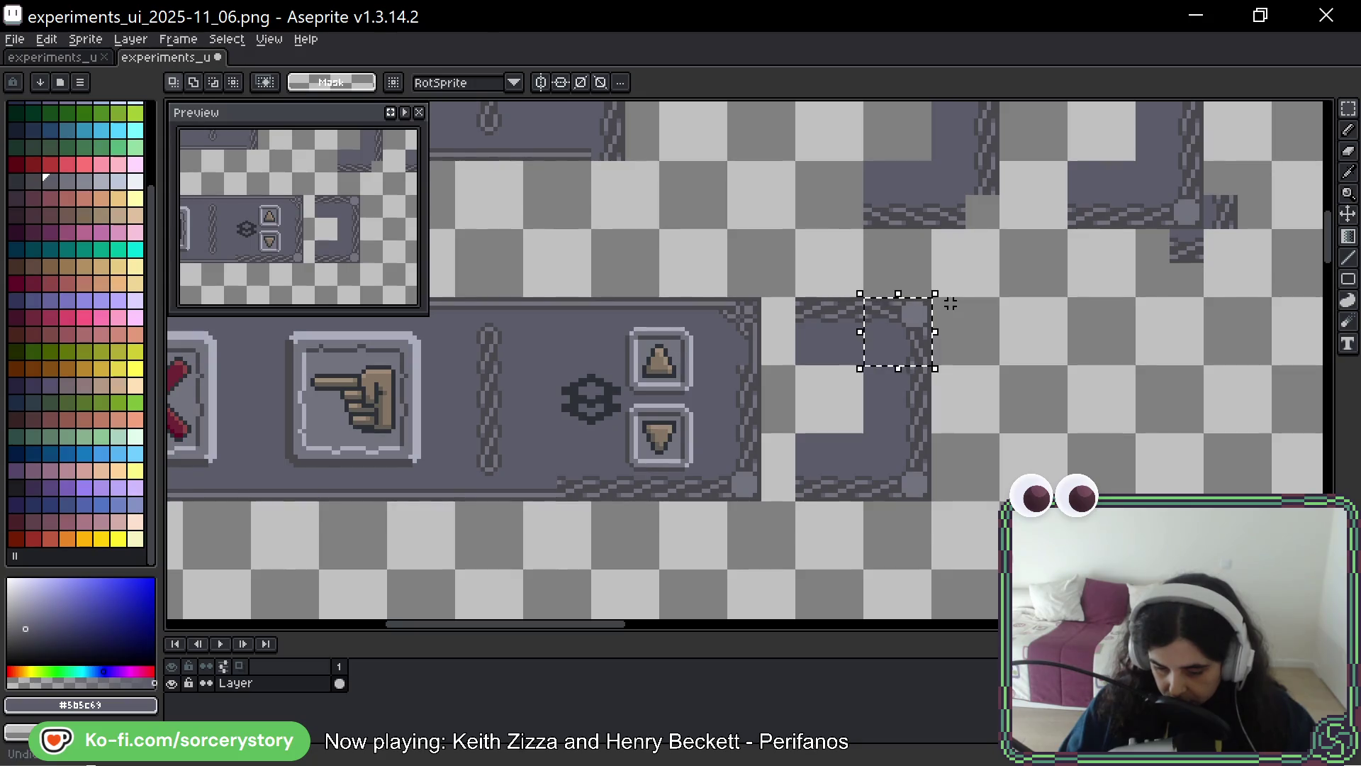
key(shift+Down)
key(shift+Down)
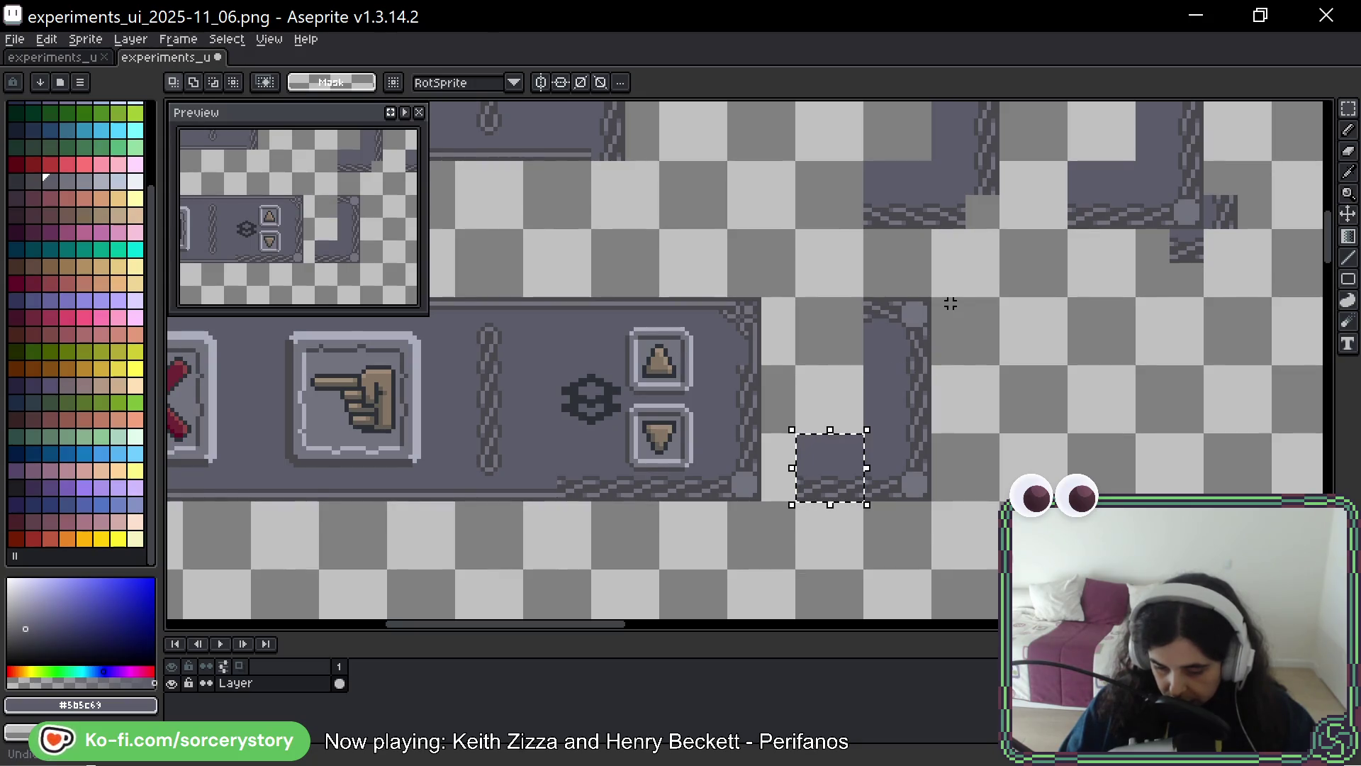
click(950, 307)
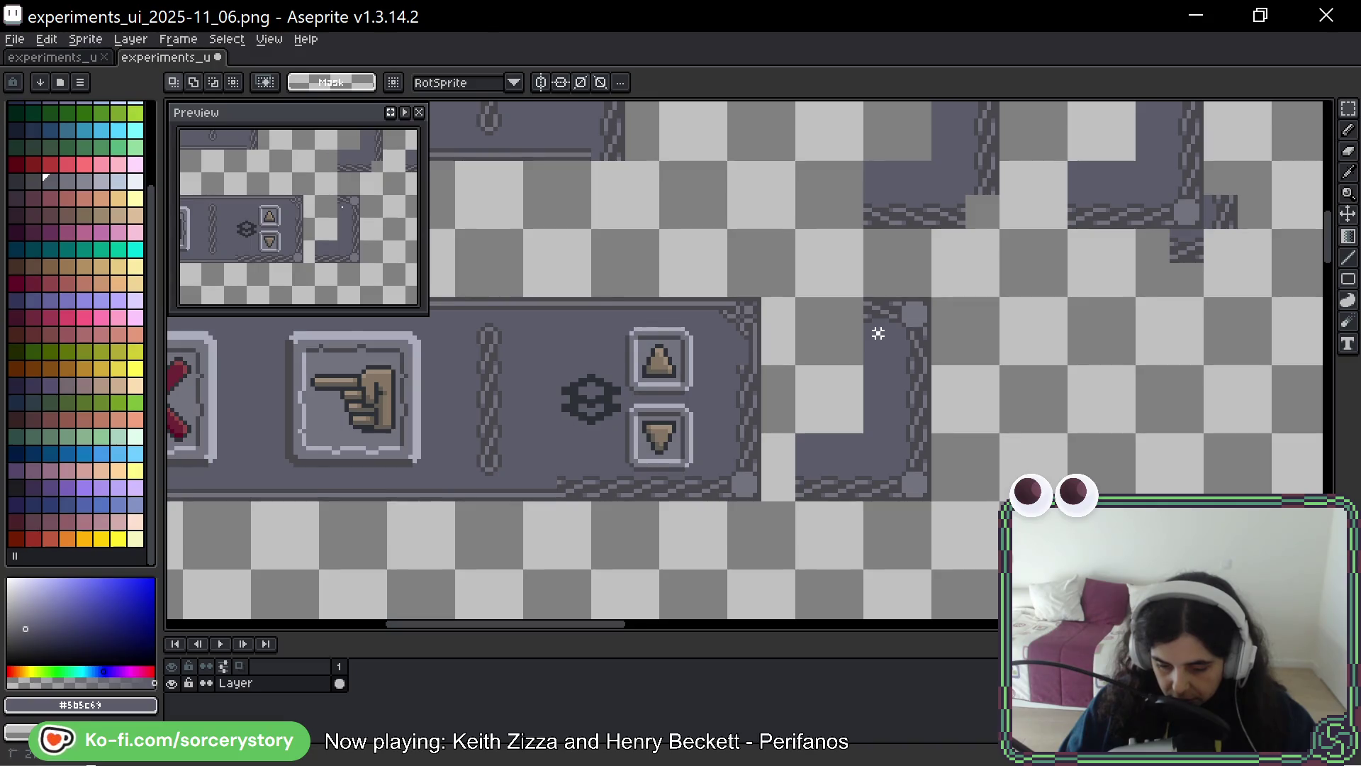
Rotate the small corner piece a quarter turn and move the dark filler tile into the end-cap
drag(860, 293, 935, 369)
drag(949, 289, 844, 290)
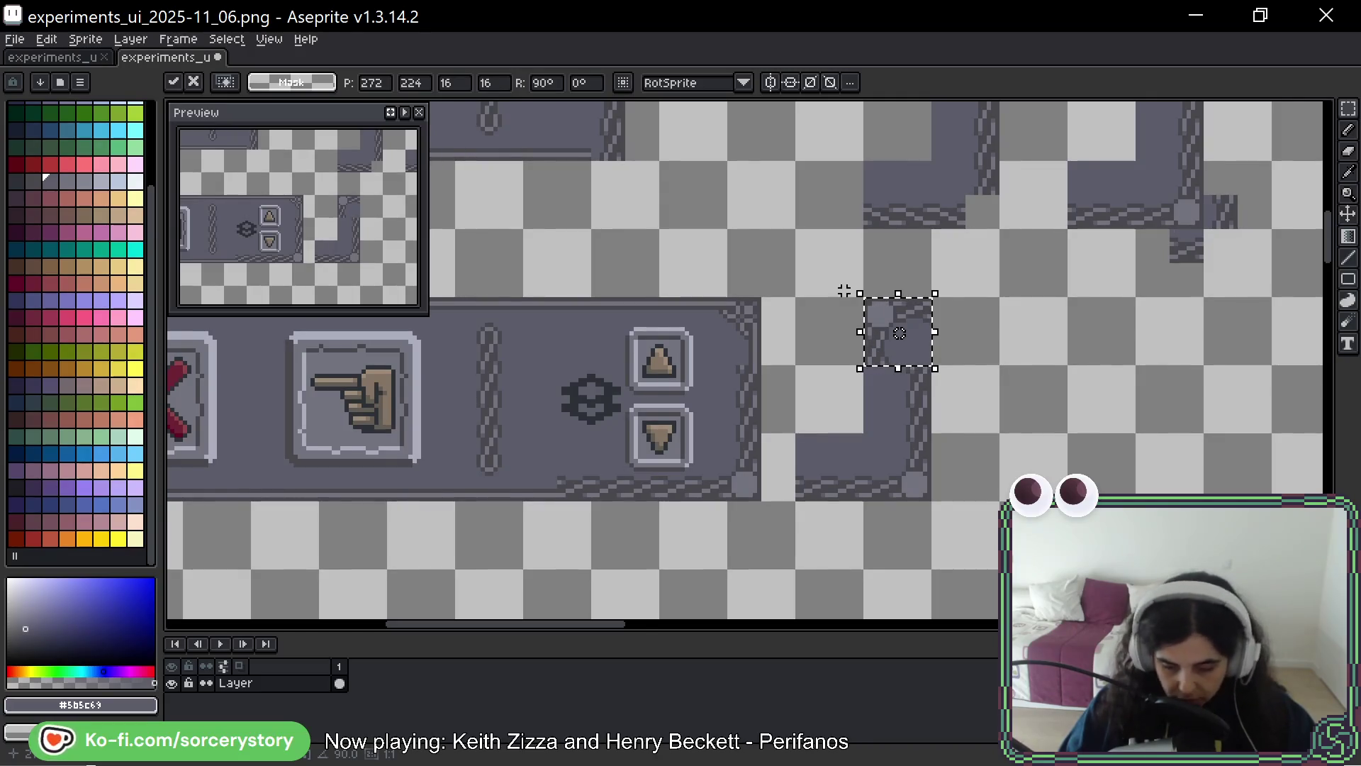
click(980, 358)
key(ctrl+z)
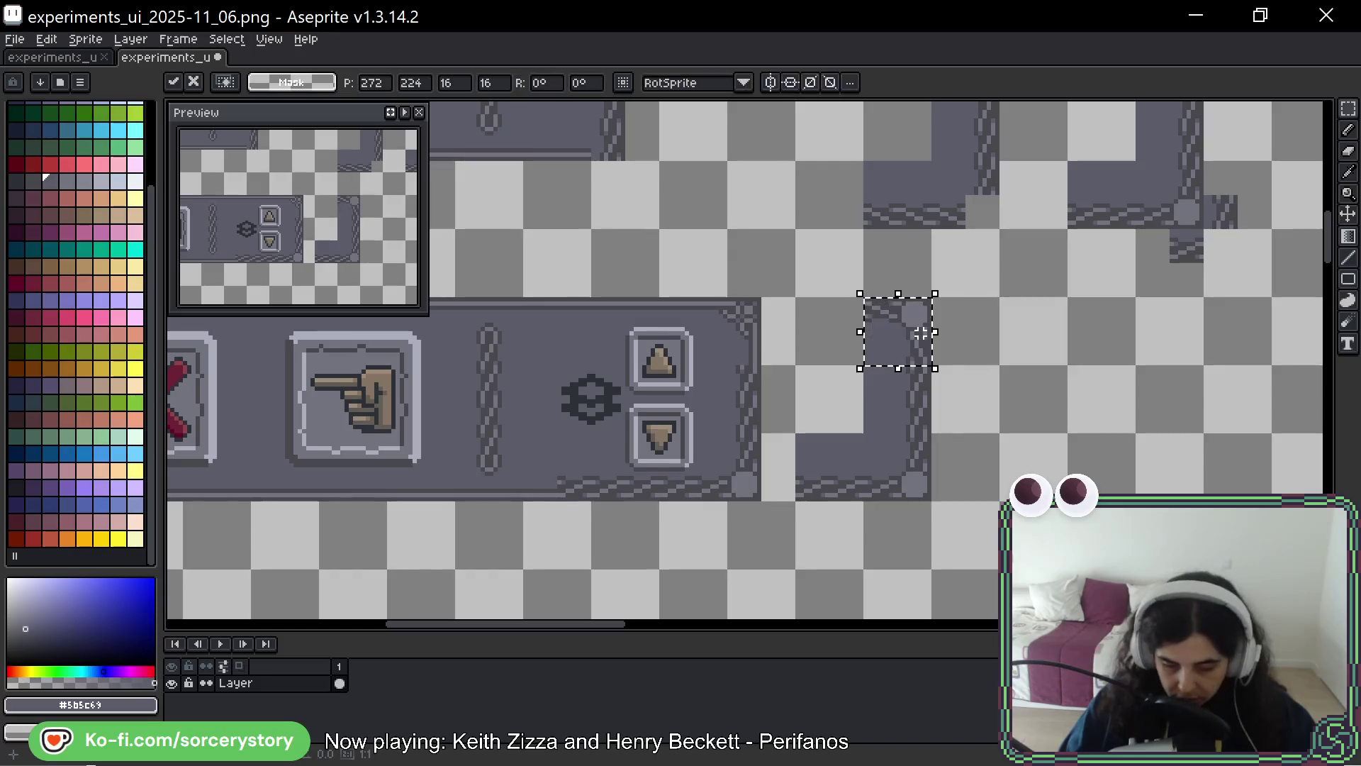
click(1020, 344)
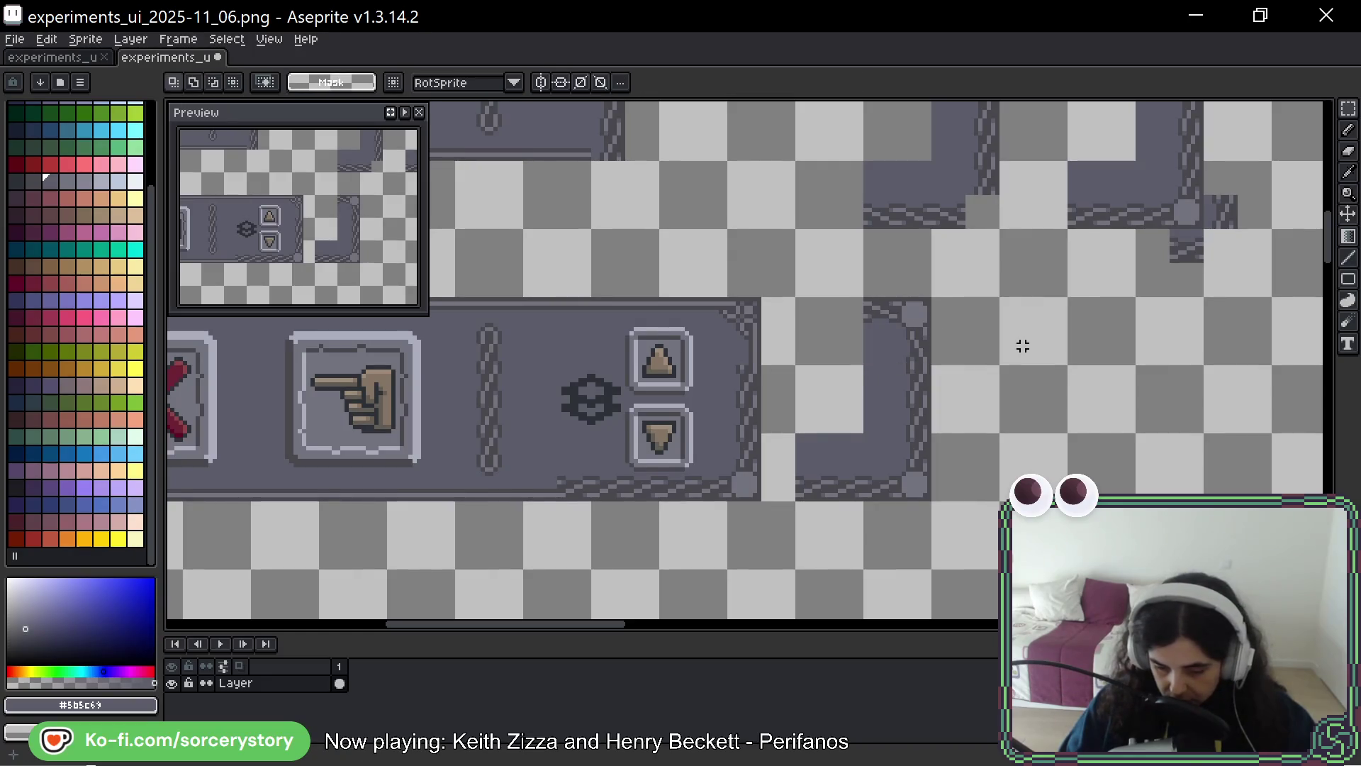
mouse_move(795, 432)
mouse_down()
mouse_move(862, 499)
mouse_move(851, 349)
mouse_up()
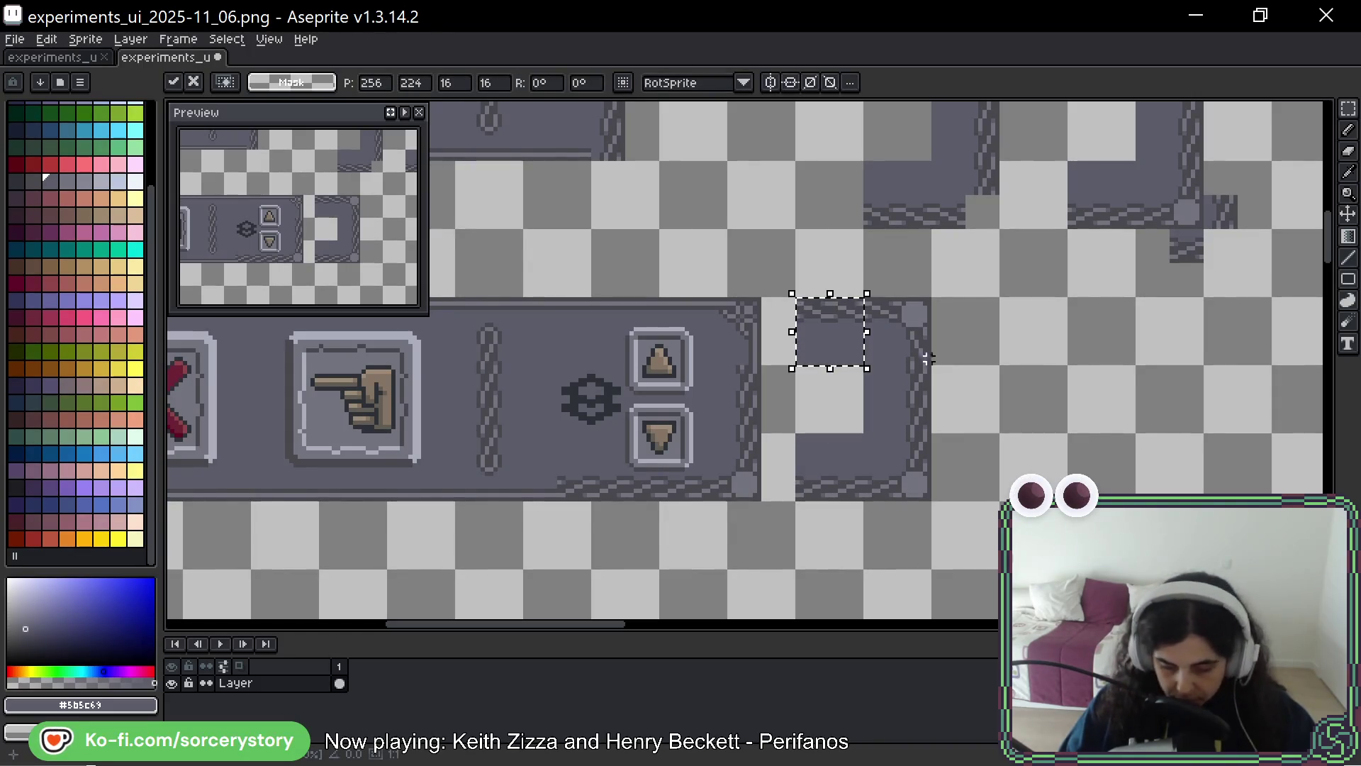
click(1070, 362)
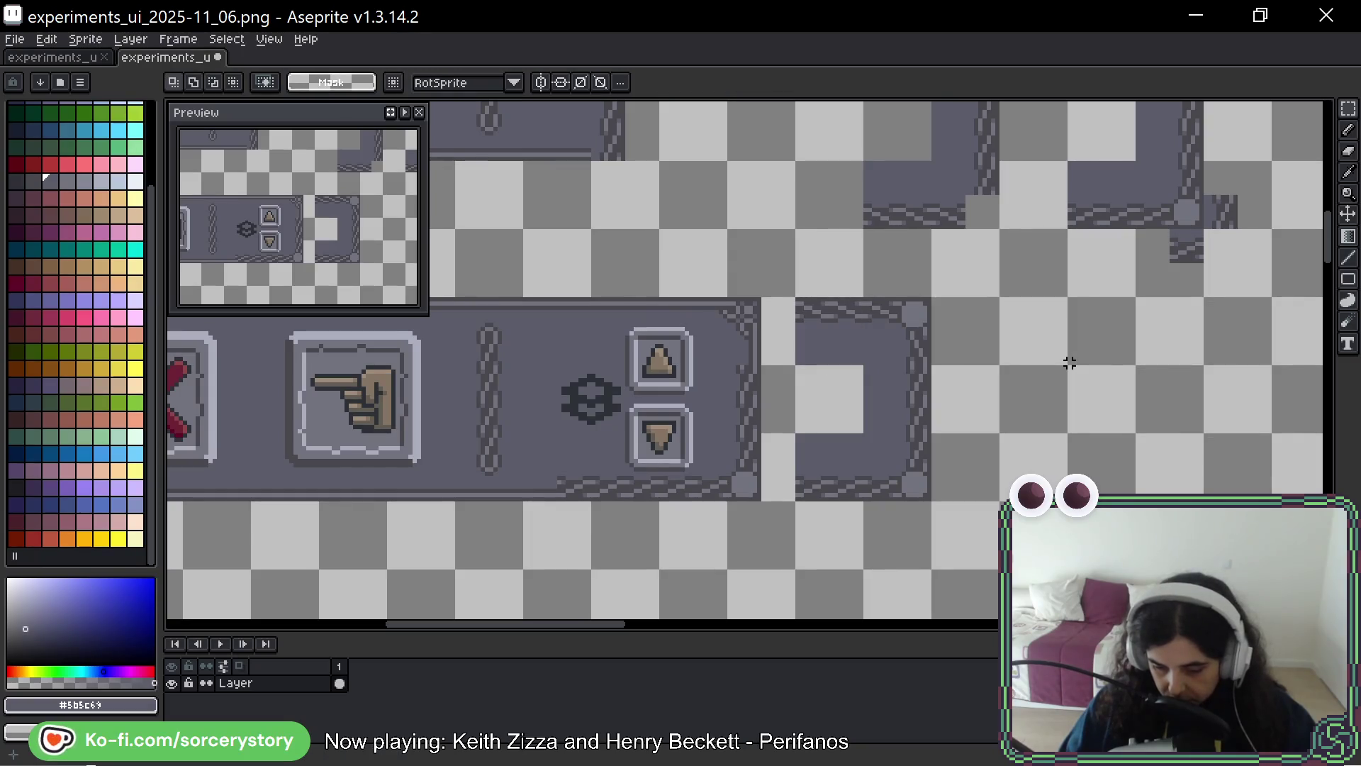
scroll(820, 454, down, 4)
Duplicate the rope end-cap to a spot further right on the sheet
scroll(820, 455, down, 2)
scroll(869, 458, up, 4)
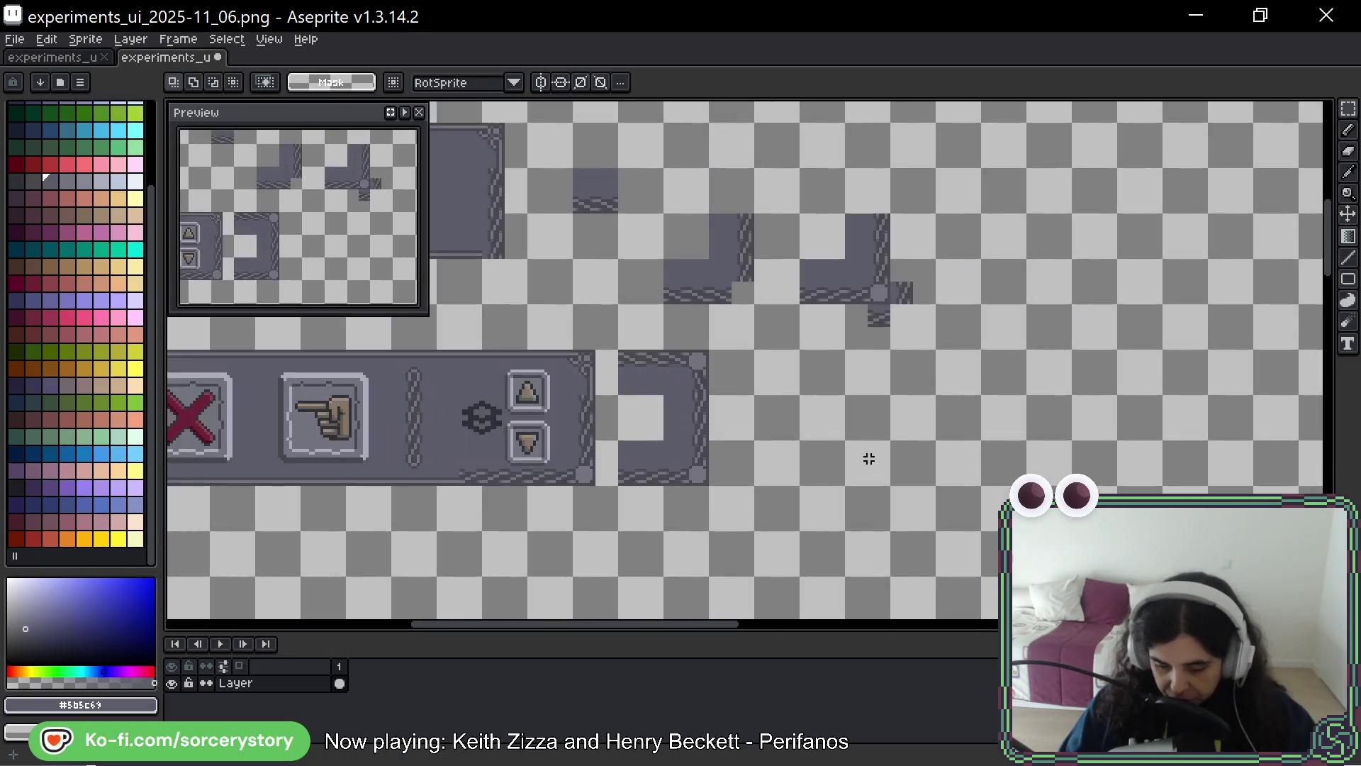
drag(684, 371, 639, 457)
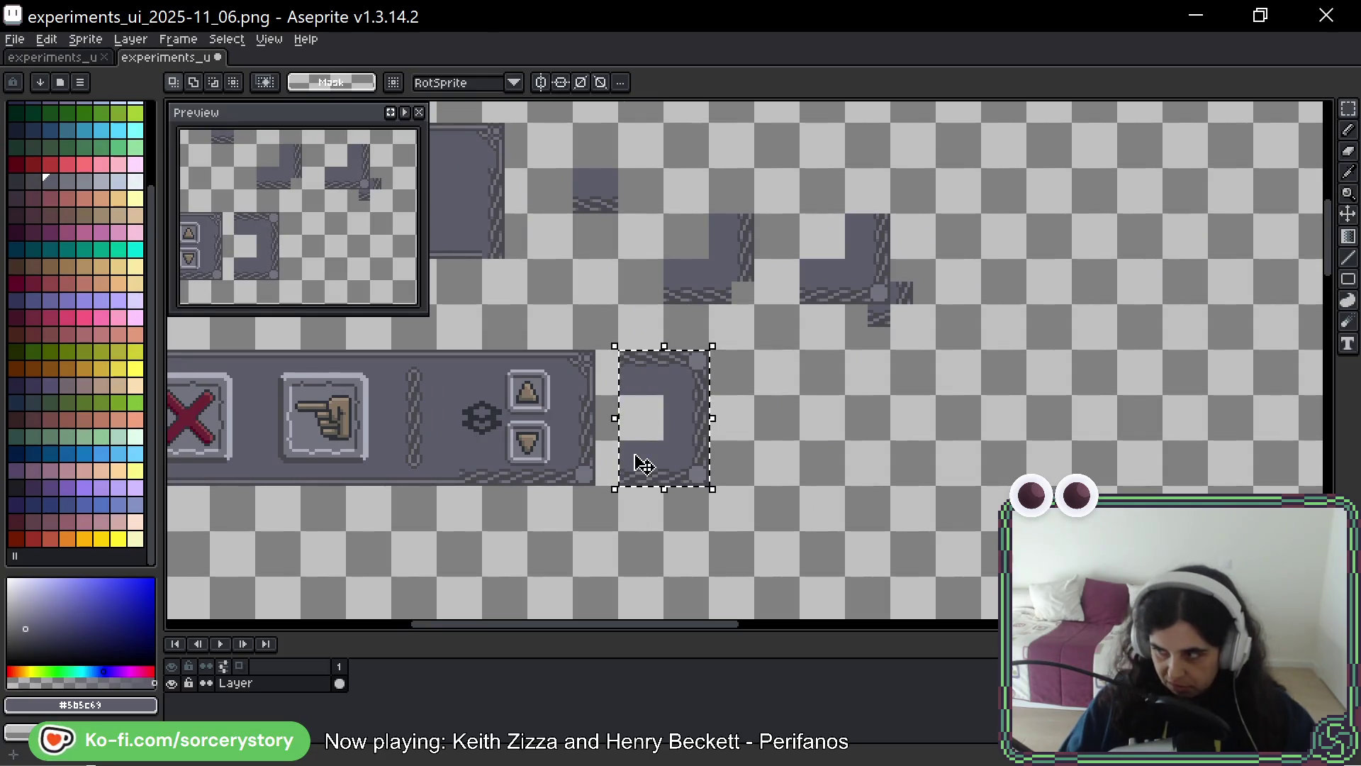
mouse_move(710, 431)
mouse_down()
mouse_move(681, 303)
mouse_move(877, 359)
mouse_move(859, 317)
mouse_up()
scroll(860, 316, up, 3)
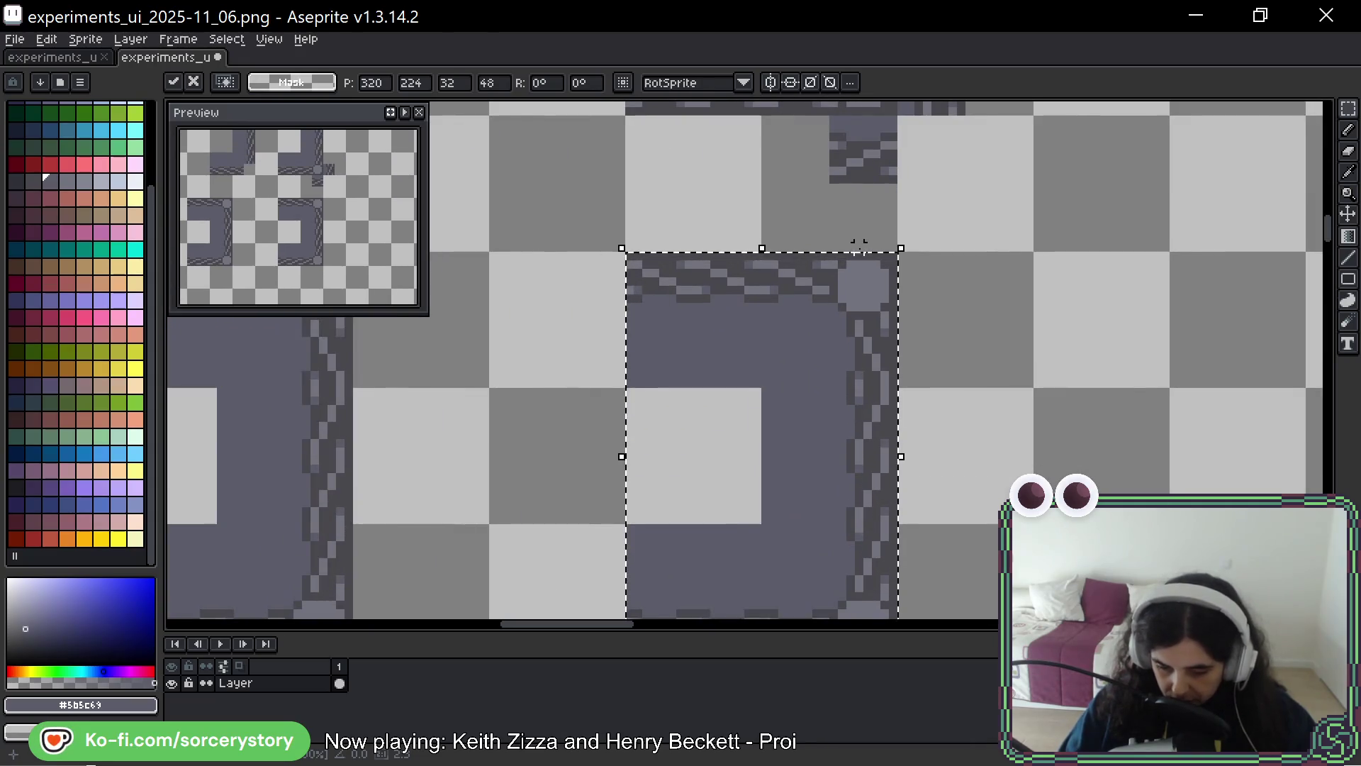
scroll(806, 328, down, 2)
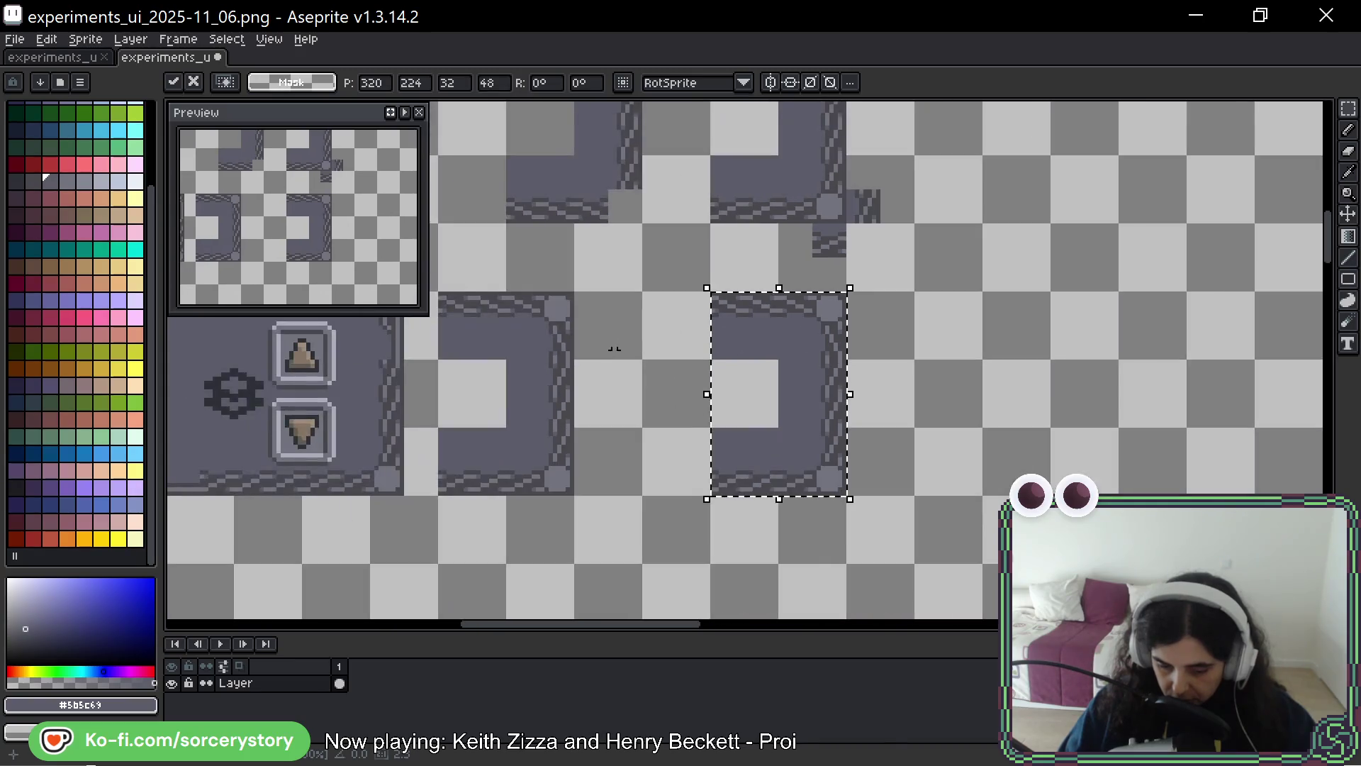
drag(617, 349, 1090, 381)
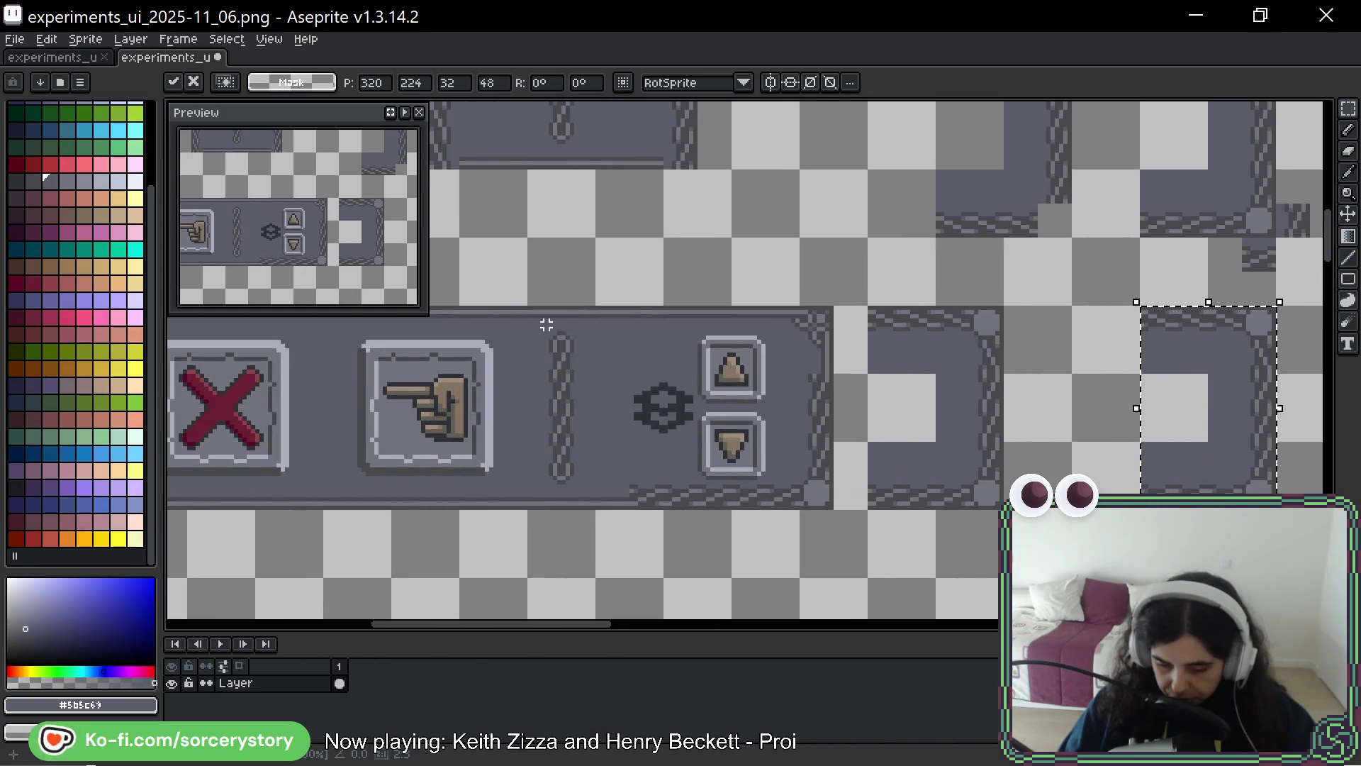
mouse_move(1112, 396)
mouse_down()
mouse_move(896, 383)
mouse_move(609, 503)
mouse_up()
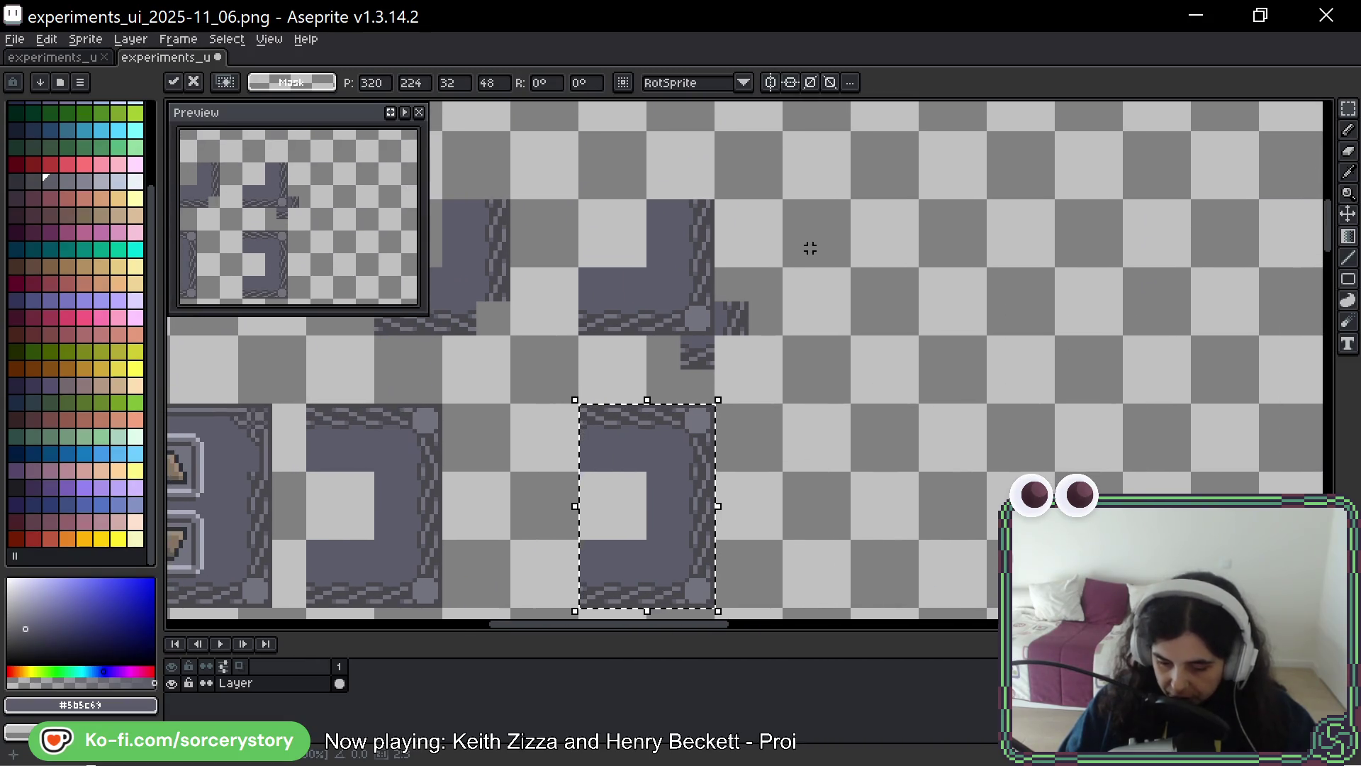
Drag a copy of the L-shaped rope corner tile two tiles to the right
scroll(687, 231, up, 3)
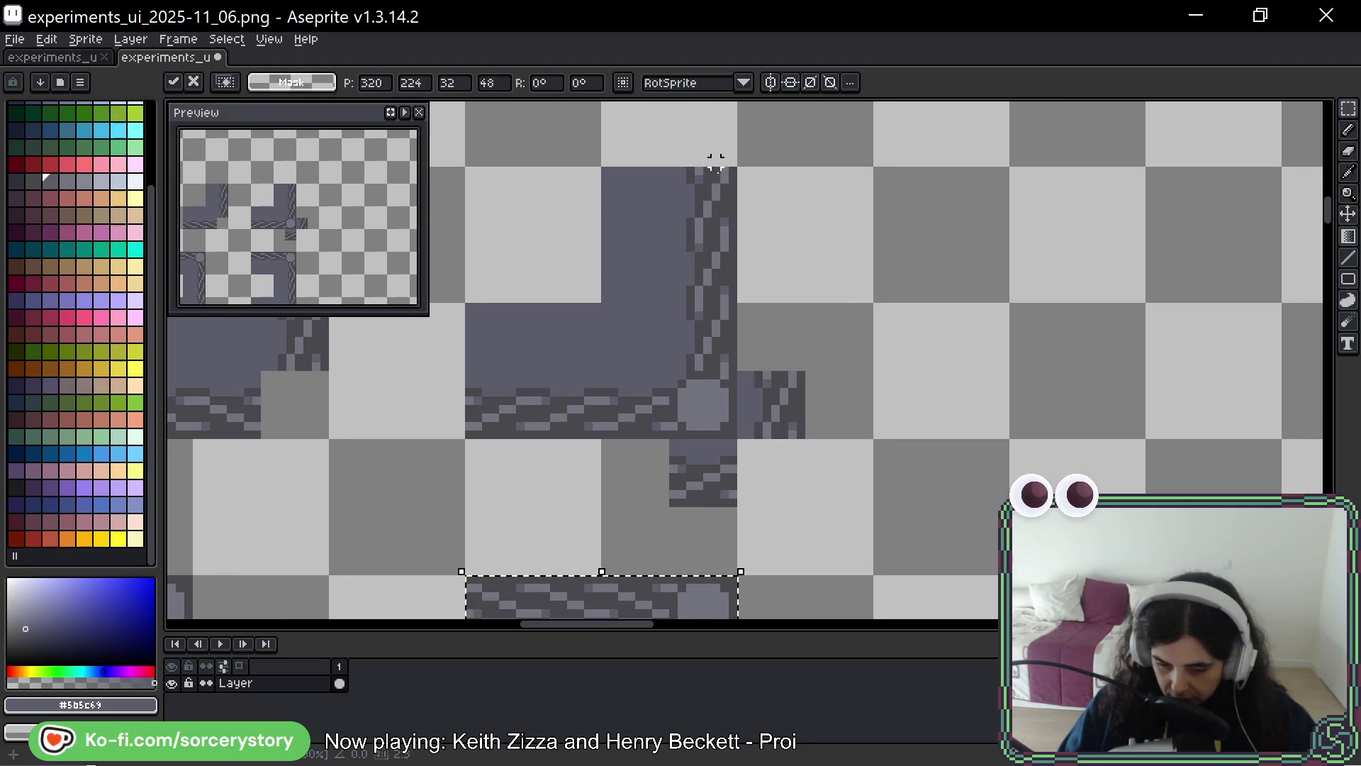
scroll(744, 328, down, 2)
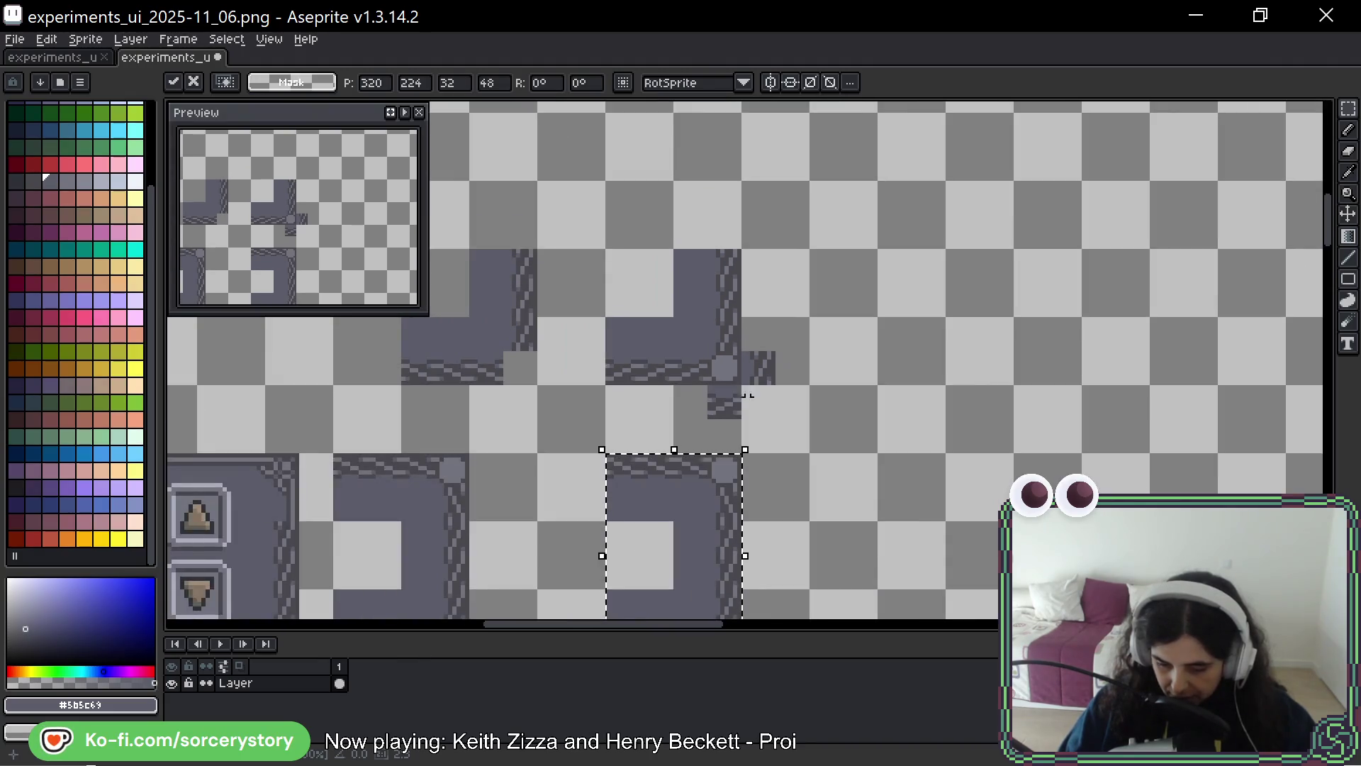
scroll(780, 340, down, 3)
mouse_move(794, 299)
mouse_down()
mouse_move(1146, 321)
mouse_move(796, 316)
mouse_move(581, 428)
mouse_up()
mouse_move(802, 221)
mouse_down()
mouse_move(738, 449)
mouse_move(1151, 471)
mouse_move(1170, 486)
mouse_move(1155, 465)
mouse_move(896, 343)
mouse_move(954, 383)
mouse_up()
scroll(850, 386, up, 3)
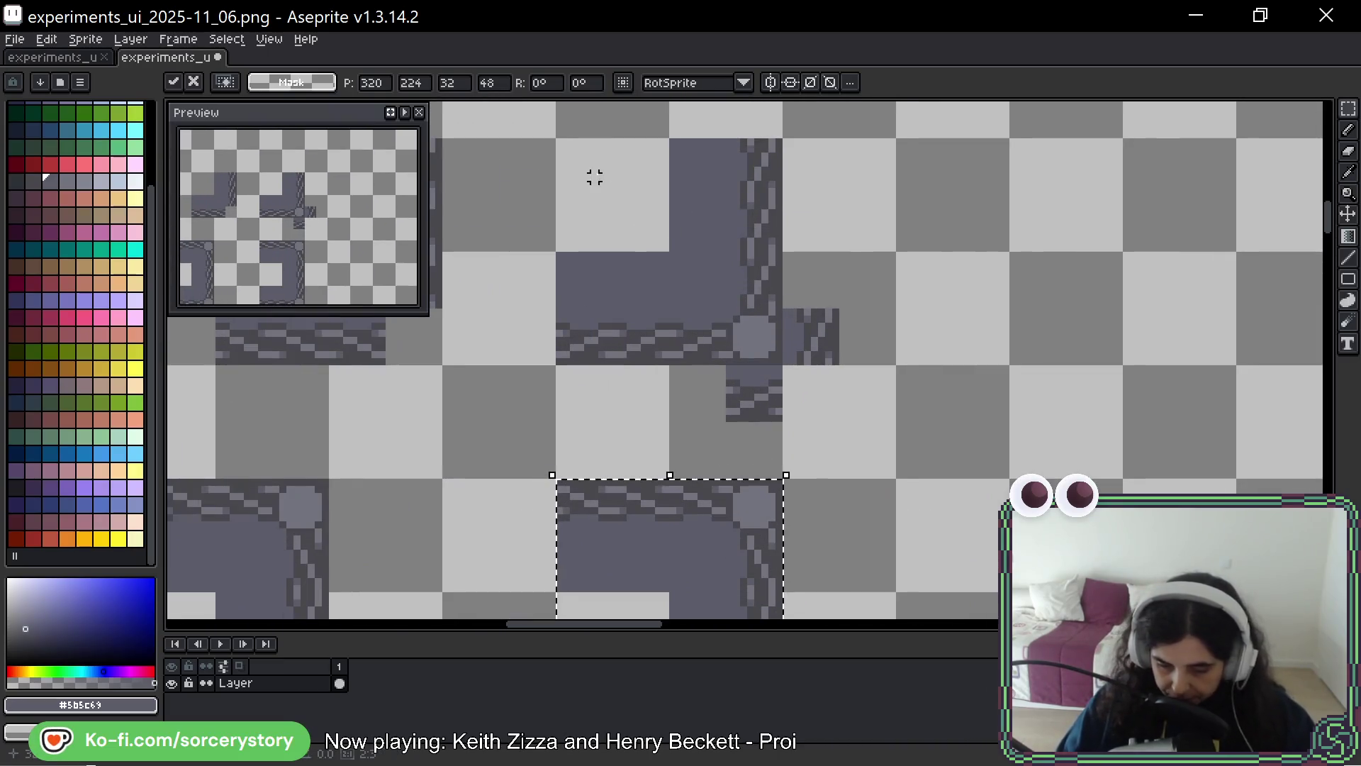
drag(594, 177, 750, 337)
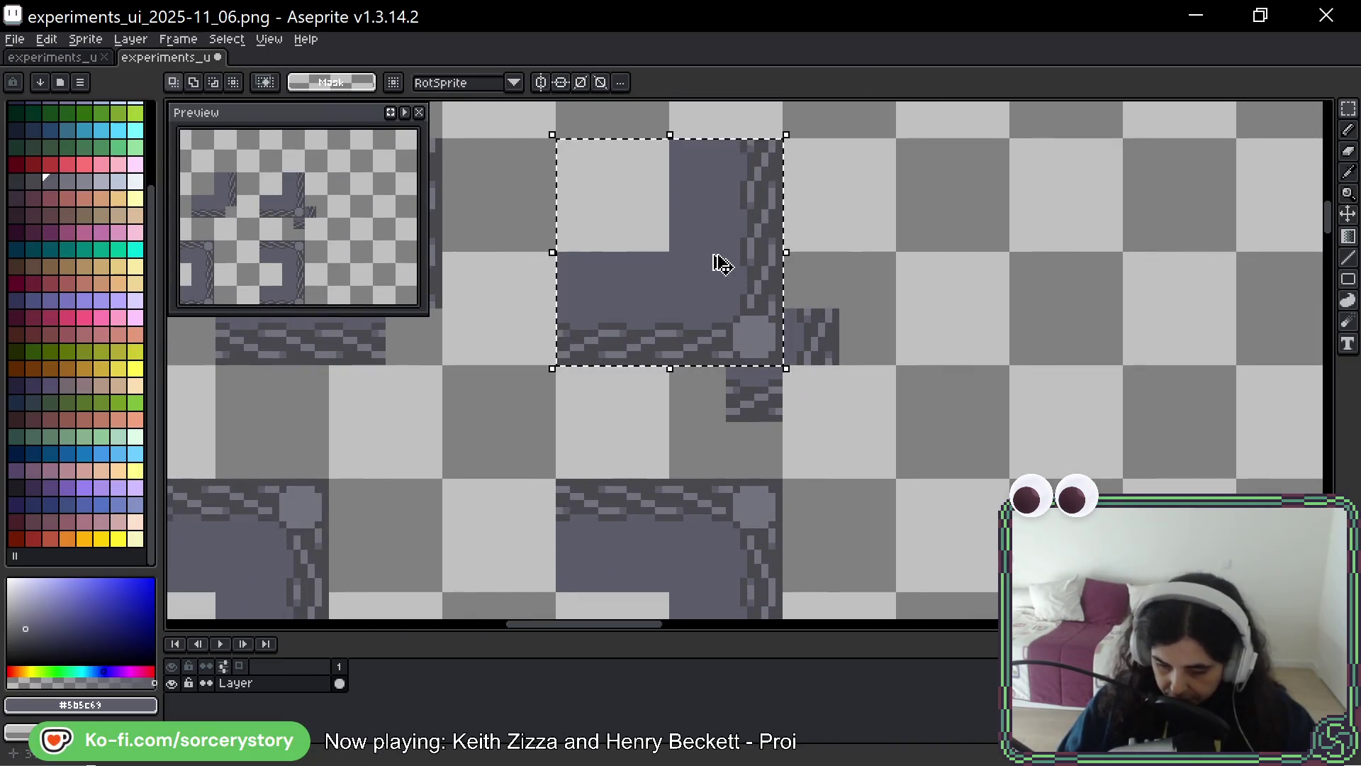
Drop the copied rope corner tile in place two tiles over
mouse_move(732, 288)
mouse_down()
mouse_move(1168, 287)
mouse_move(905, 279)
mouse_up()
scroll(1019, 178, up, 3)
key(ctrl+d)
drag(966, 191, 948, 206)
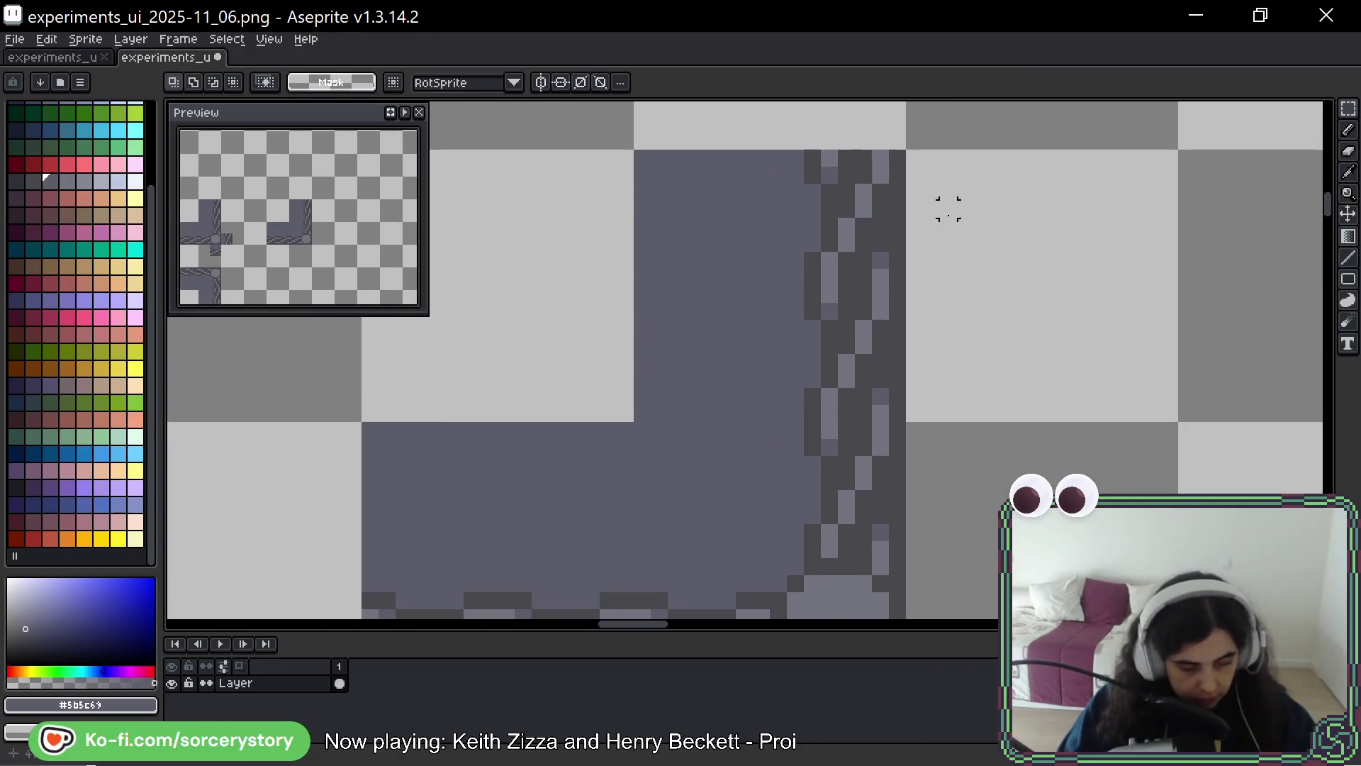
Draw a dark vertical line for the thin strand, undoing stray pixels along the top
alt+click(820, 219)
drag(1099, 295, 922, 295)
drag(968, 163, 969, 429)
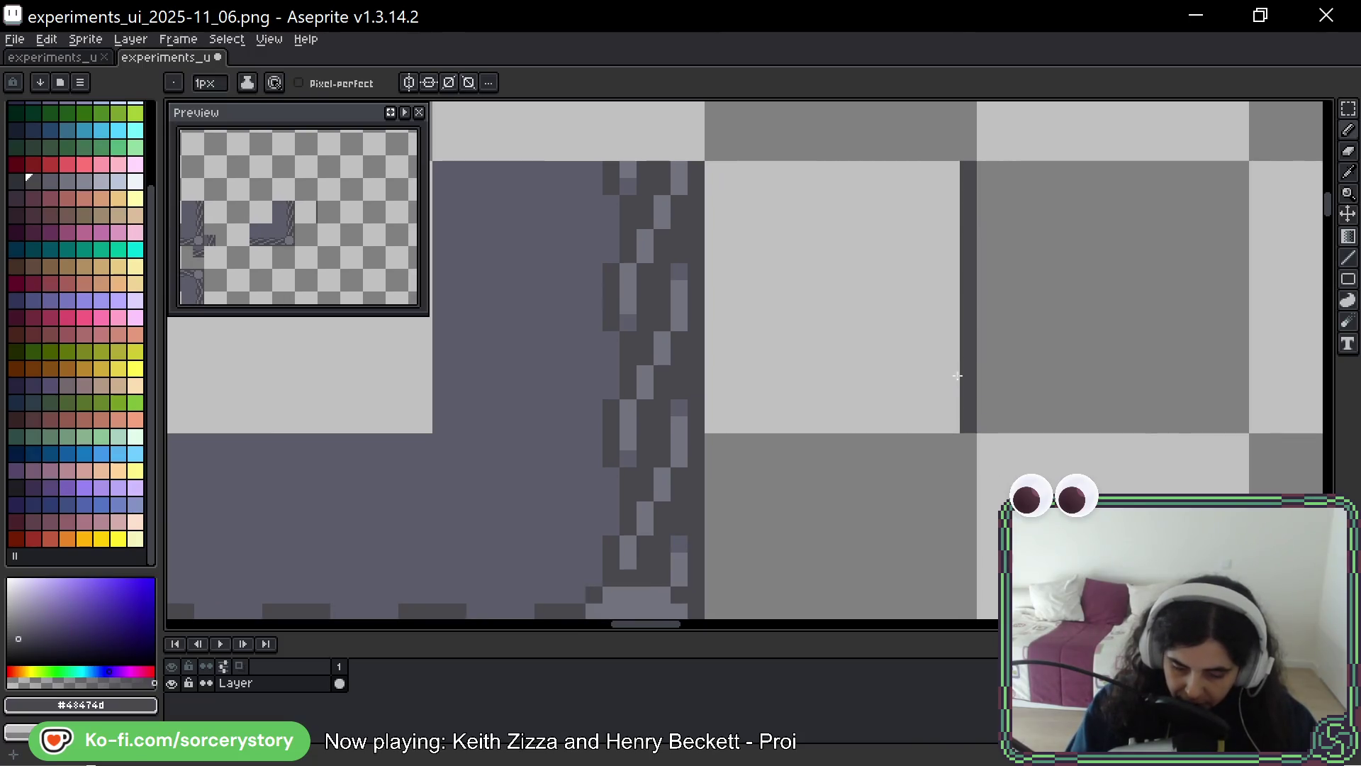
drag(614, 137, 691, 135)
key(ctrl+z)
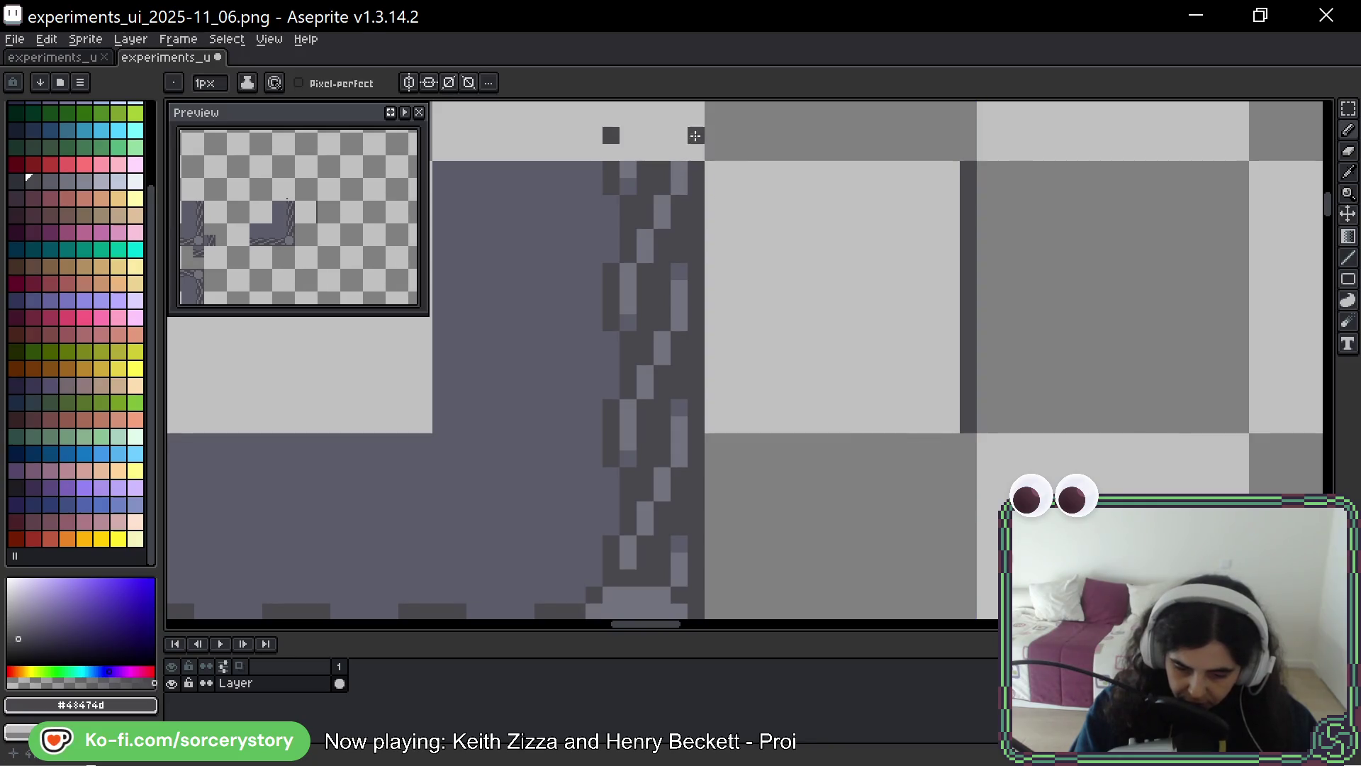
click(631, 132)
click(659, 136)
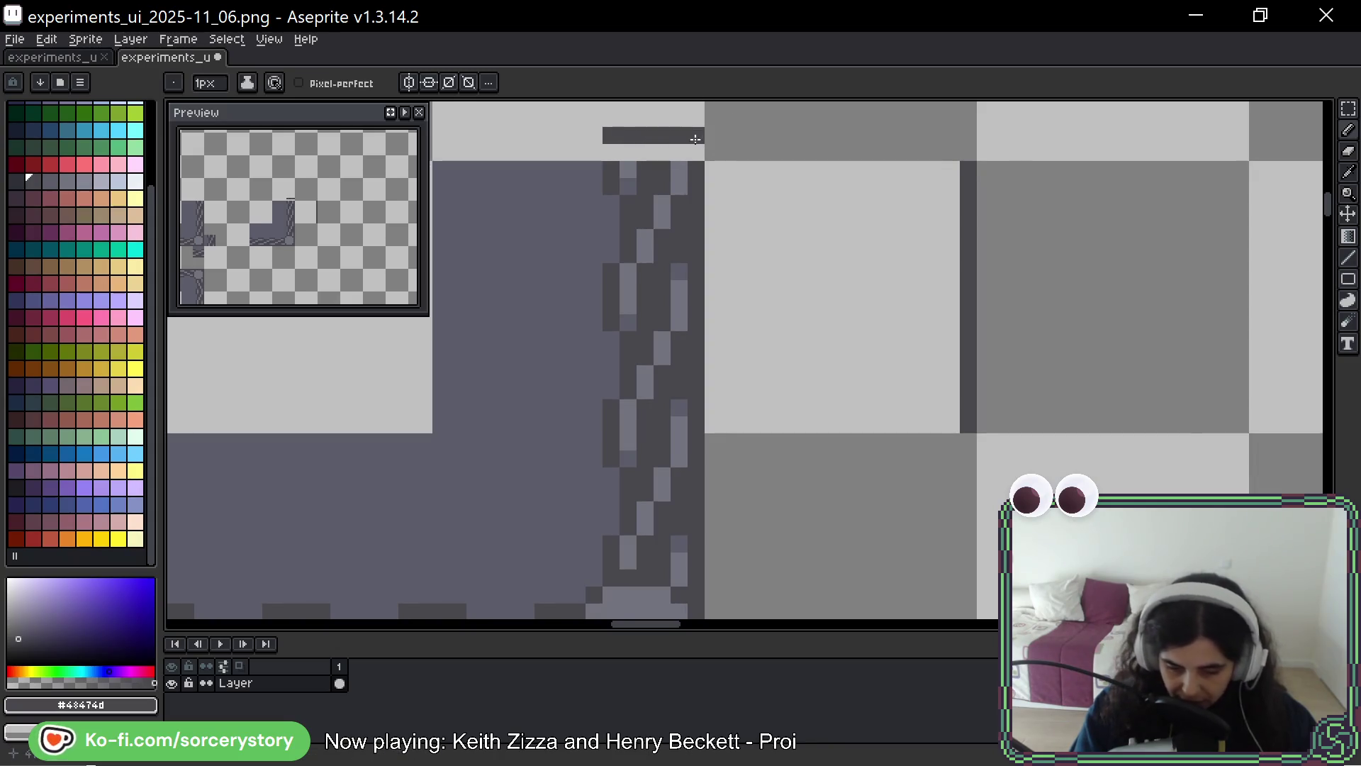
key(ctrl+z)
click(672, 146)
key(ctrl+z)
drag(875, 407, 859, 405)
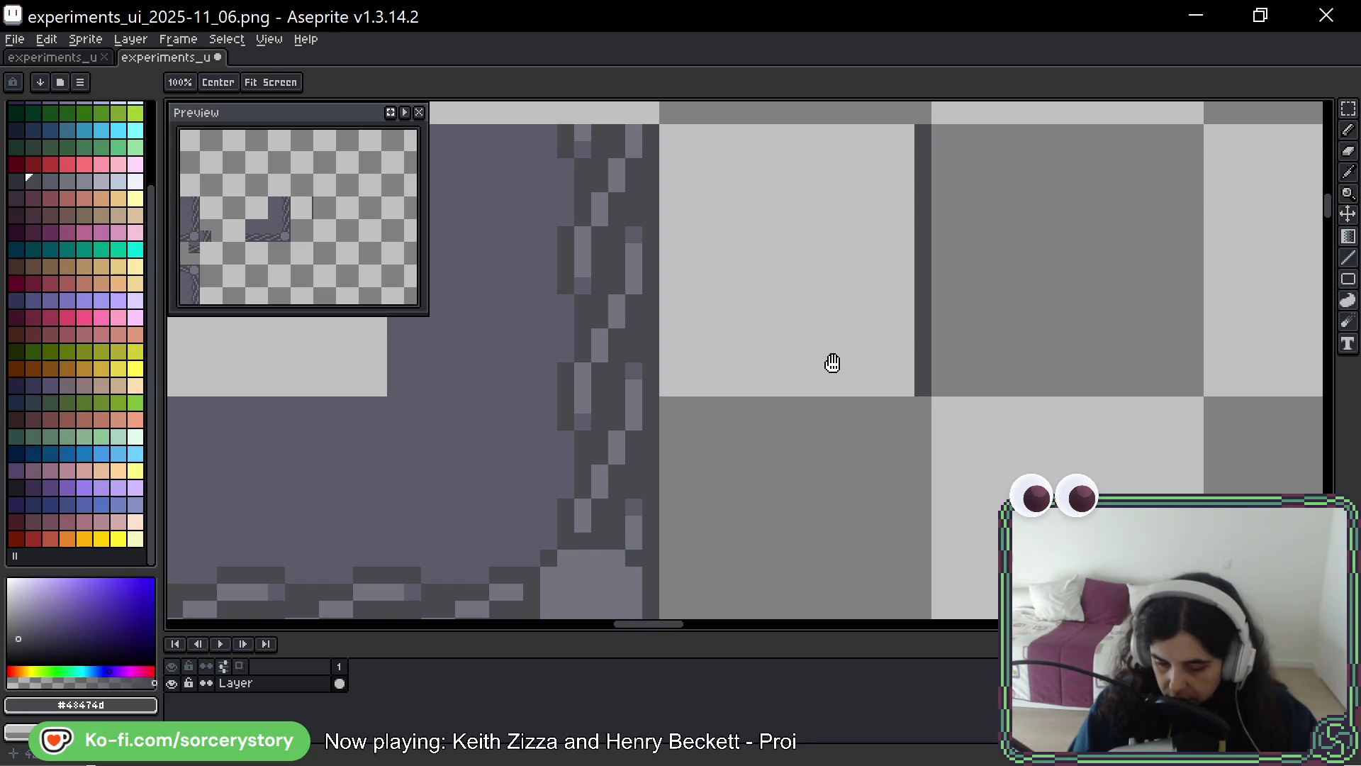
Add dark pixels and a lighter grey highlight down the thin strand's light strip
key(b)
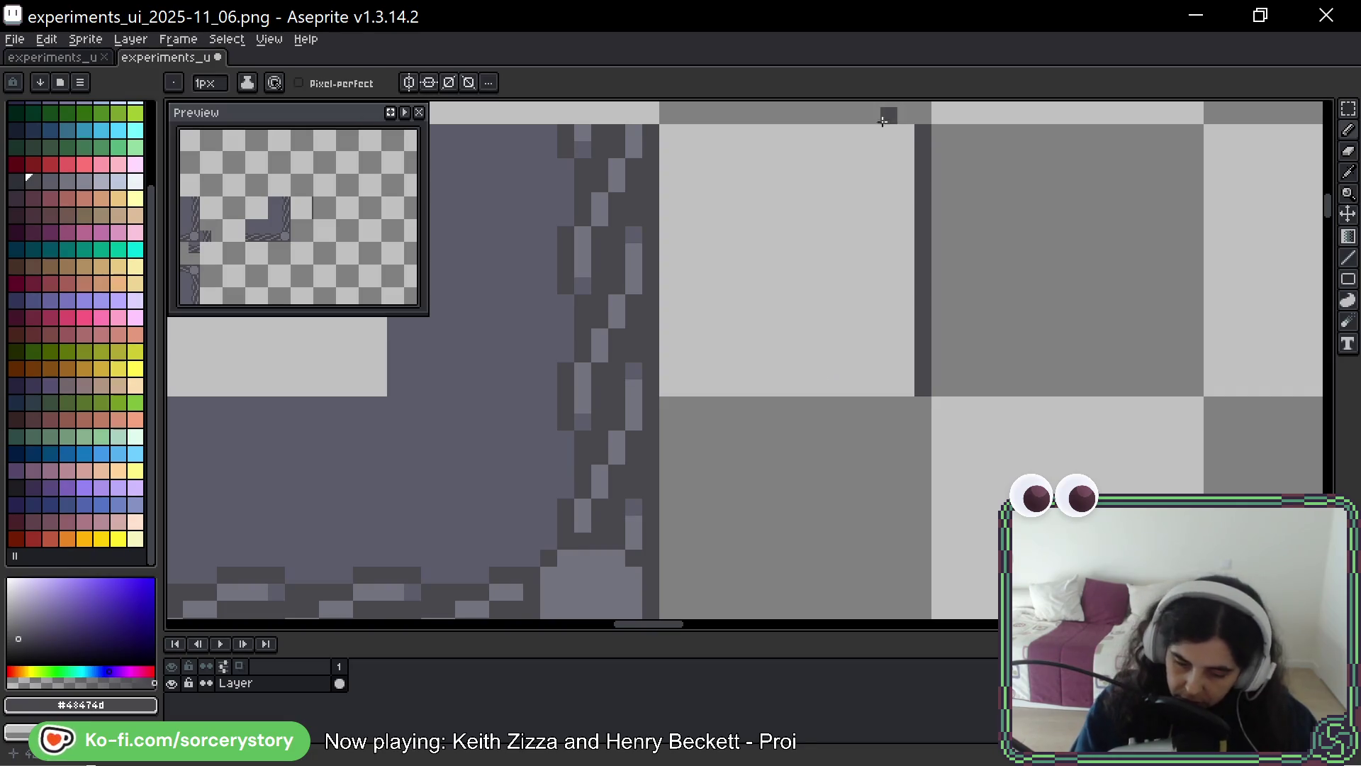
drag(875, 241, 872, 317)
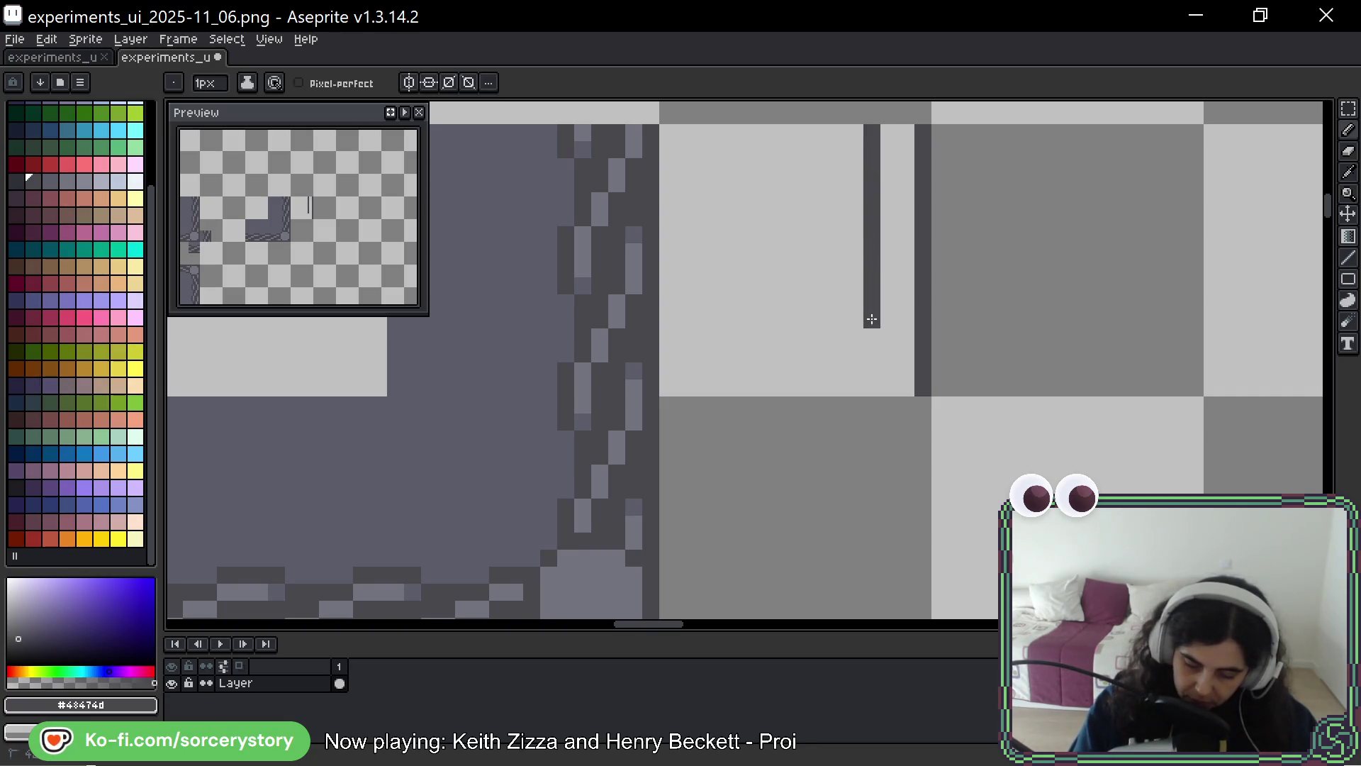
click(877, 398)
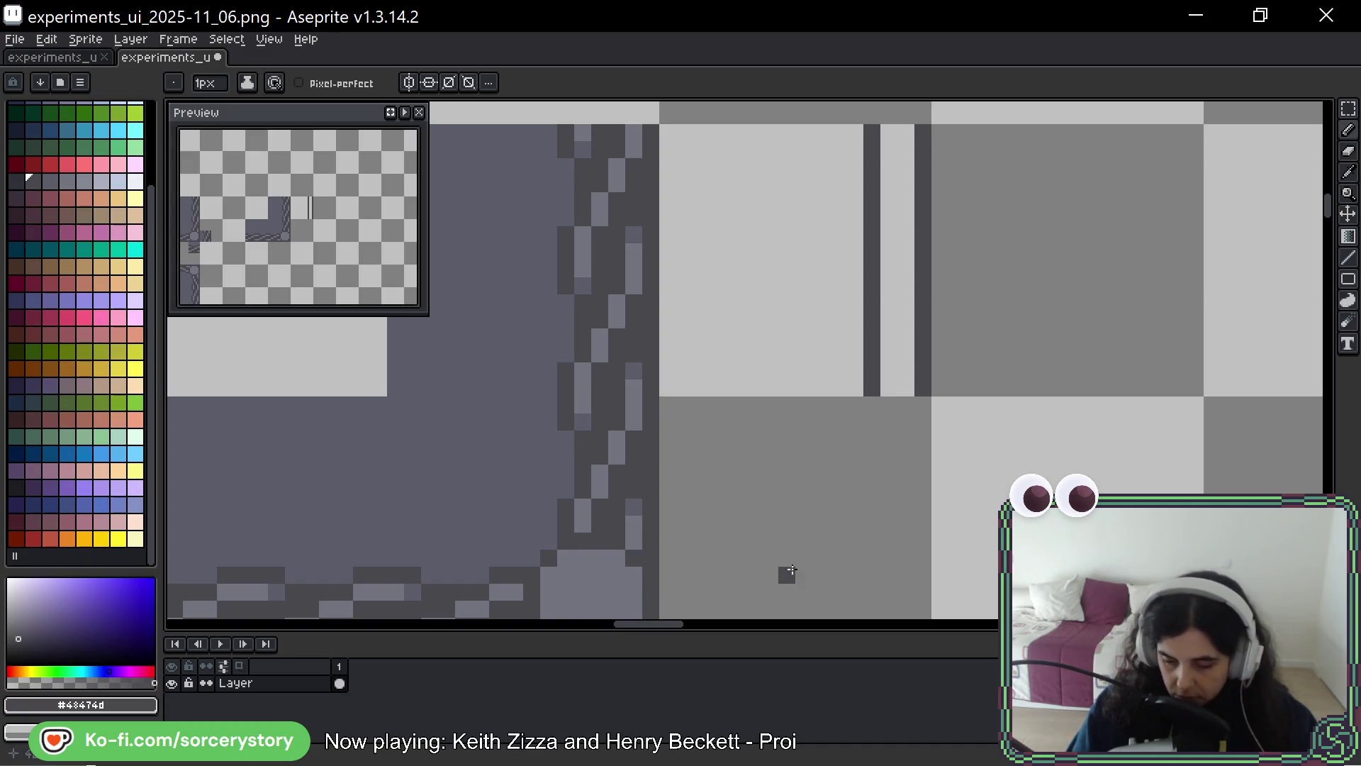
alt+click(643, 160)
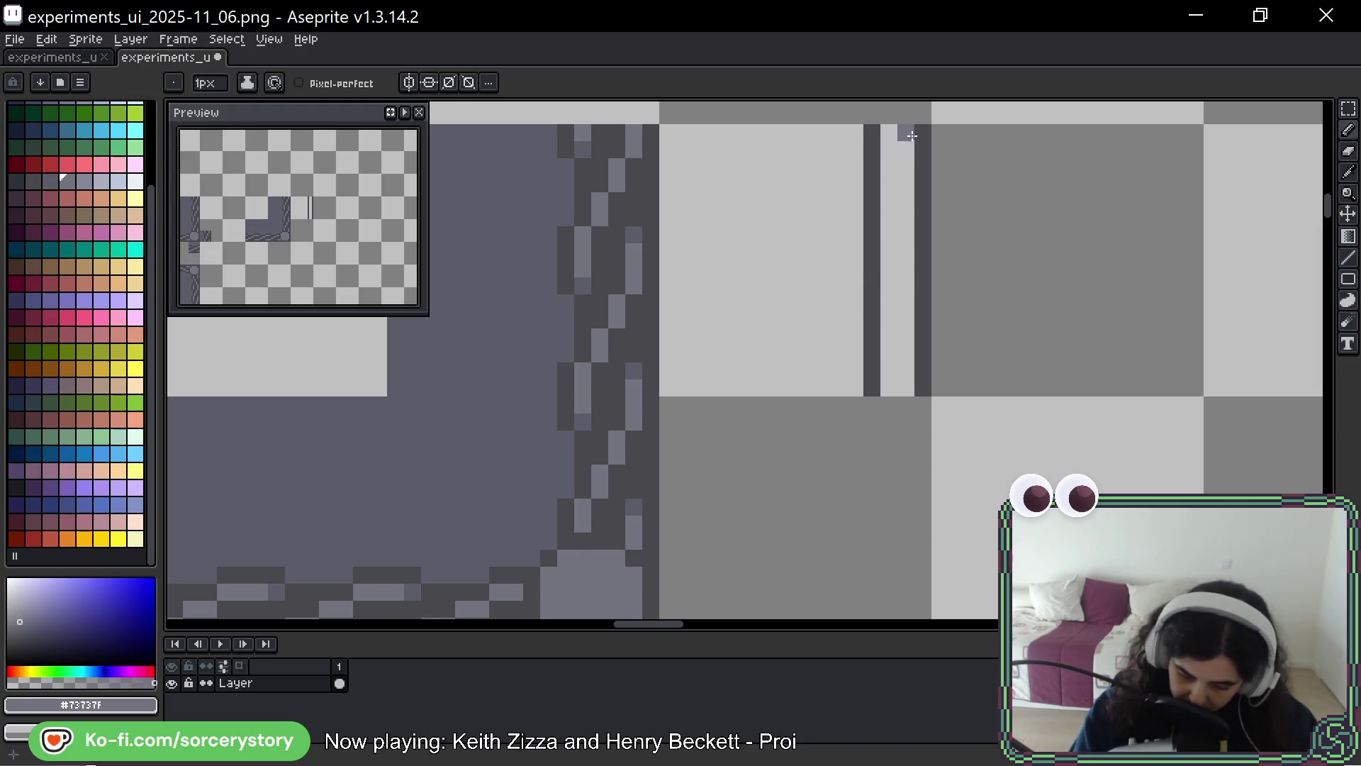
drag(905, 136, 892, 185)
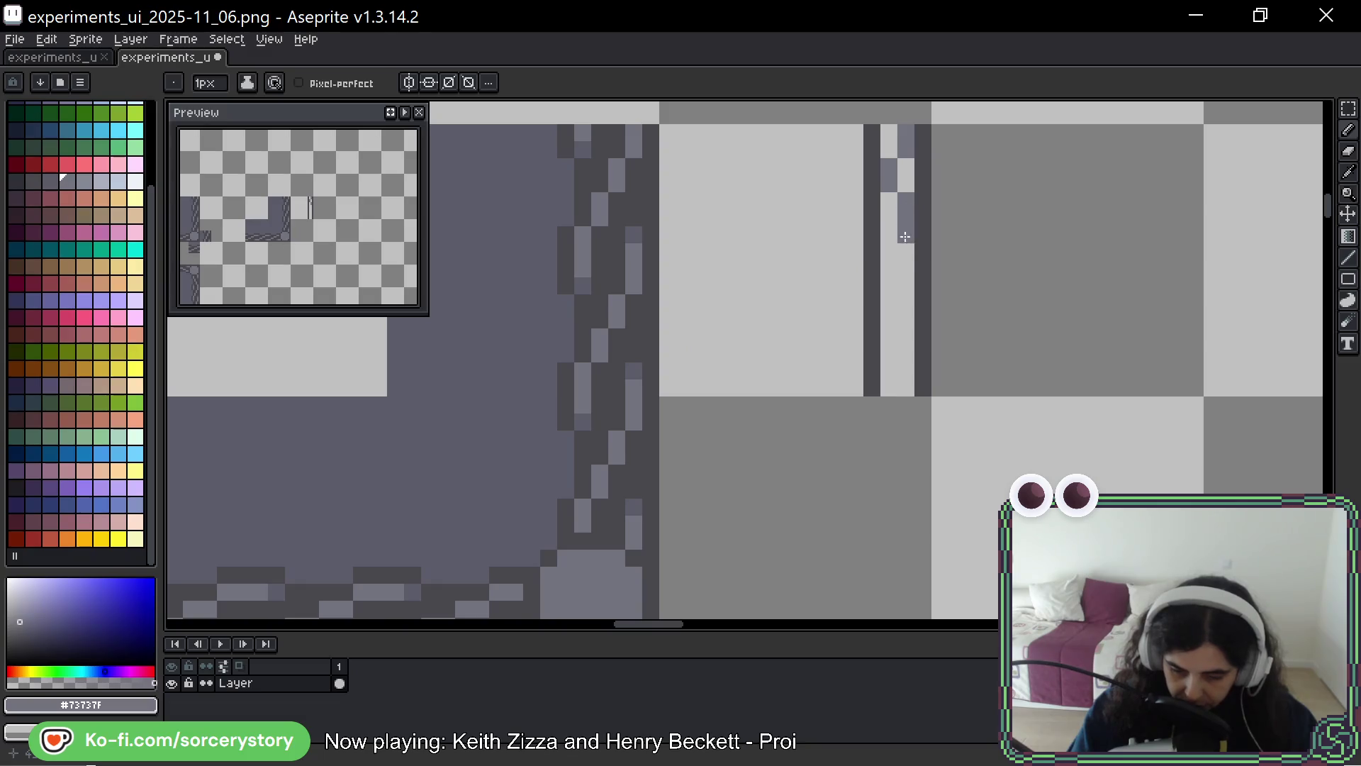
drag(906, 216, 906, 238)
key(ctrl+z)
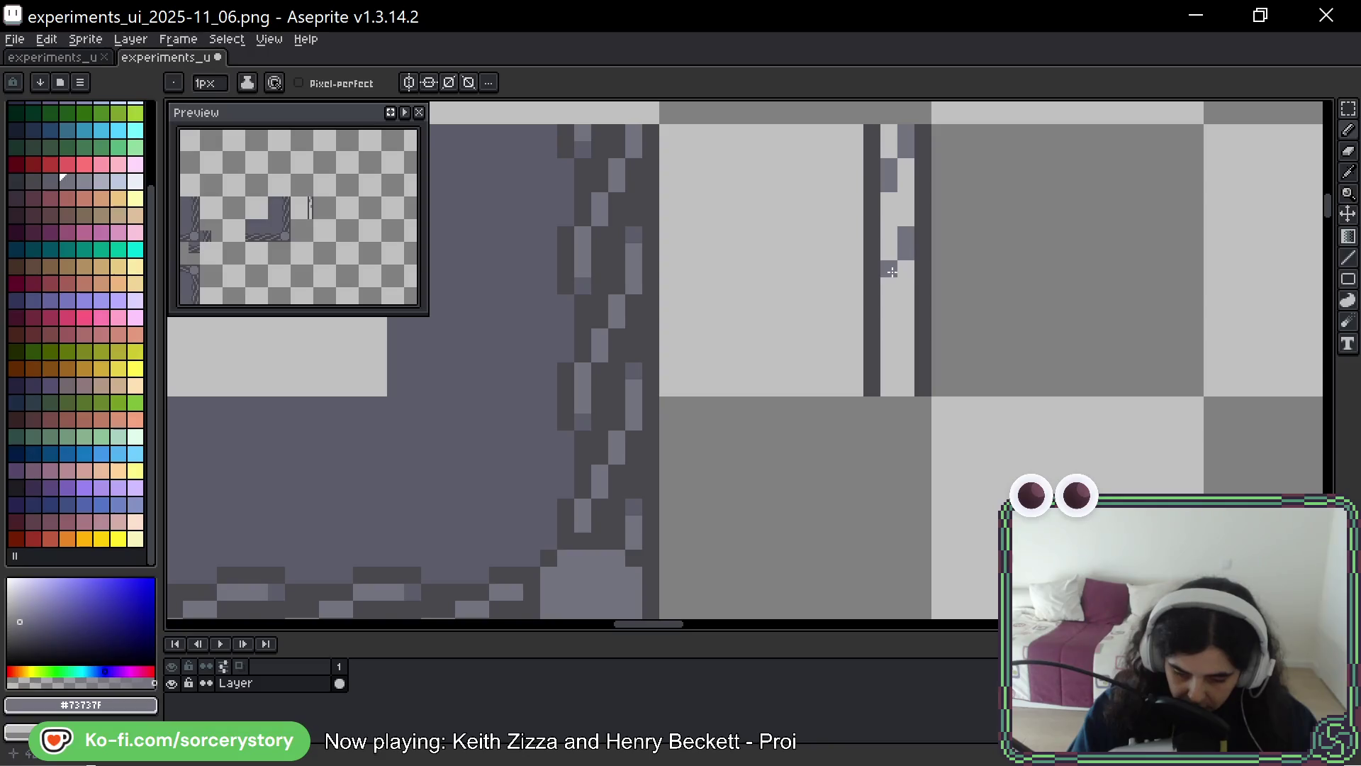
click(889, 379)
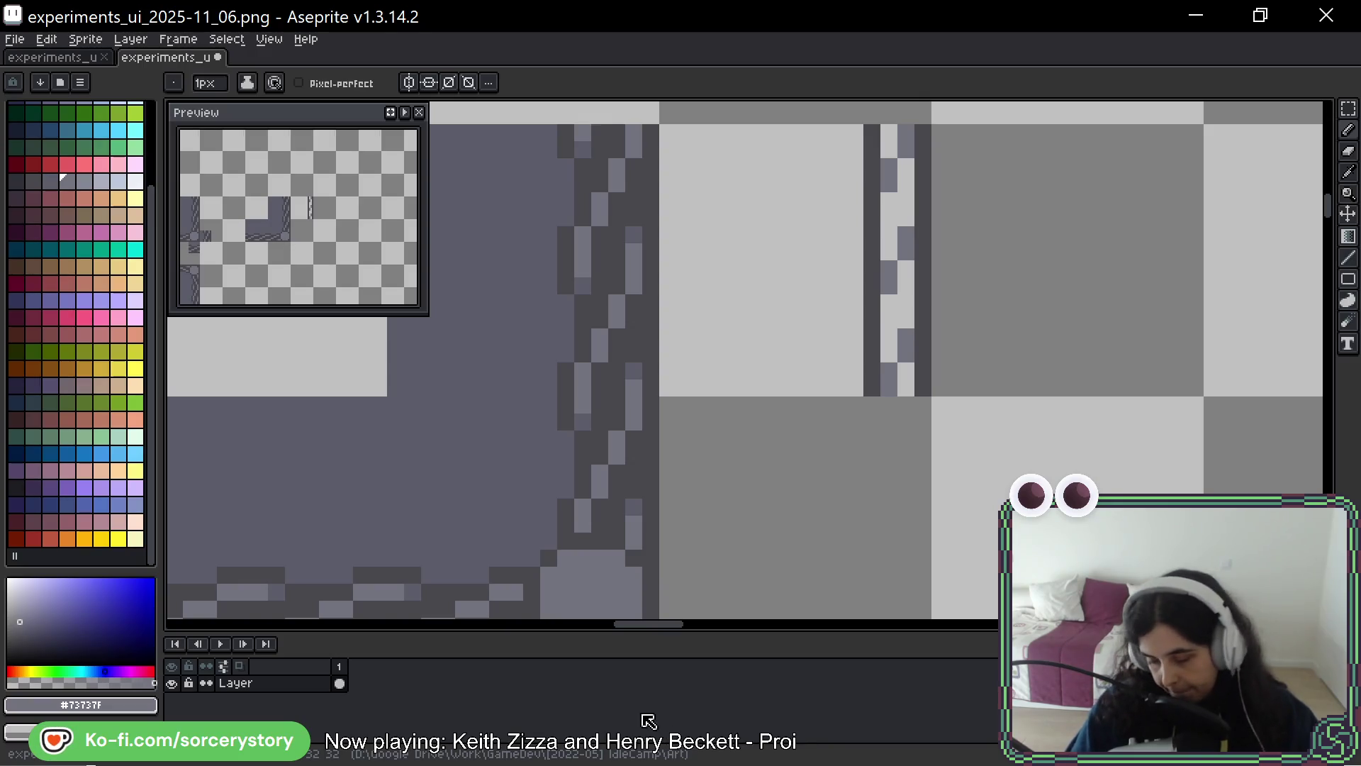
key(ctrl+z)
key(ctrl+z)
key(ctrl+z)
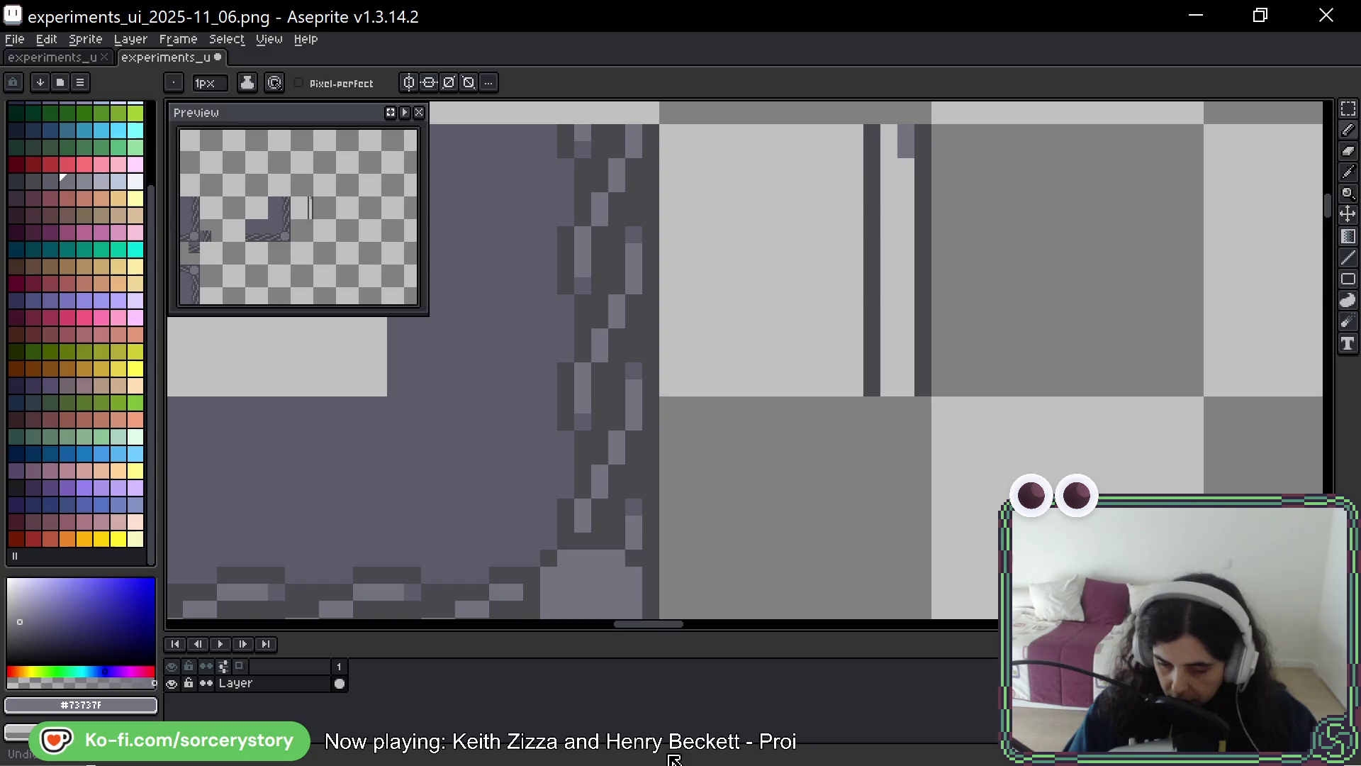
click(889, 174)
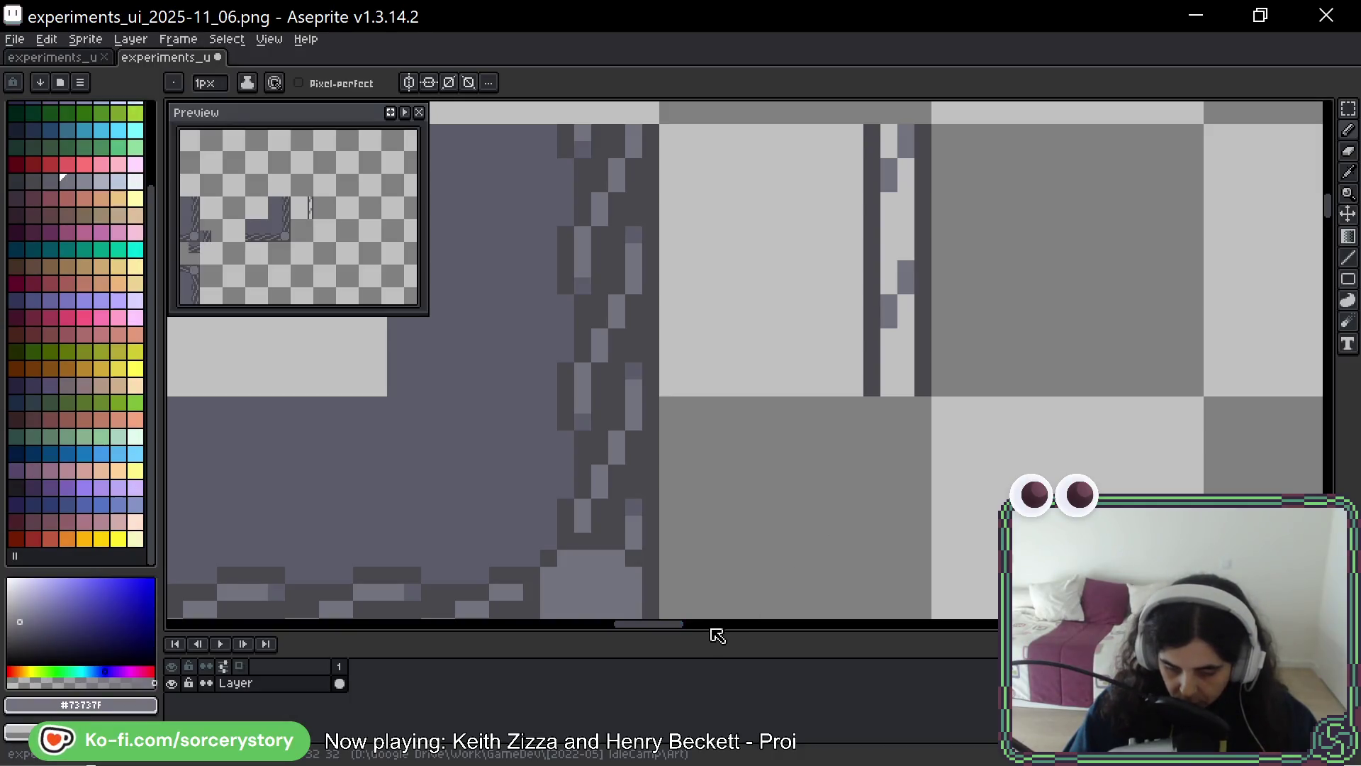
click(1345, 108)
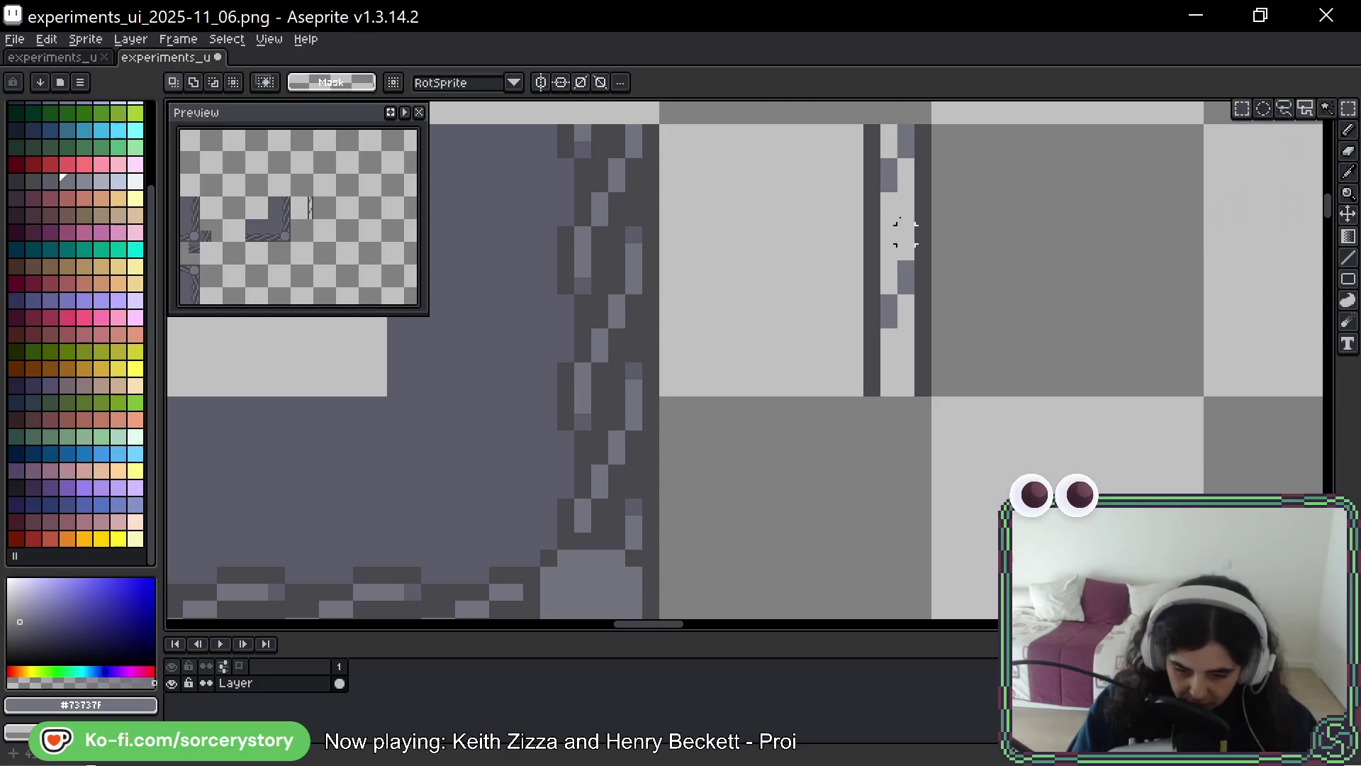
Move the selected thin rope strand down two pixels
drag(902, 137, 911, 255)
key(Down)
key(Down)
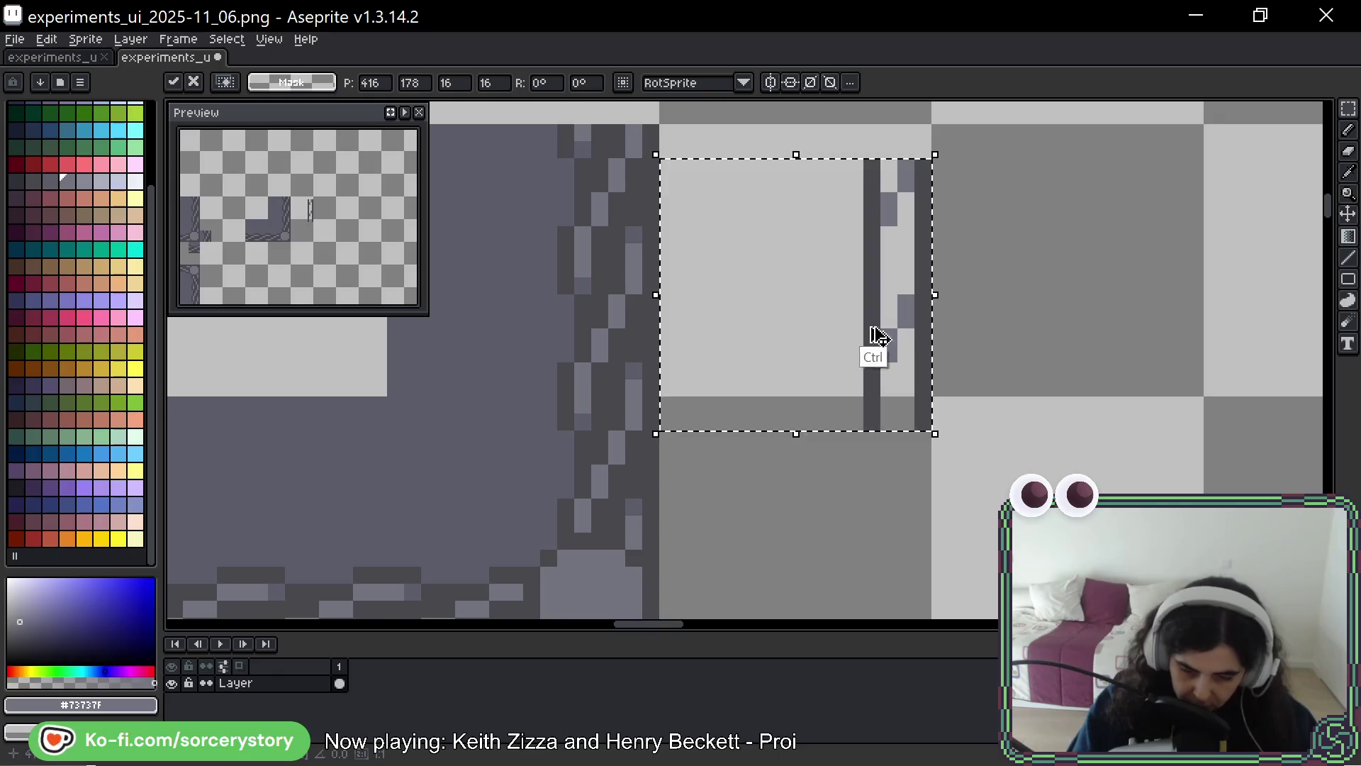
key(ctrl+d)
key(b)
Fill the strand's centre strip with dark #43474d and add light #73737f dashes
alt+click(872, 212)
mouse_move(872, 113)
mouse_down()
mouse_move(871, 156)
mouse_move(908, 195)
mouse_move(910, 148)
mouse_up()
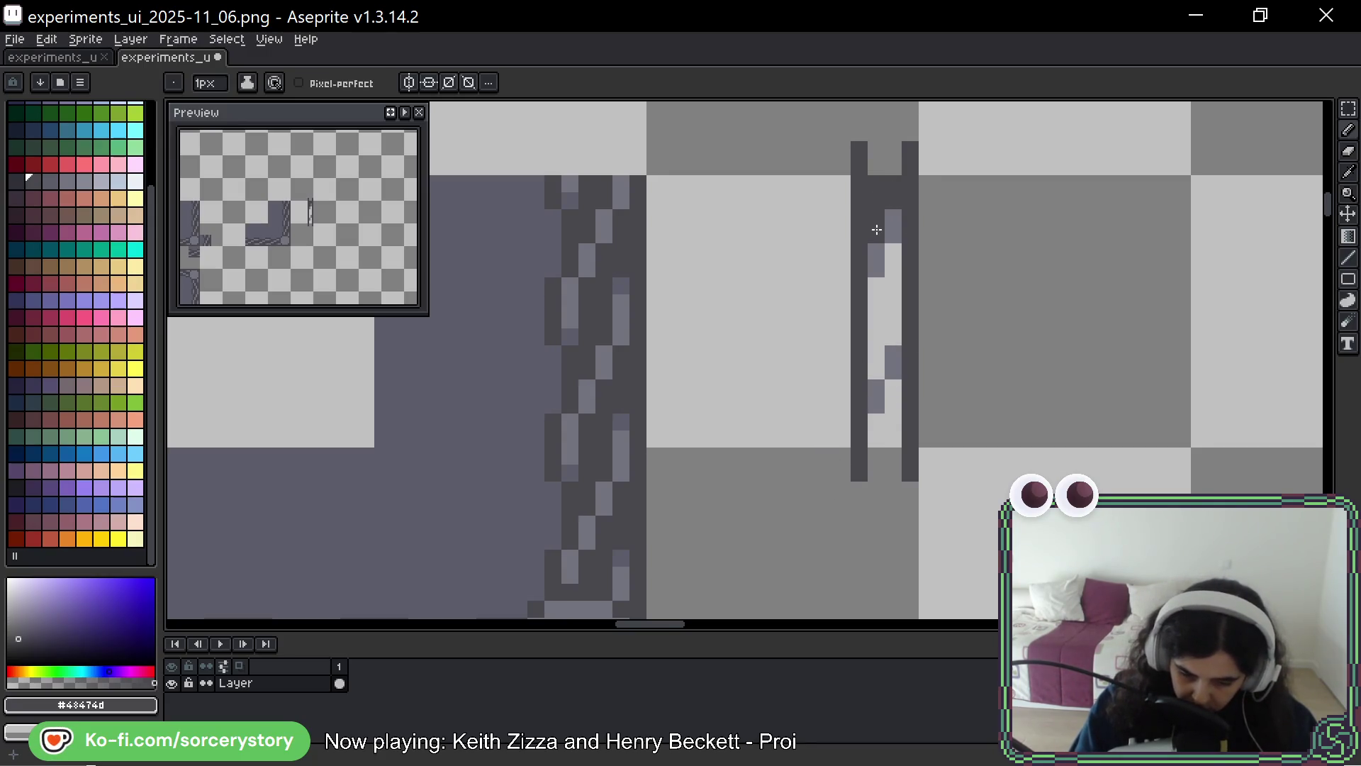
mouse_move(898, 260)
mouse_down()
mouse_move(893, 344)
mouse_move(878, 333)
mouse_move(891, 445)
mouse_up()
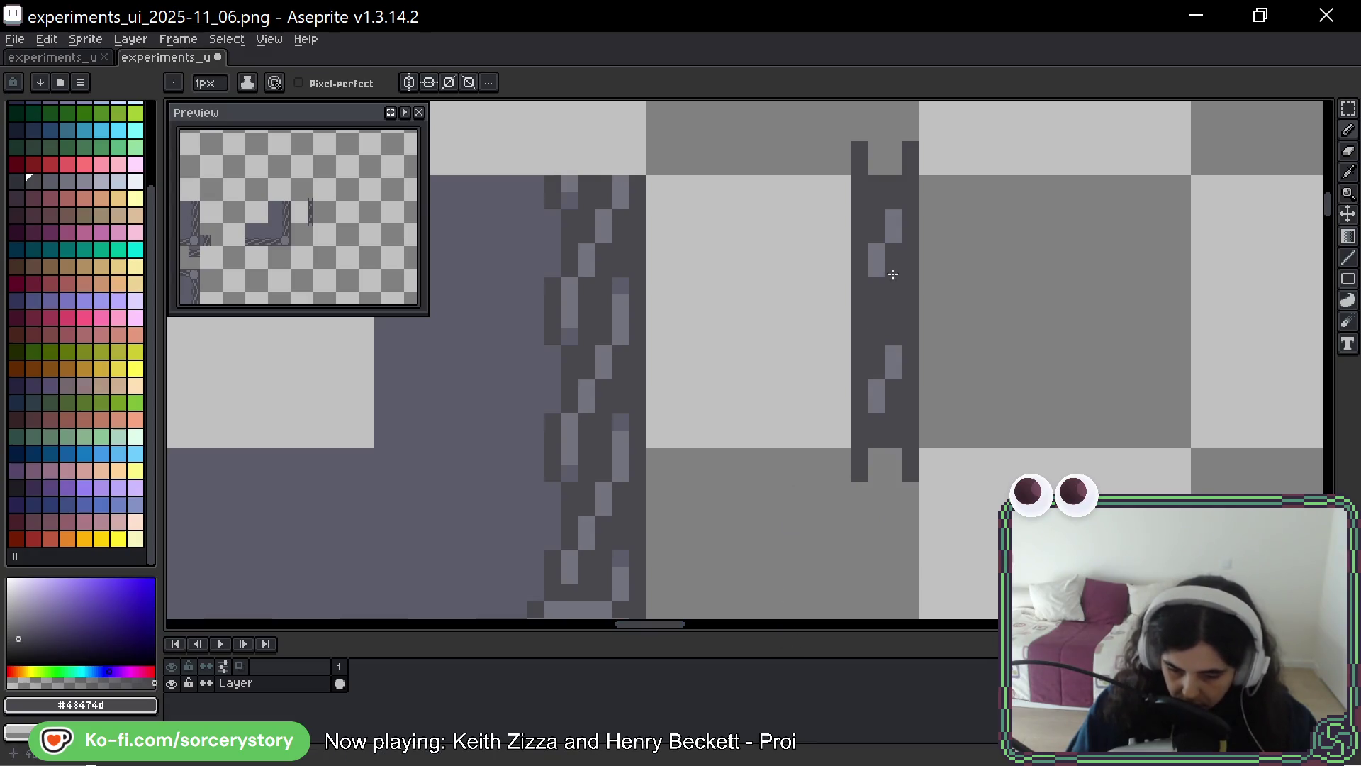
alt+click(895, 220)
click(893, 302)
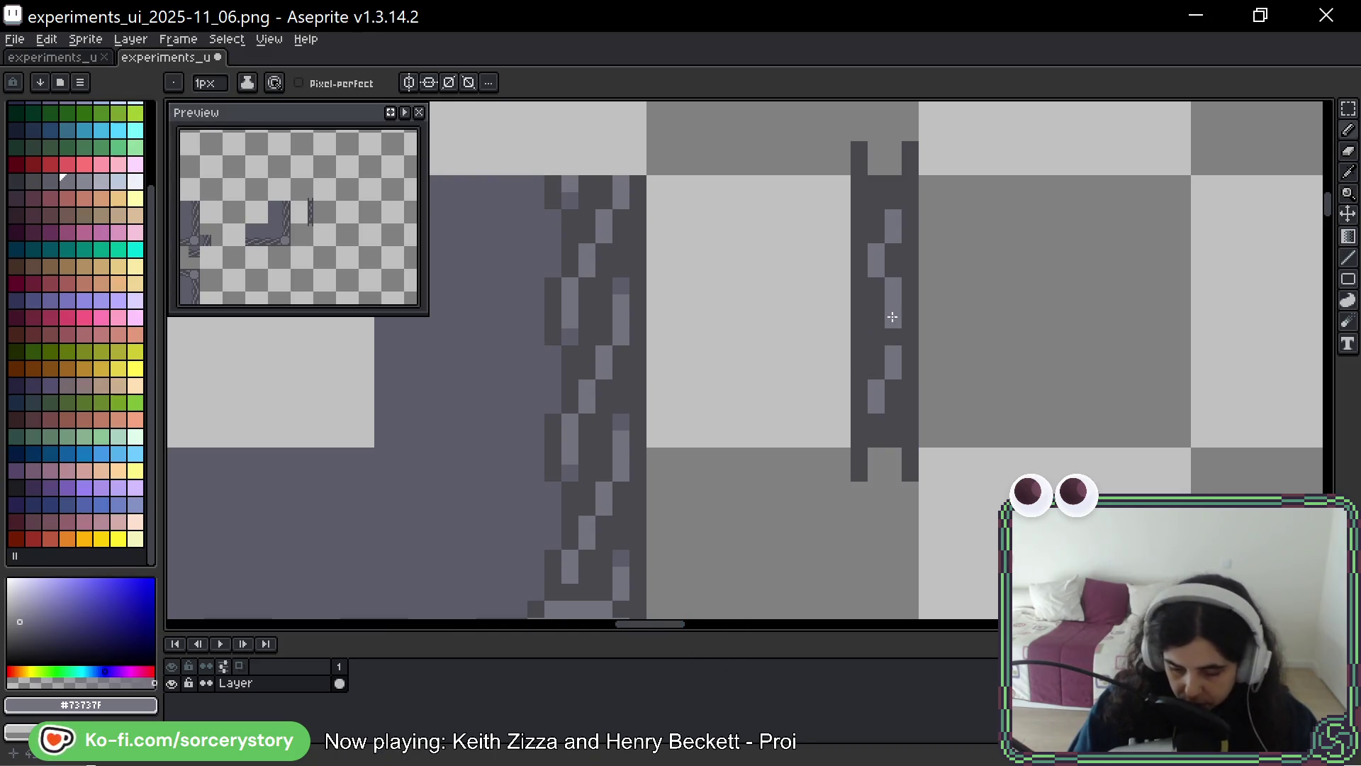
key(ctrl+z)
key(ctrl+z)
key(ctrl+z)
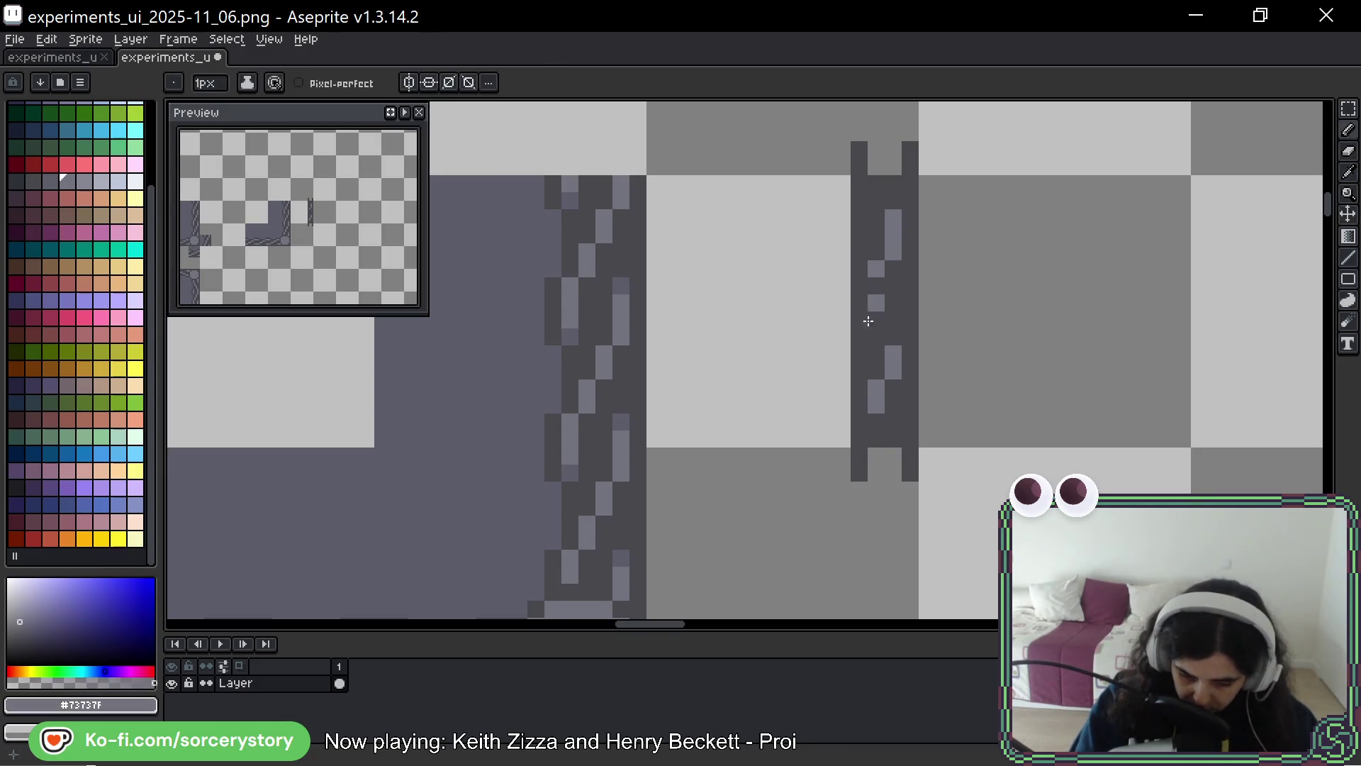
key(ctrl)
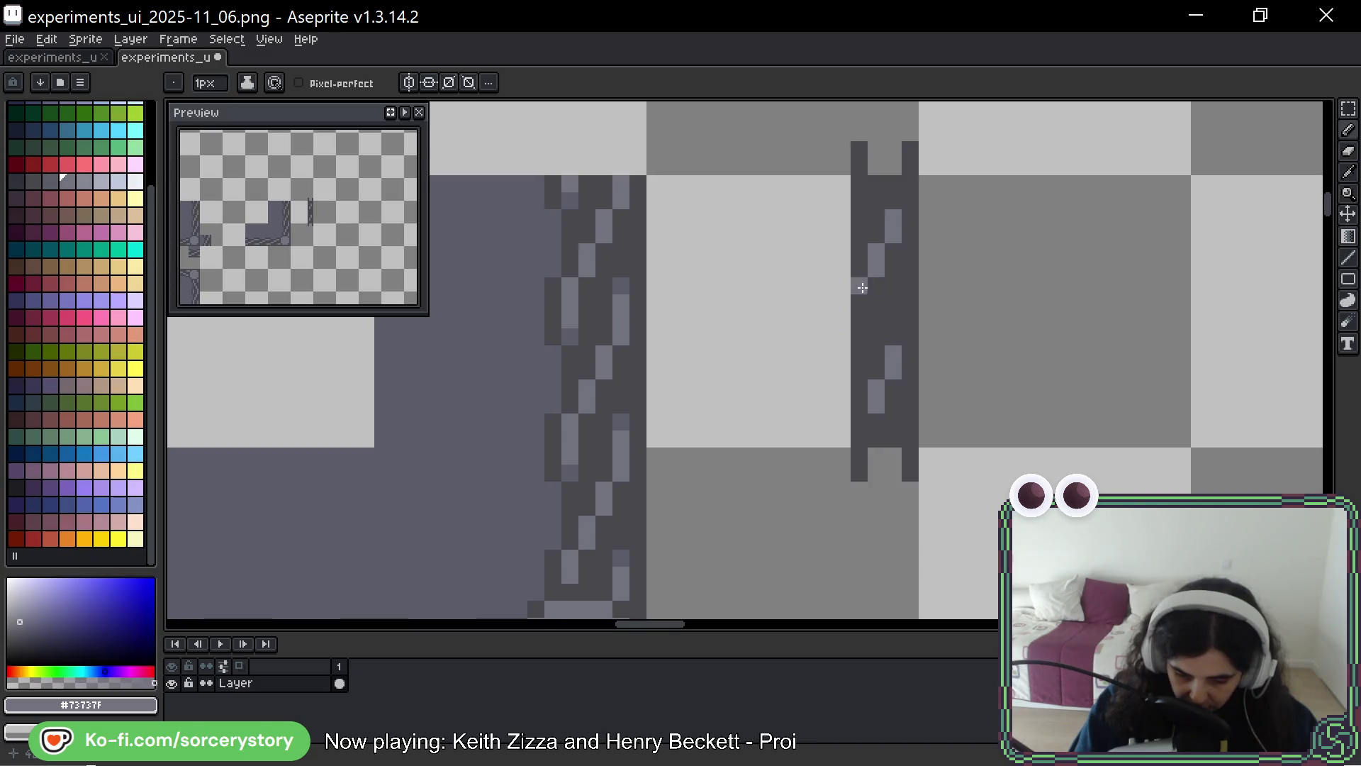
drag(861, 284, 857, 376)
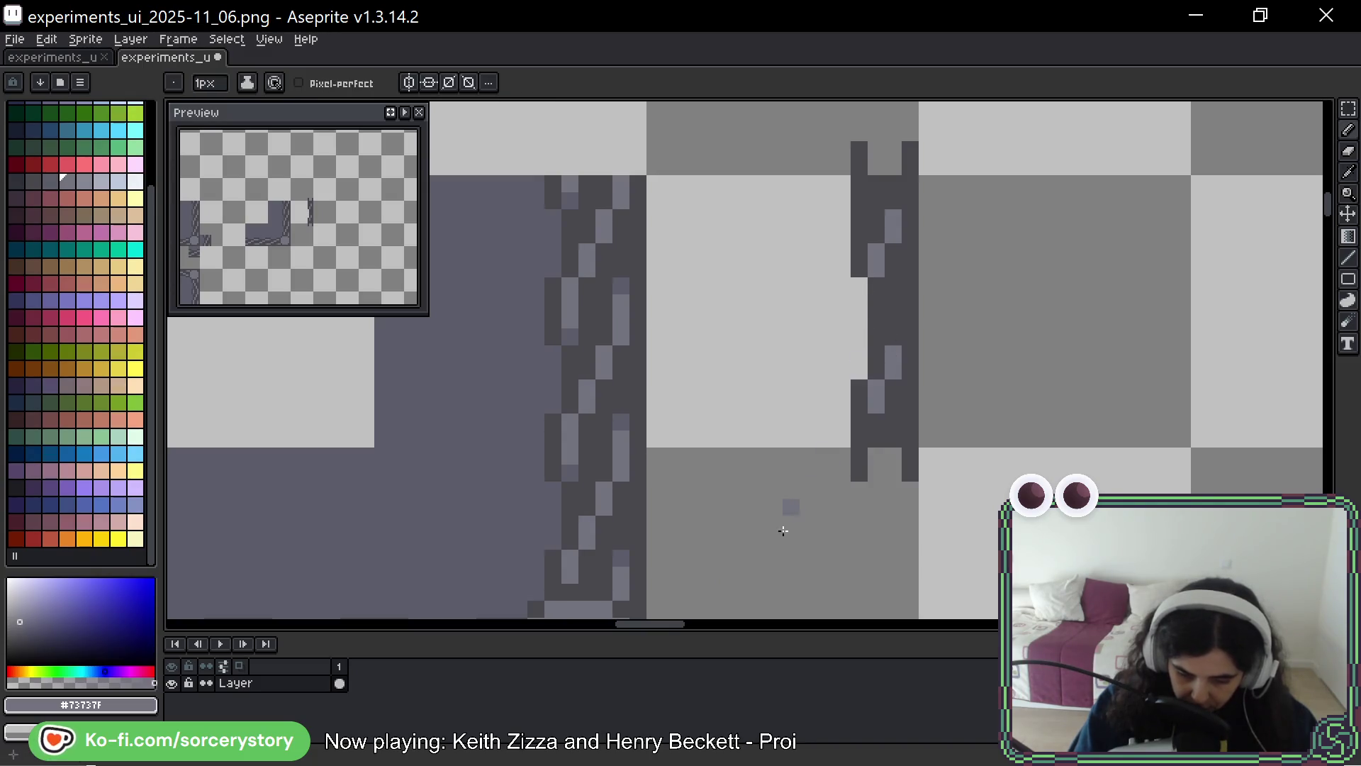
Erase stray dark pixels from the strand's left edge and just below it
mouse_move(859, 170)
mouse_down()
mouse_move(859, 152)
mouse_move(861, 177)
mouse_up()
click(859, 235)
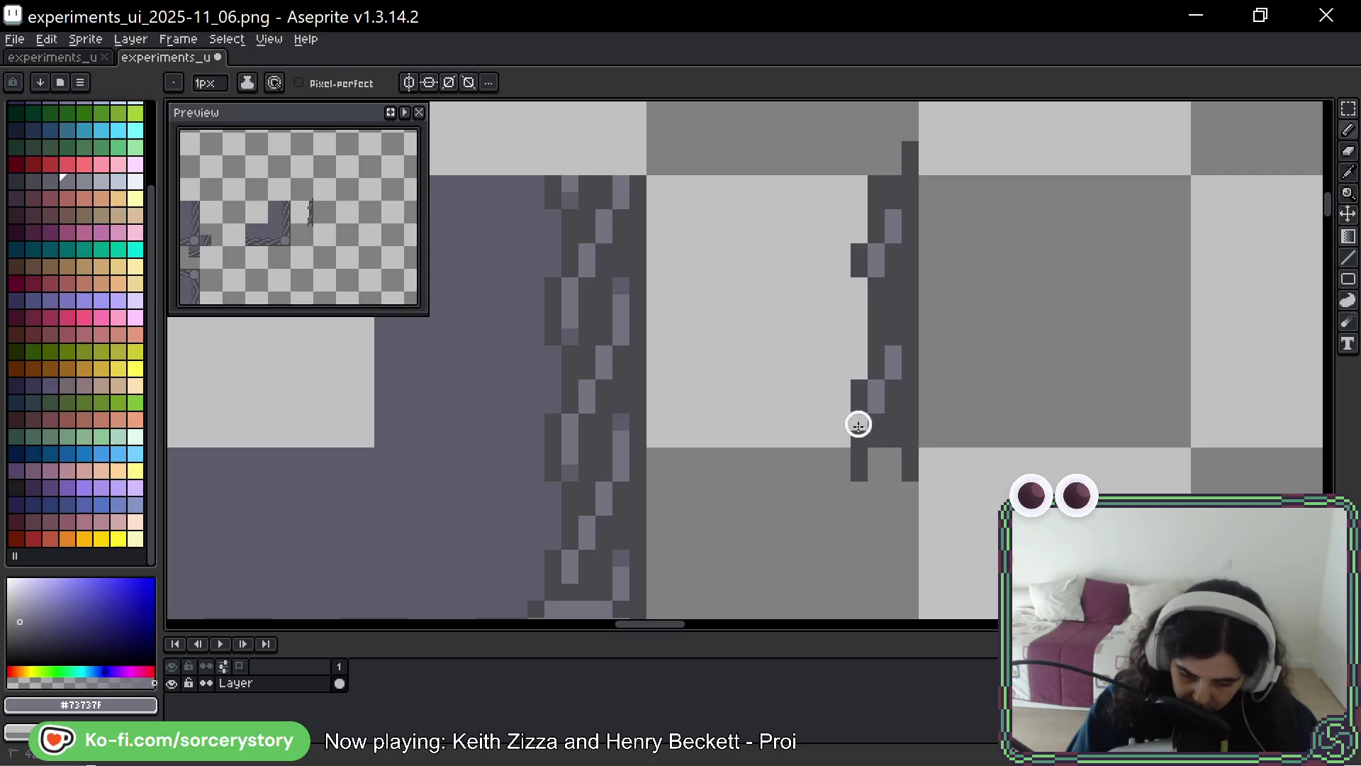
drag(858, 423, 858, 473)
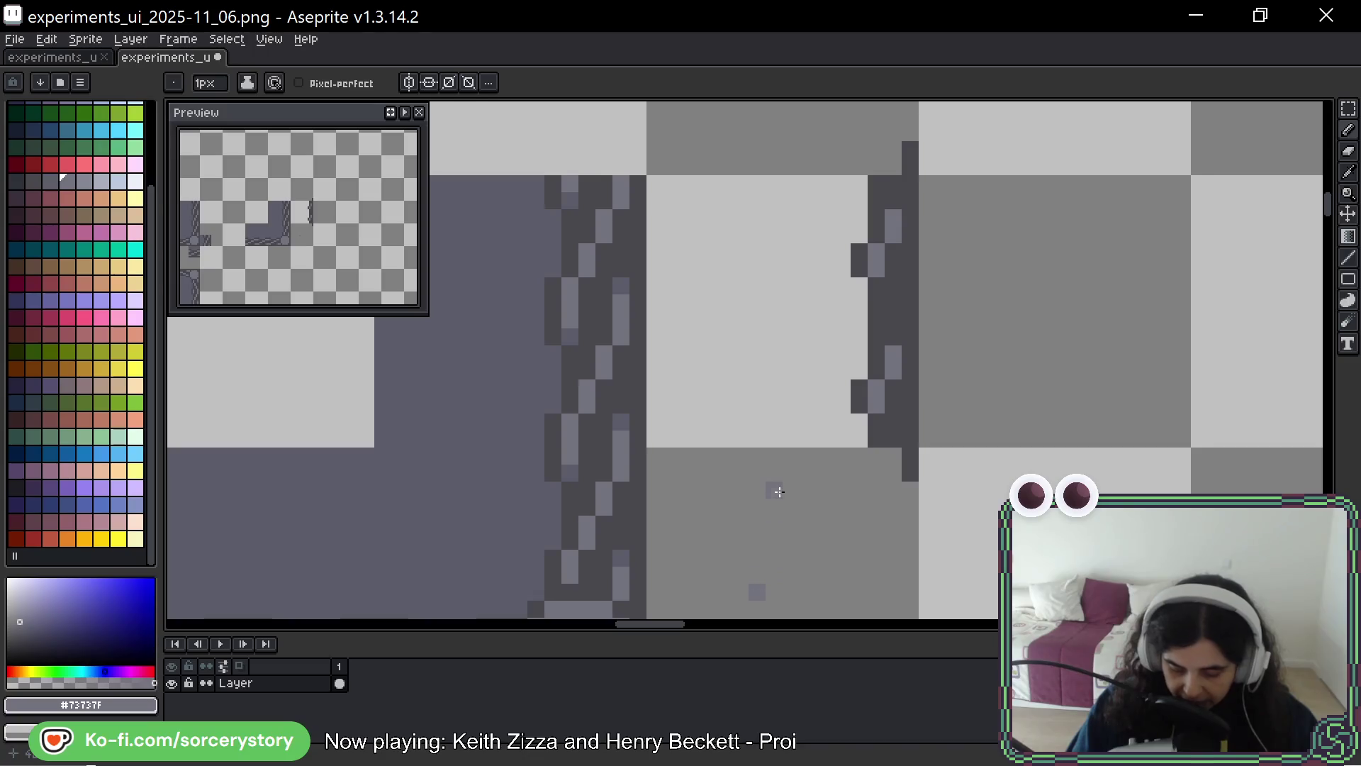
drag(1097, 307, 1036, 329)
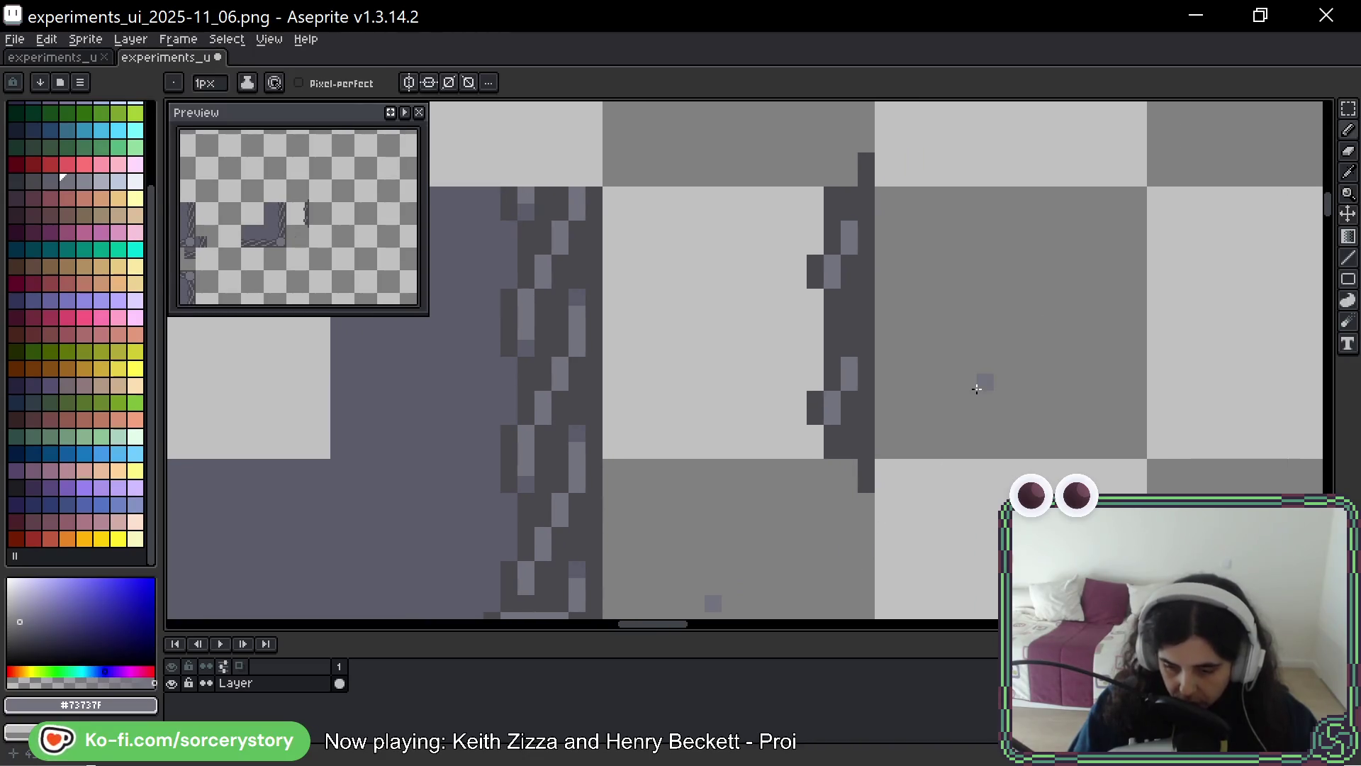
key(m)
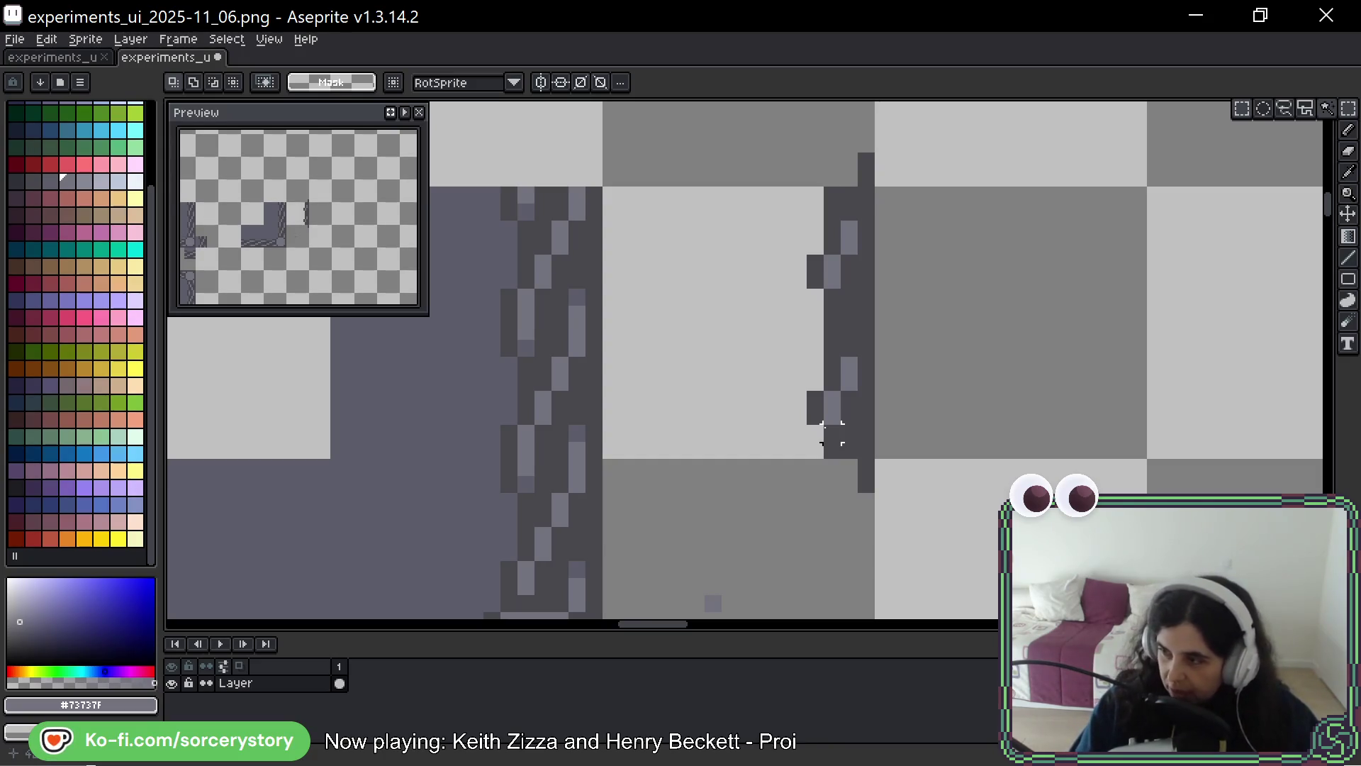
key(b)
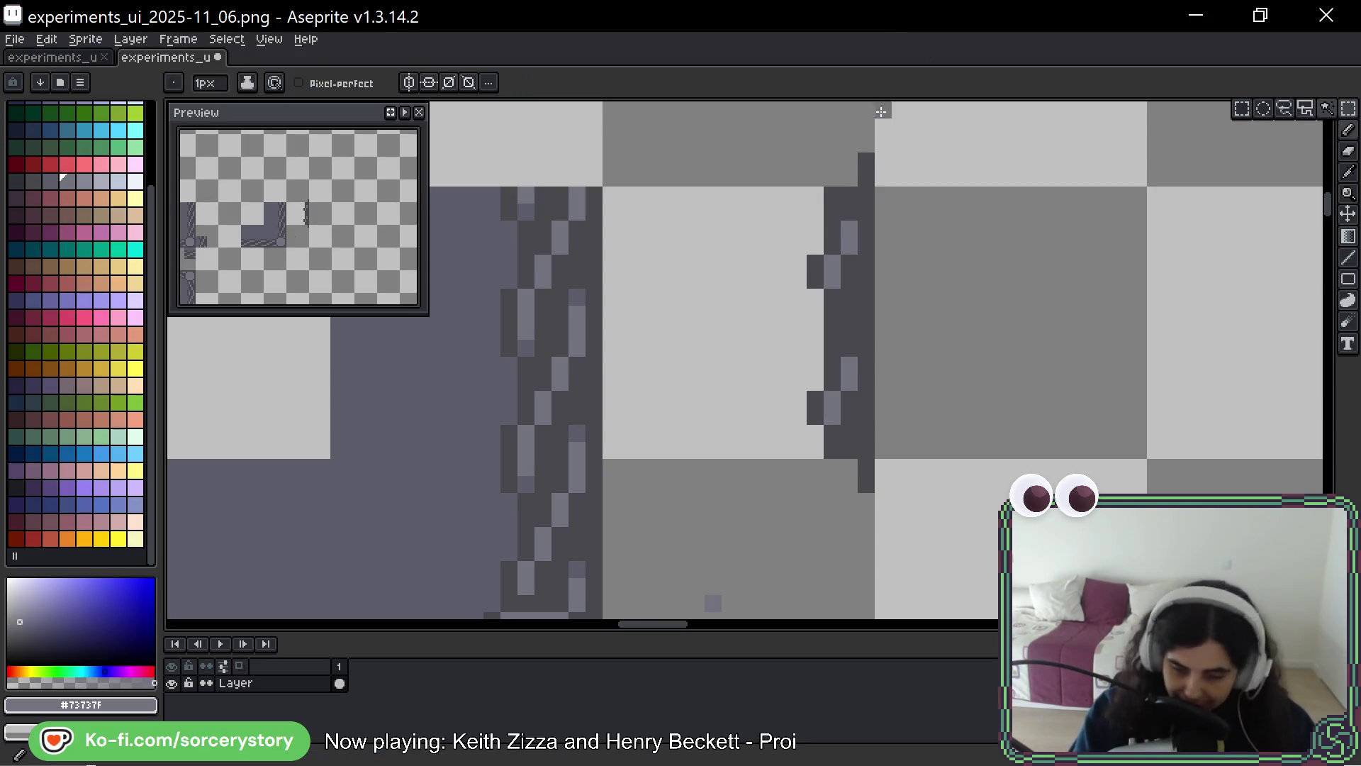
right_click(865, 475)
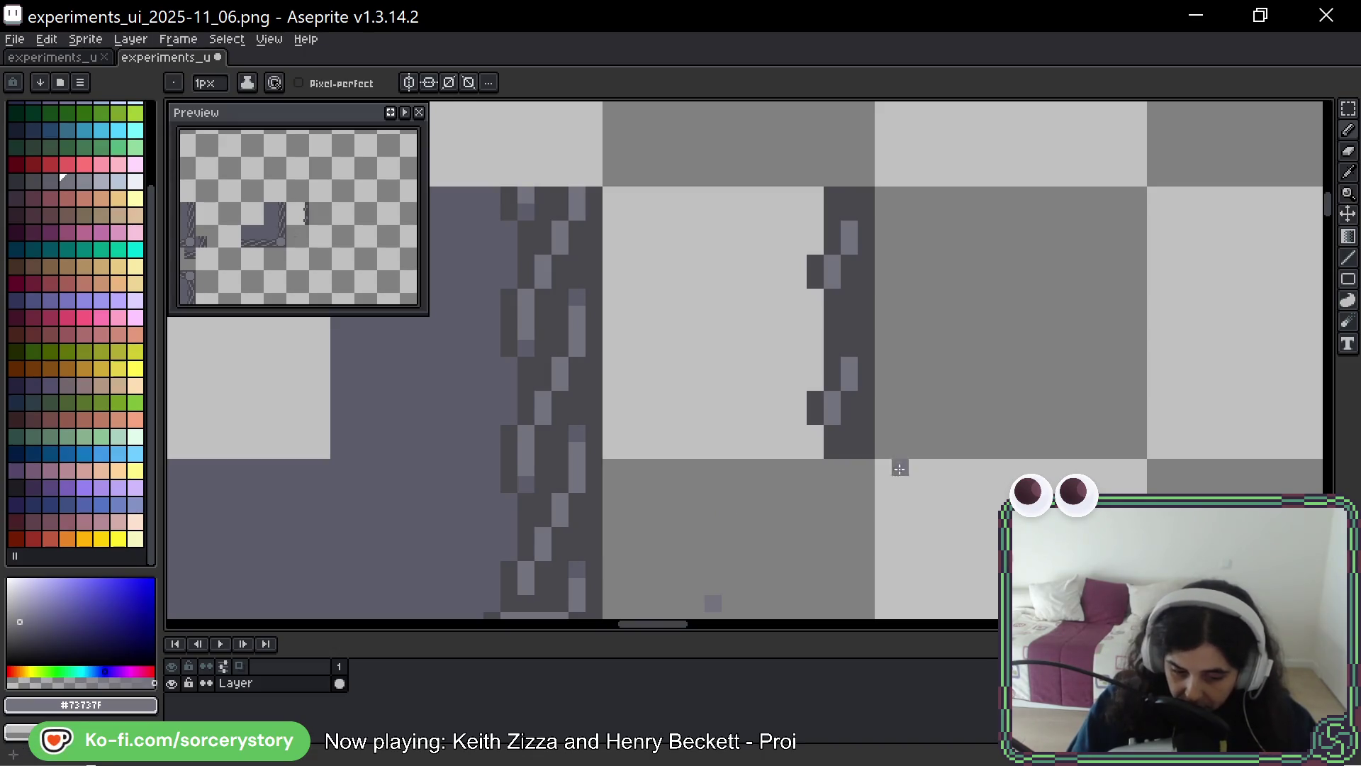
Shift a 5x6 block of the strand down one pixel
click(1348, 108)
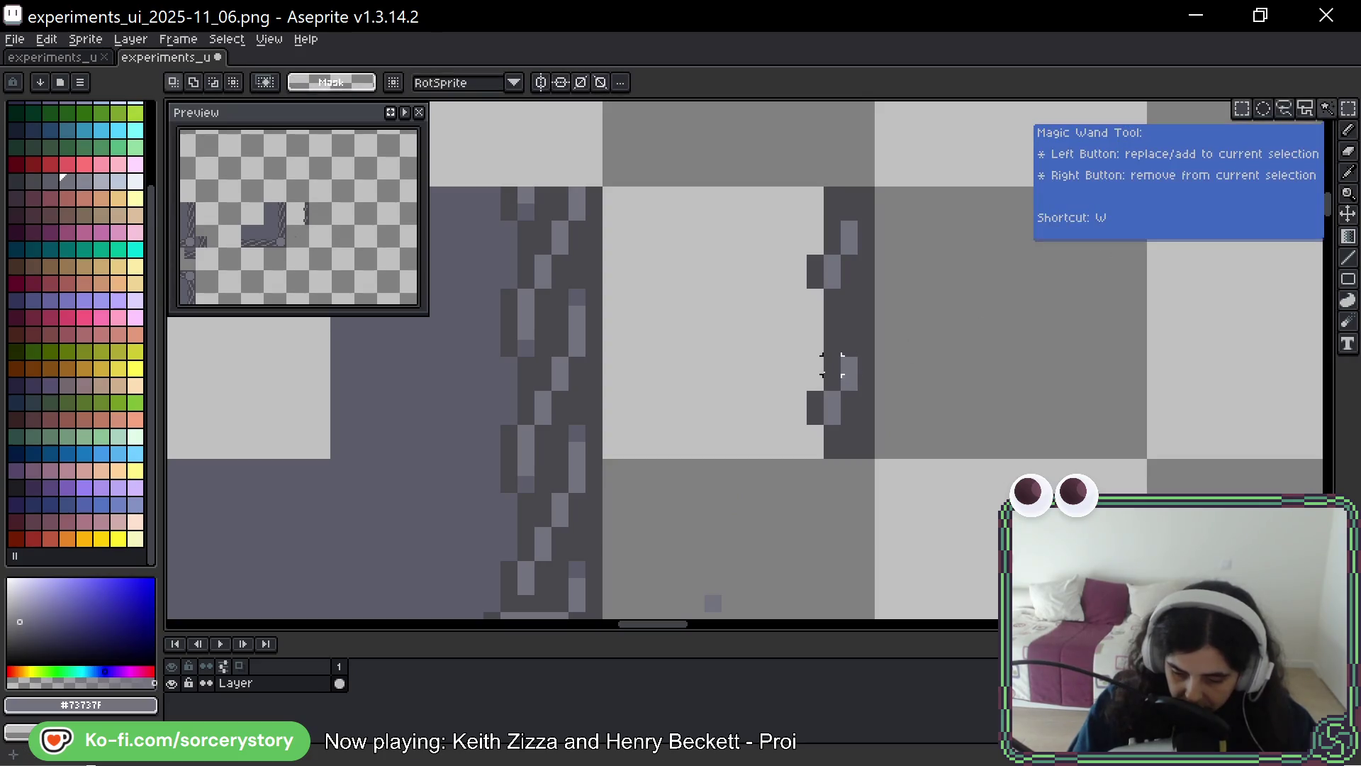
drag(815, 372, 859, 415)
mouse_move(797, 348)
mouse_down()
mouse_move(861, 431)
mouse_move(855, 395)
mouse_up()
mouse_move(788, 201)
mouse_down()
mouse_move(872, 282)
mouse_move(877, 307)
mouse_up()
key(Down)
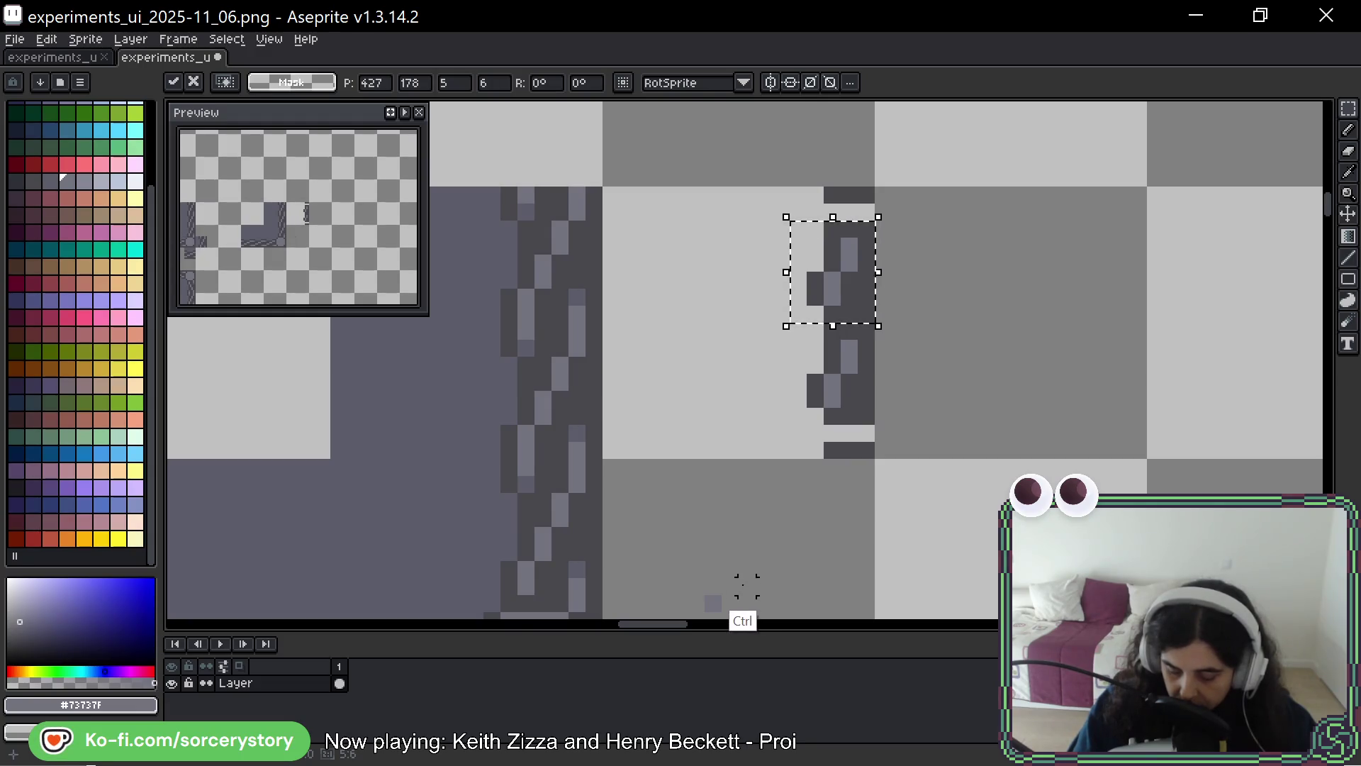
key(ctrl+d)
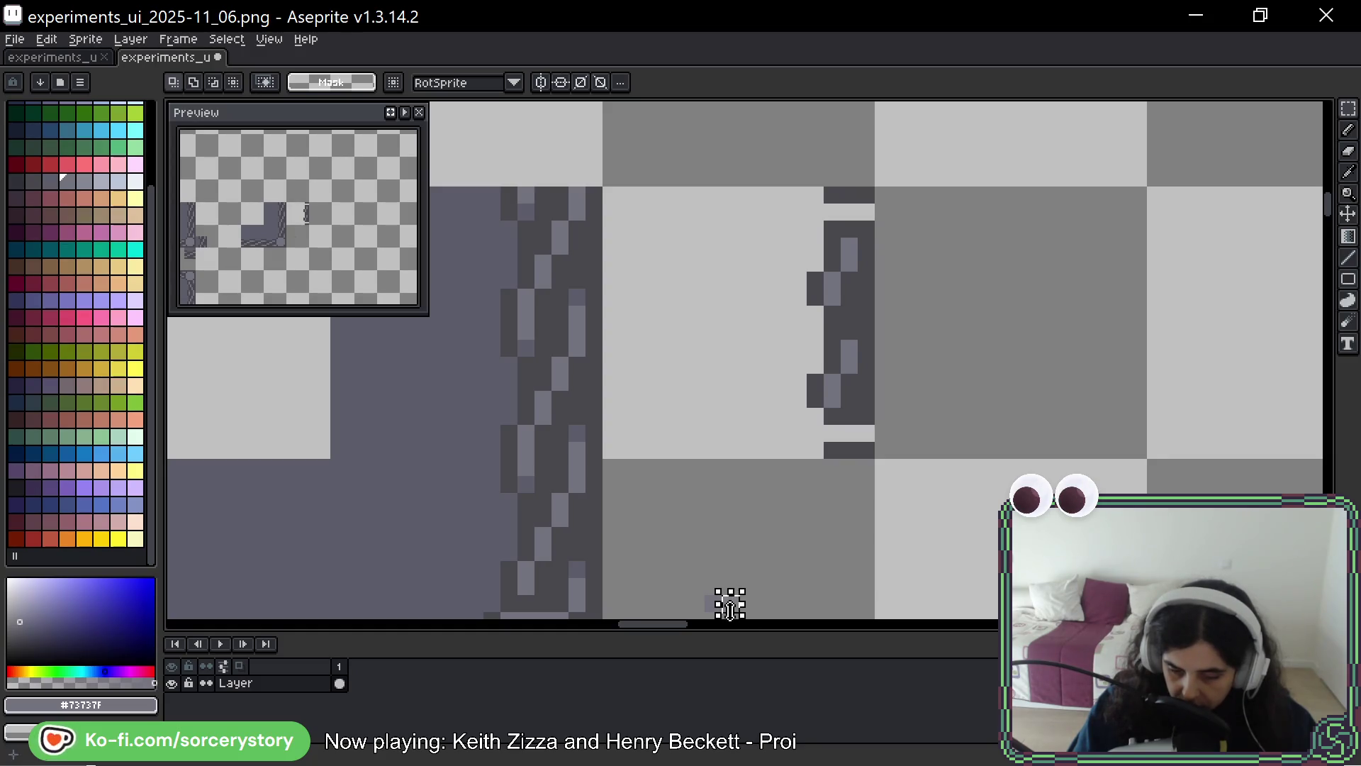
ctrl+click(730, 609)
Swap several light and dark pixels within the strand
key(b)
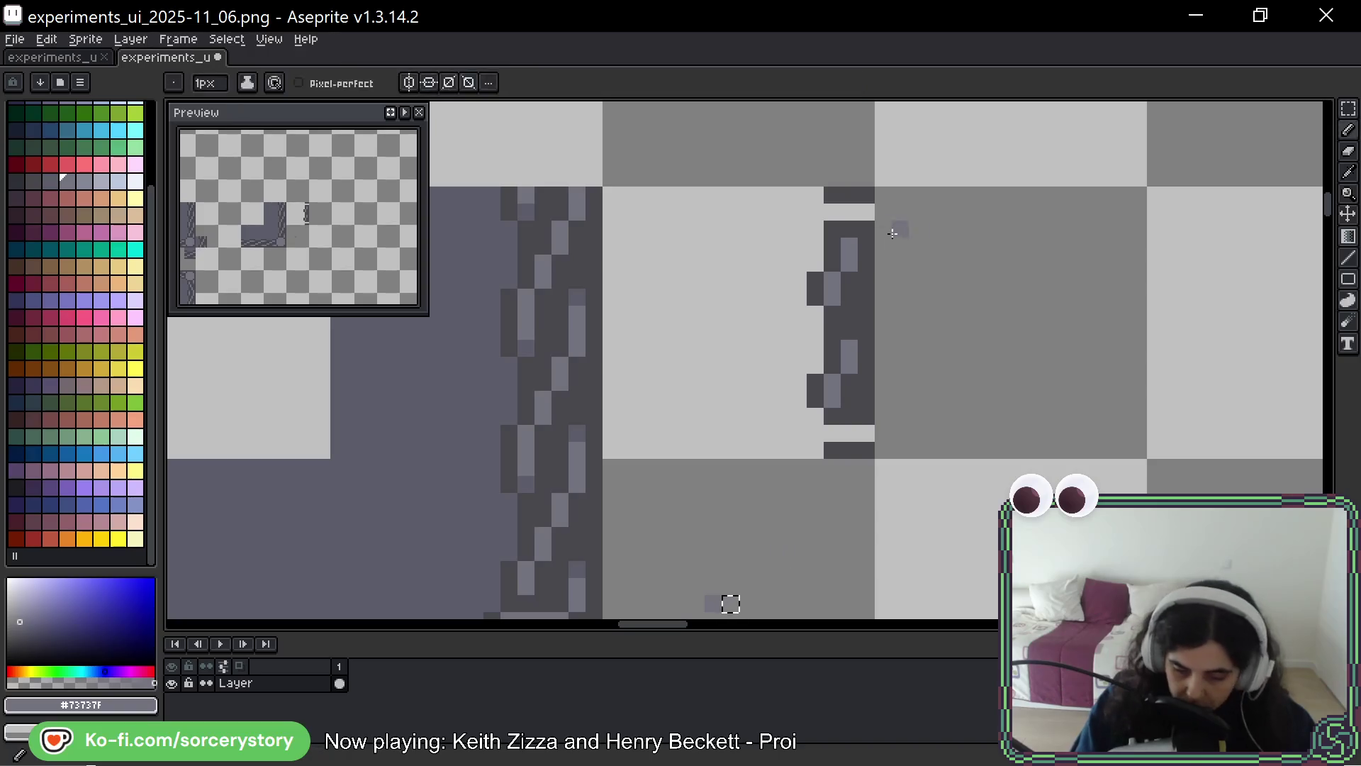
alt+click(857, 278)
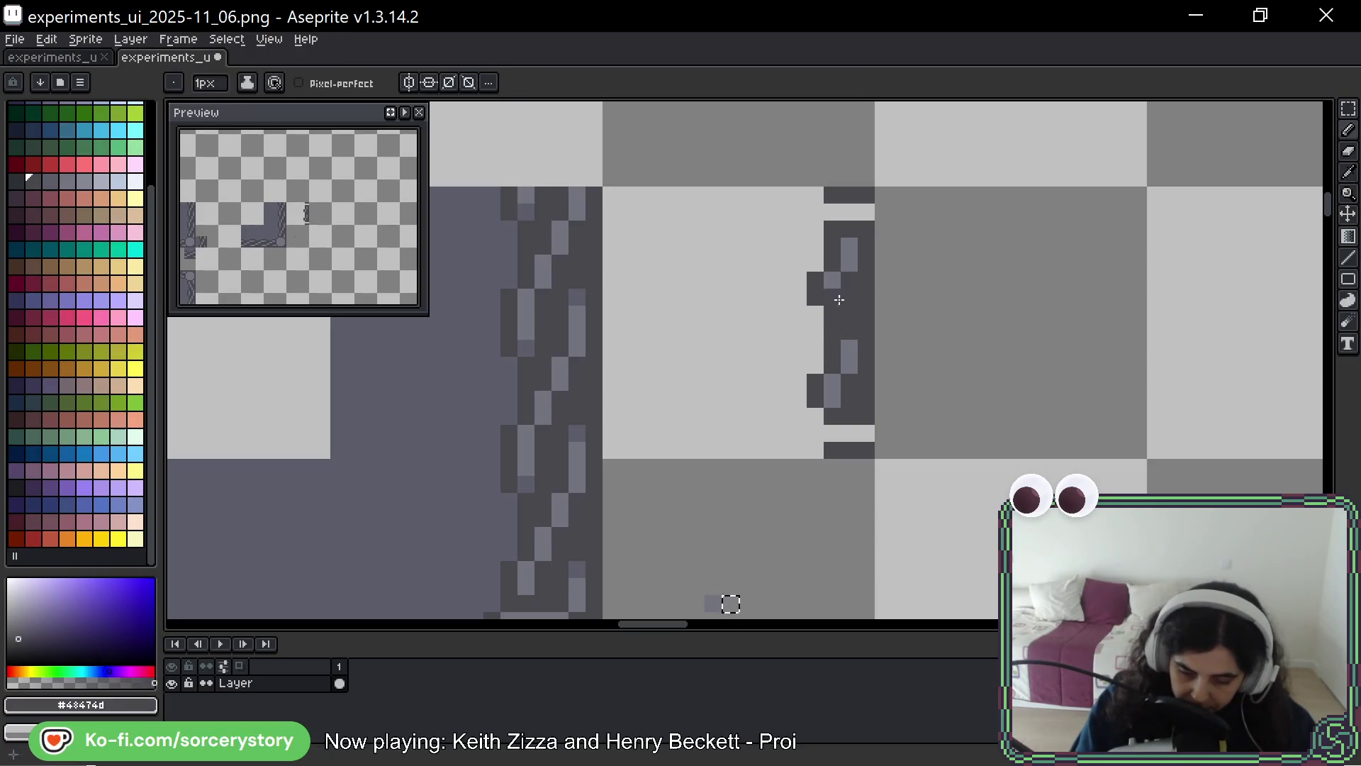
alt+click(850, 262)
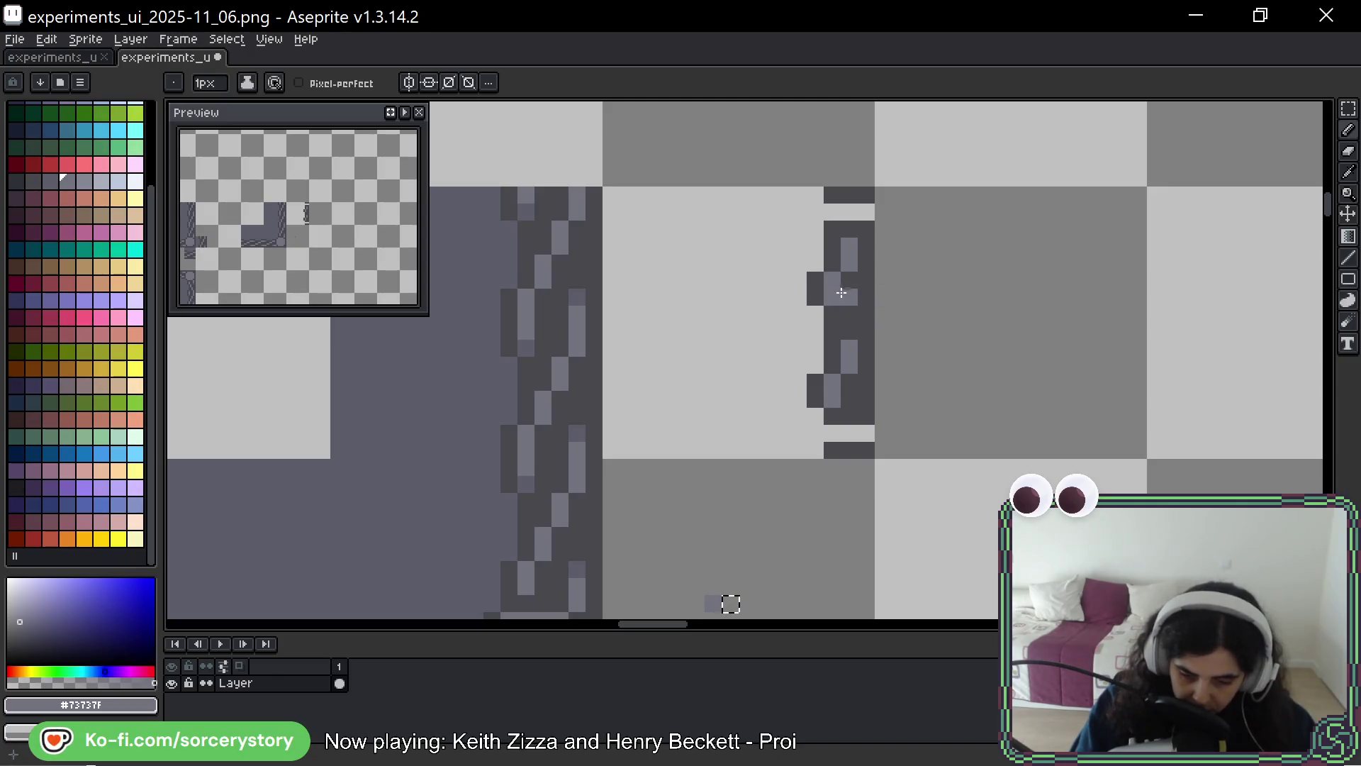
drag(1035, 291, 1016, 304)
click(814, 276)
alt+click(826, 334)
click(831, 275)
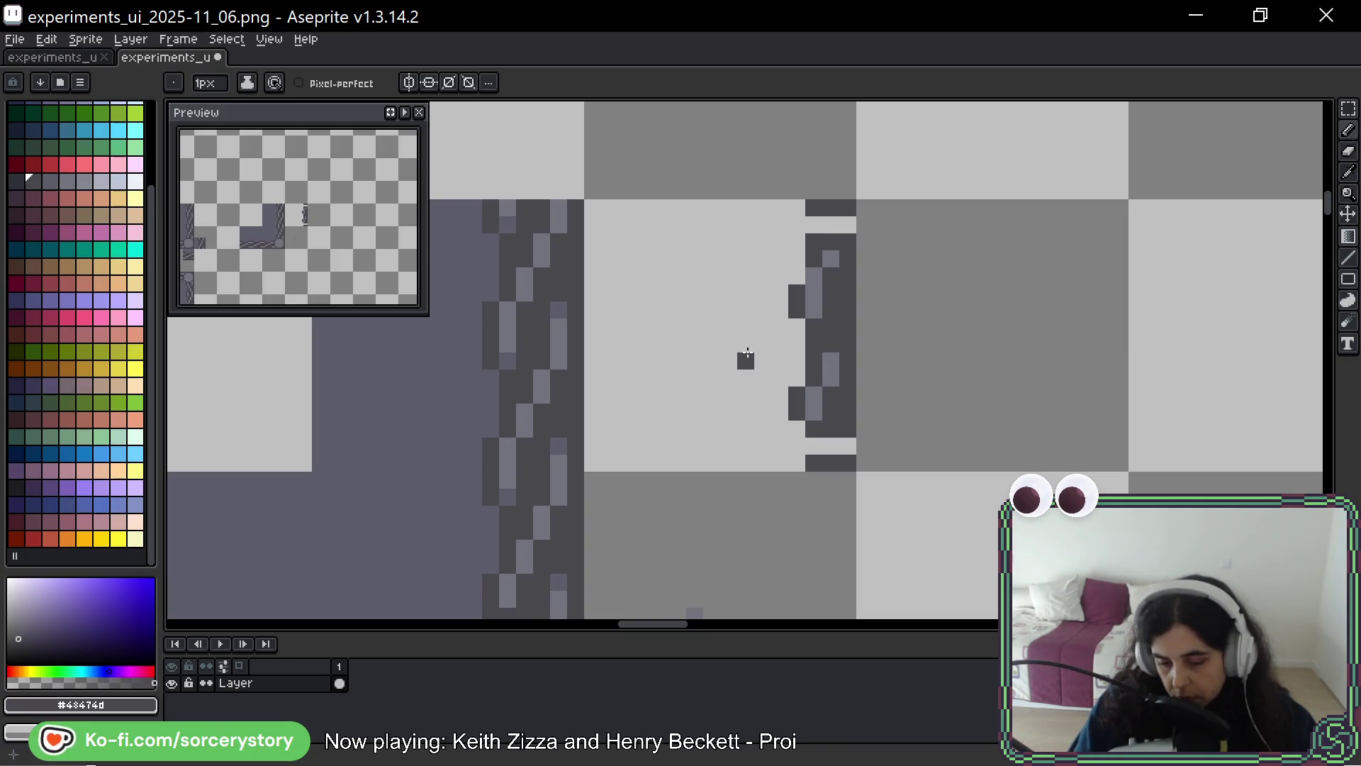
Paint the strand's remaining light gaps dark grey #43474d
key(v)
key(b)
key(space)
mouse_move(567, 142)
mouse_down()
mouse_move(489, 355)
mouse_move(456, 256)
mouse_up()
key(ctrl+z)
key(space)
mouse_move(762, 484)
mouse_down()
mouse_move(957, 431)
mouse_move(911, 446)
mouse_up()
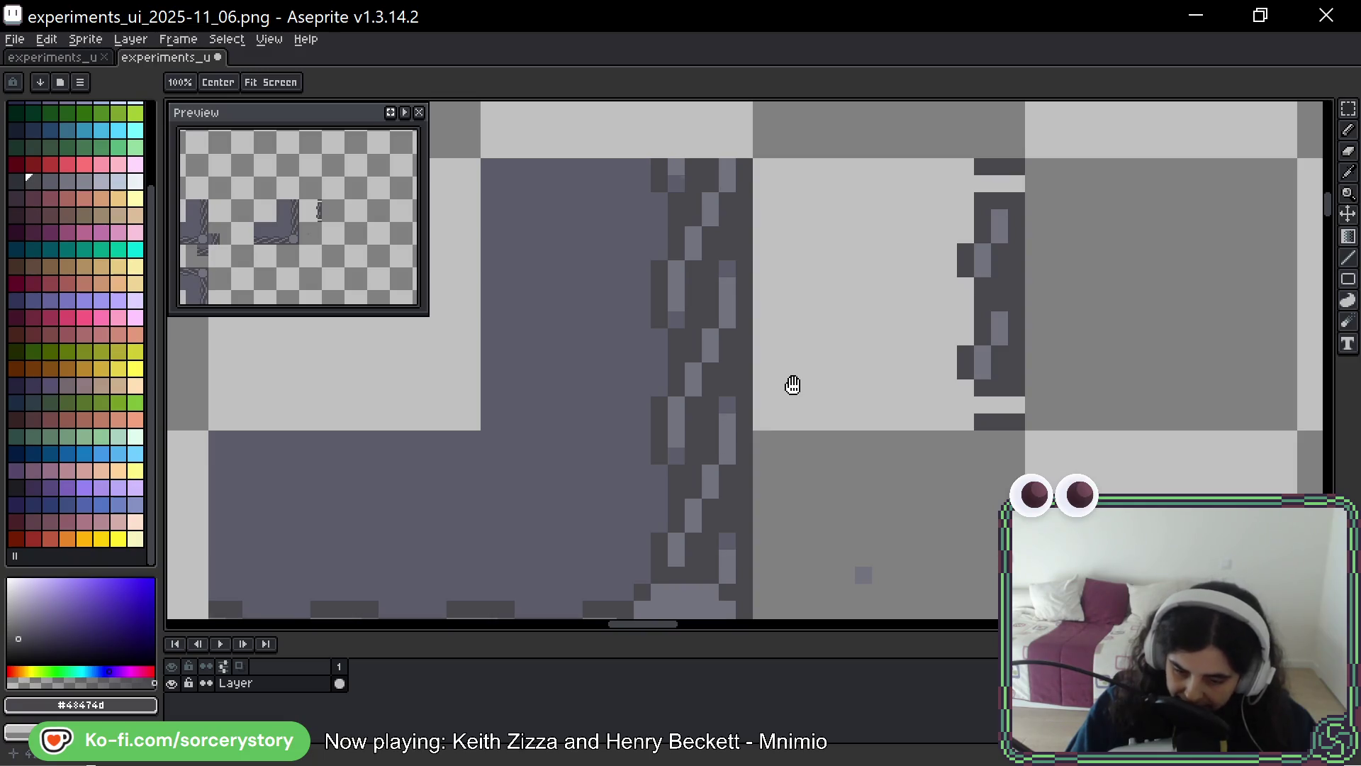
drag(1127, 241, 1021, 240)
click(898, 352)
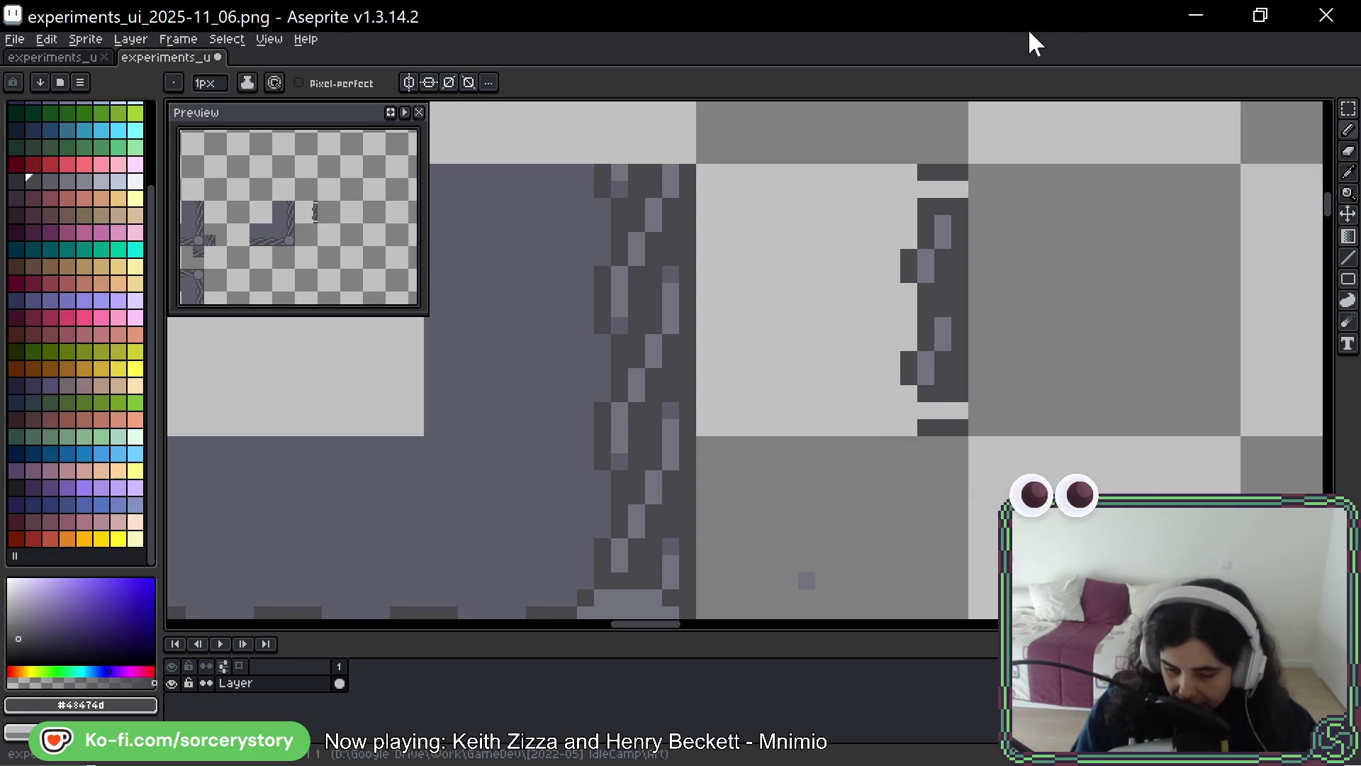
drag(965, 184, 917, 188)
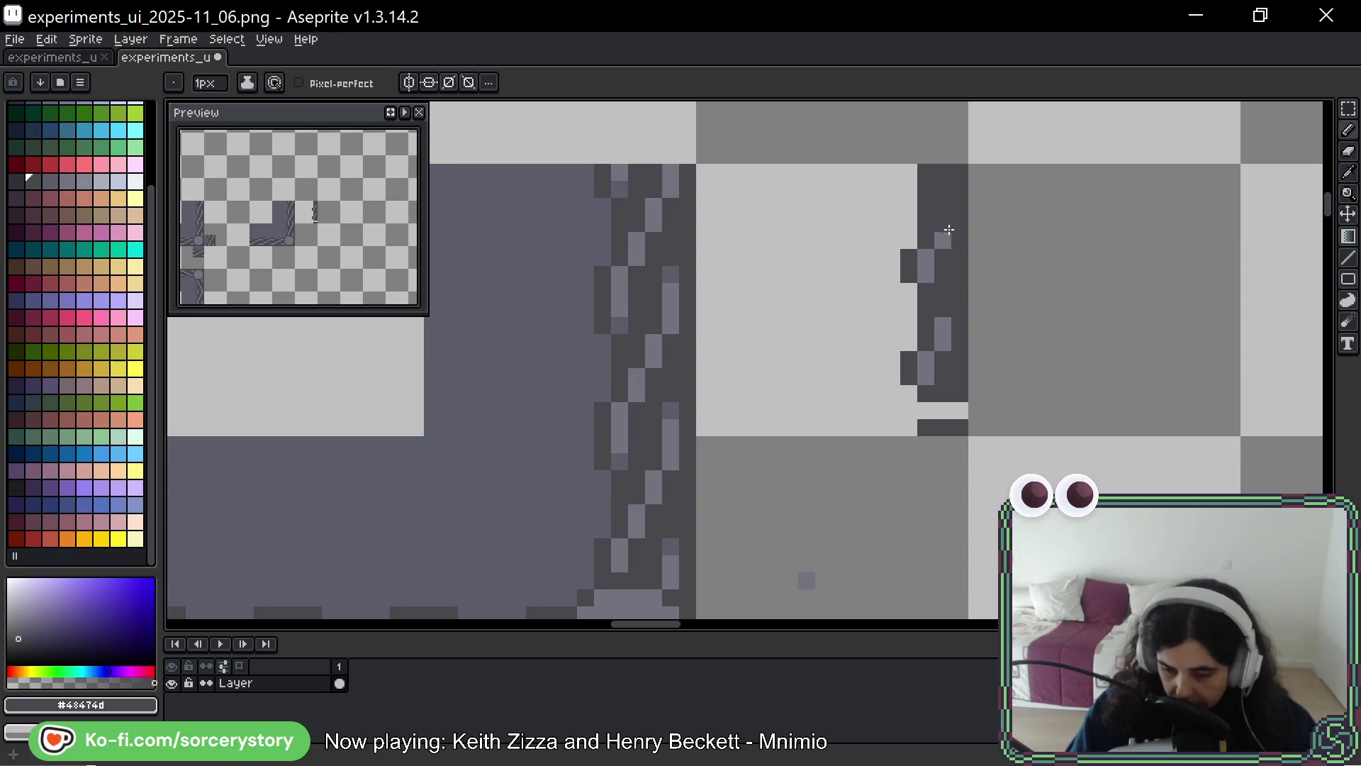
Paint the remaining light pixels #43474d and draw a 1-px dark line down the strand's left
key(alt)
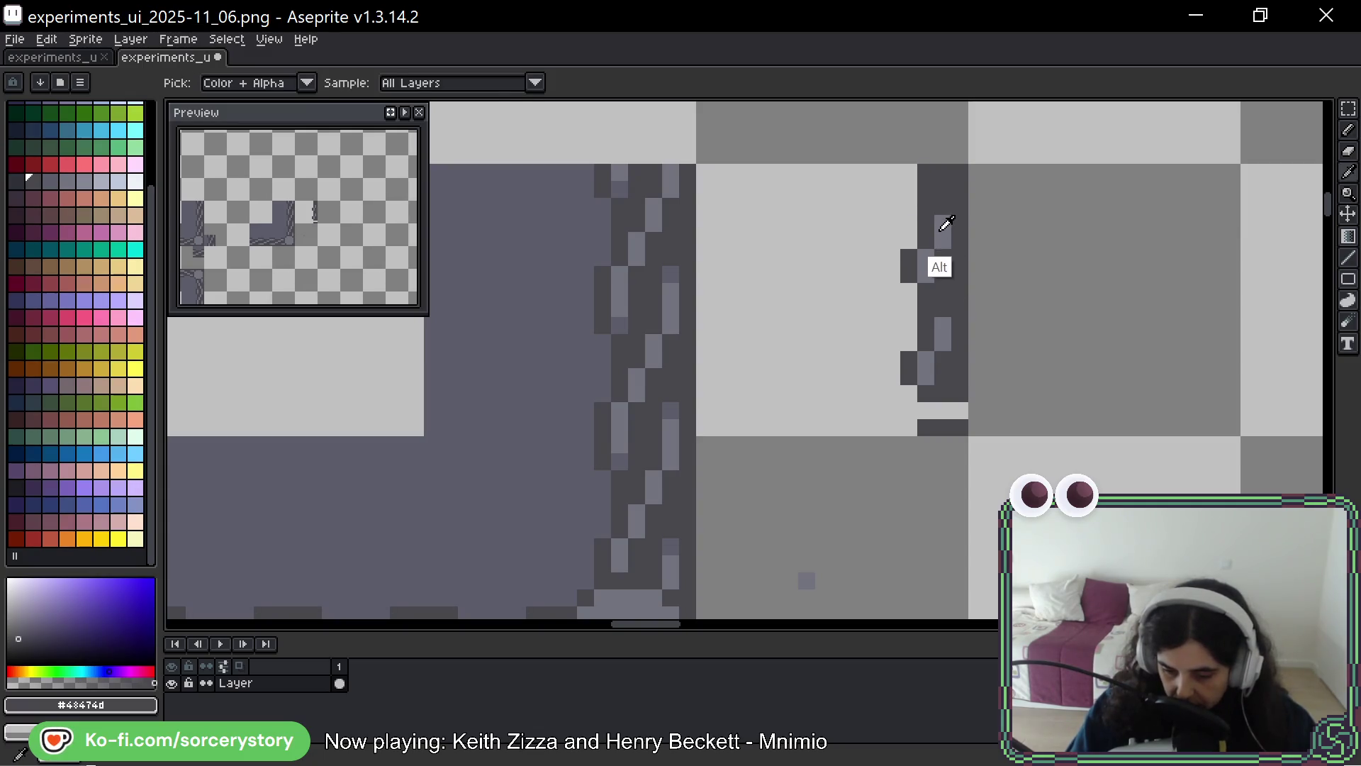
alt+click(941, 230)
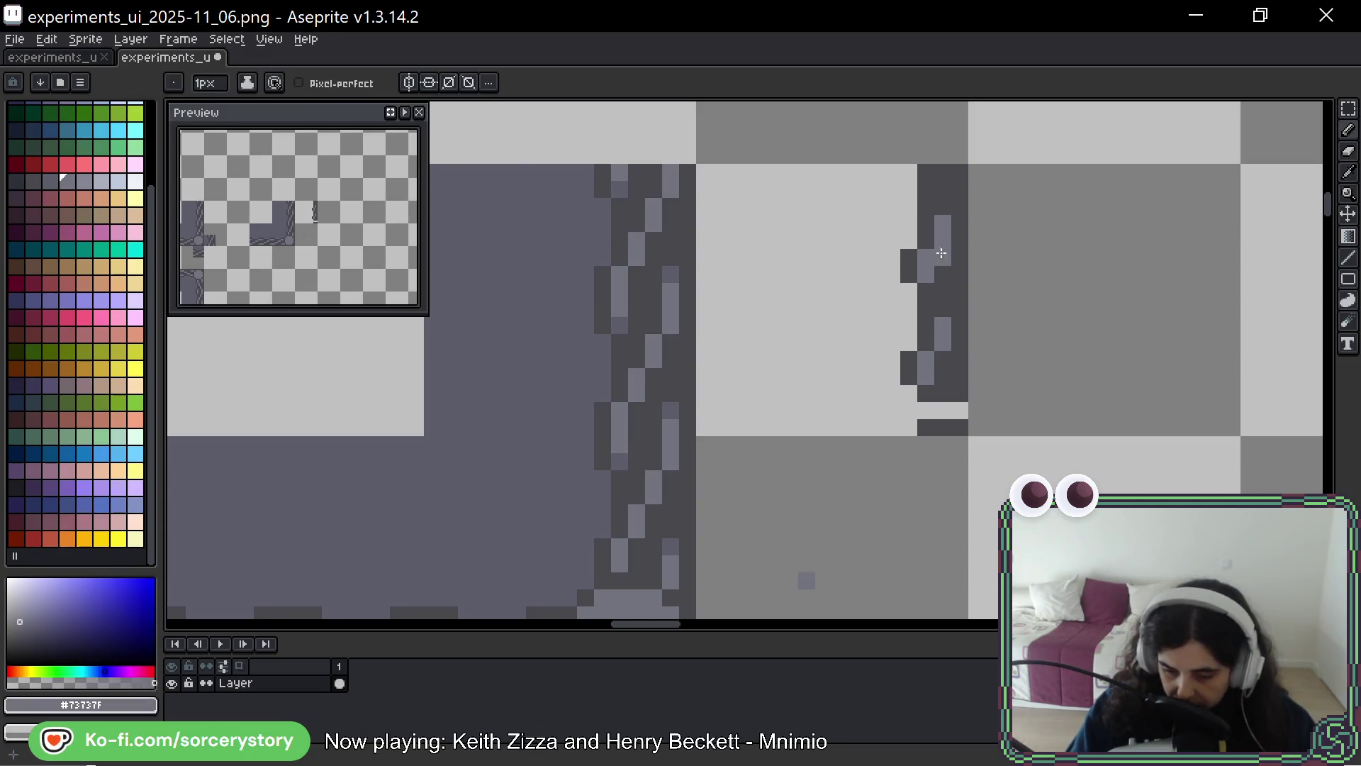
alt+click(946, 206)
drag(941, 233, 926, 265)
drag(926, 311, 925, 368)
mouse_move(909, 155)
mouse_down()
mouse_move(909, 333)
mouse_move(929, 434)
mouse_move(905, 461)
mouse_move(909, 485)
mouse_up()
click(966, 148)
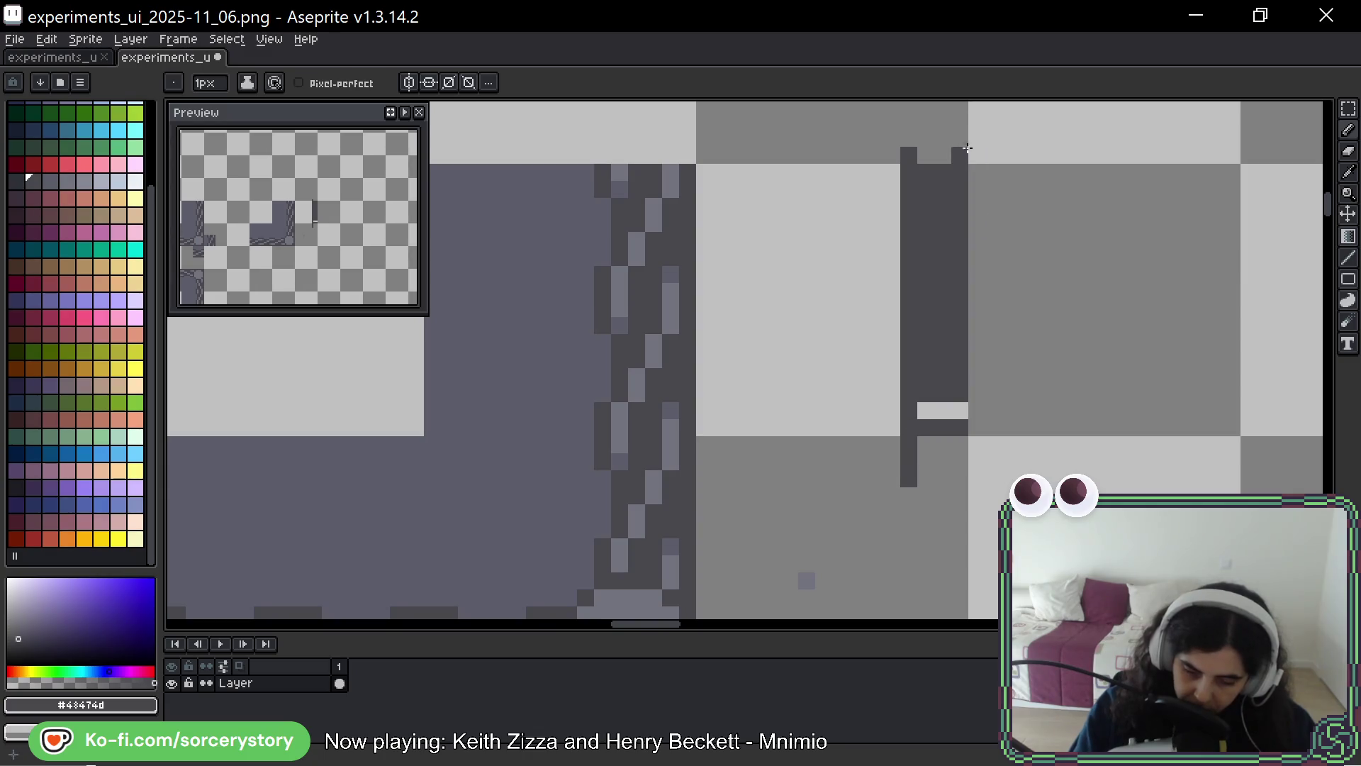
Add light #73737F pixels beside the bluish pixel near the strand
alt+click(807, 578)
drag(826, 550, 878, 395)
click(855, 420)
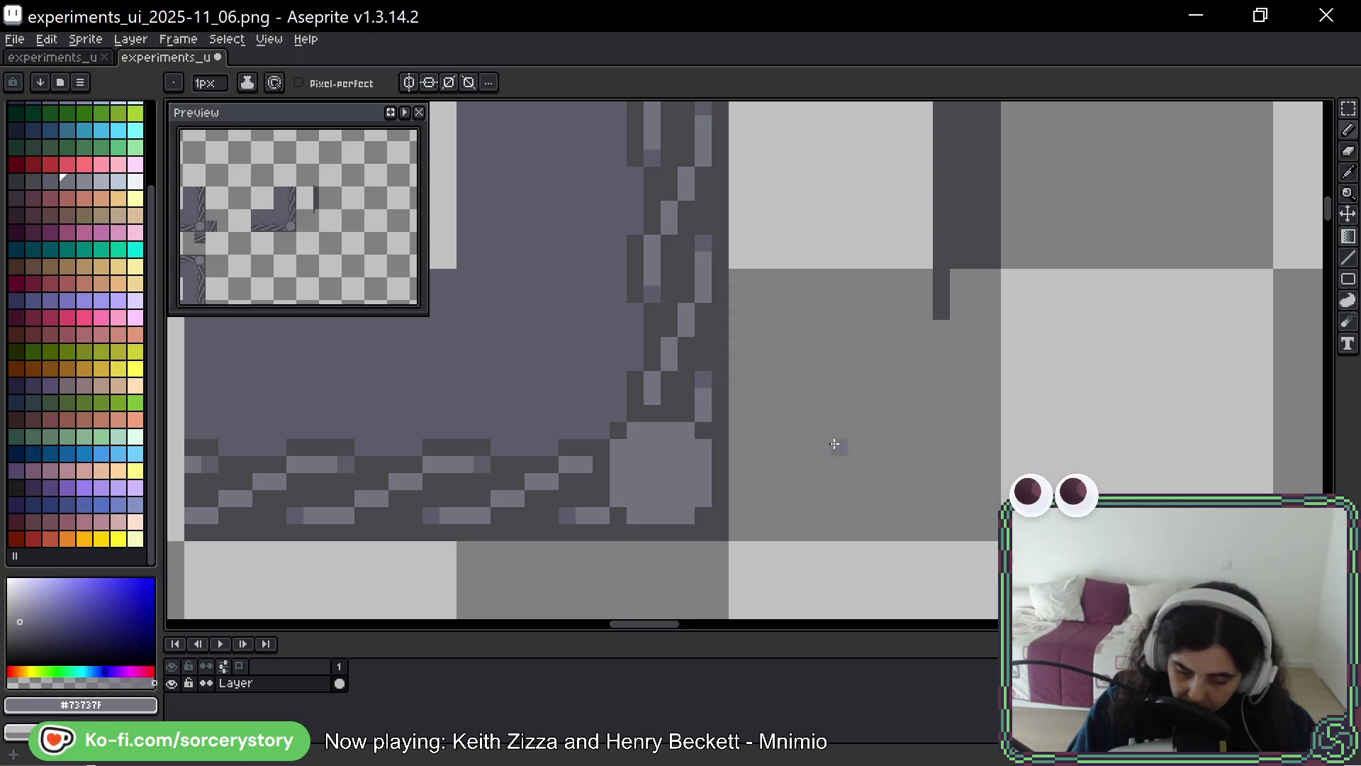
scroll(859, 459, up, 3)
scroll(860, 458, right, 1)
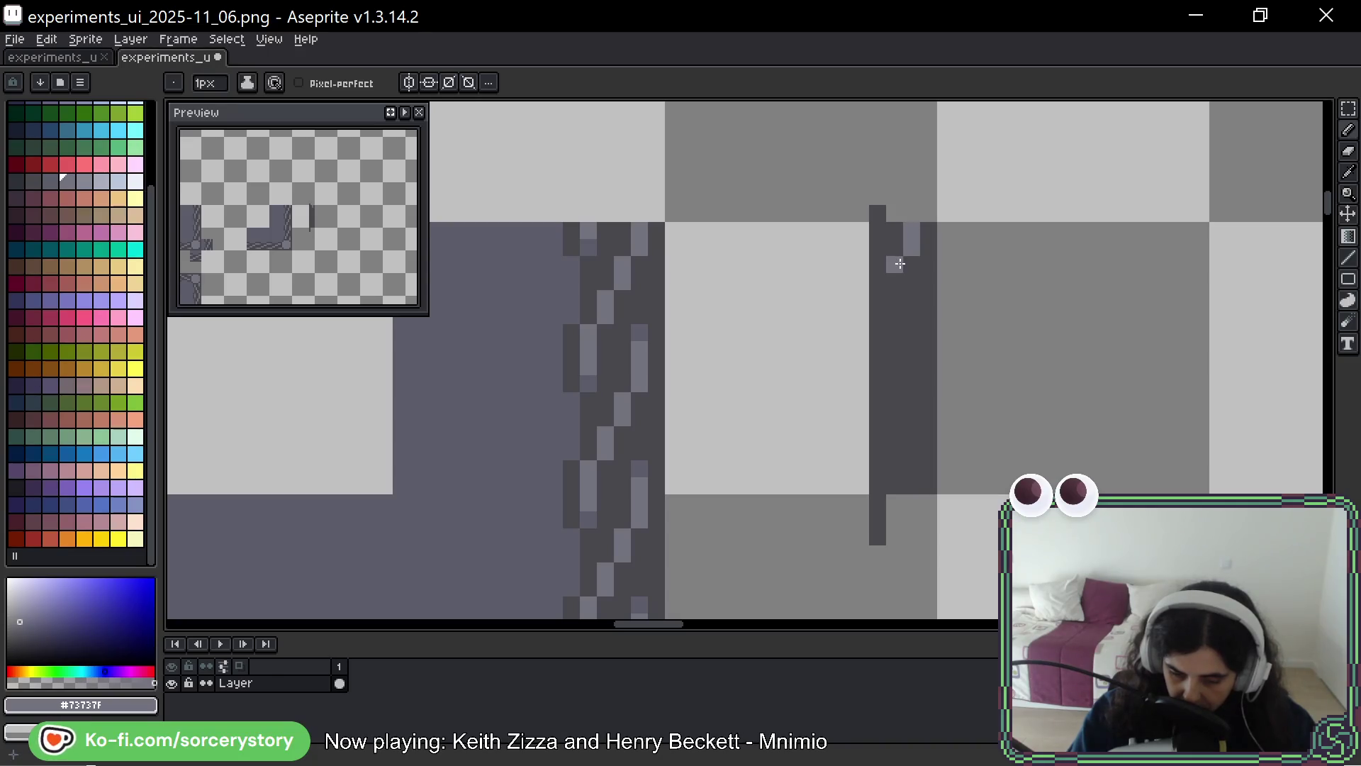
Paint light #73737f twist pixels down the strand and a short dark edge column
mouse_move(877, 315)
mouse_down()
mouse_move(878, 350)
mouse_move(861, 366)
mouse_up()
alt+click(877, 297)
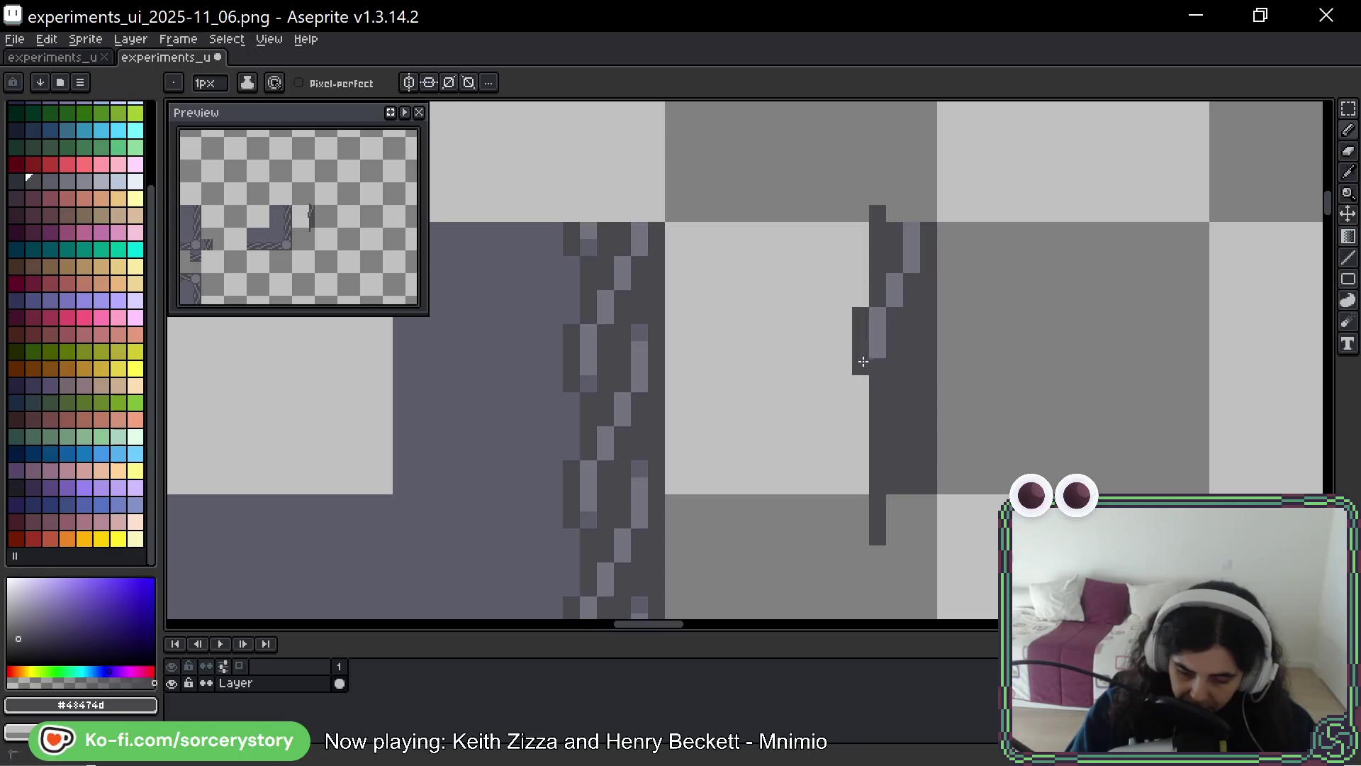
right_click(861, 366)
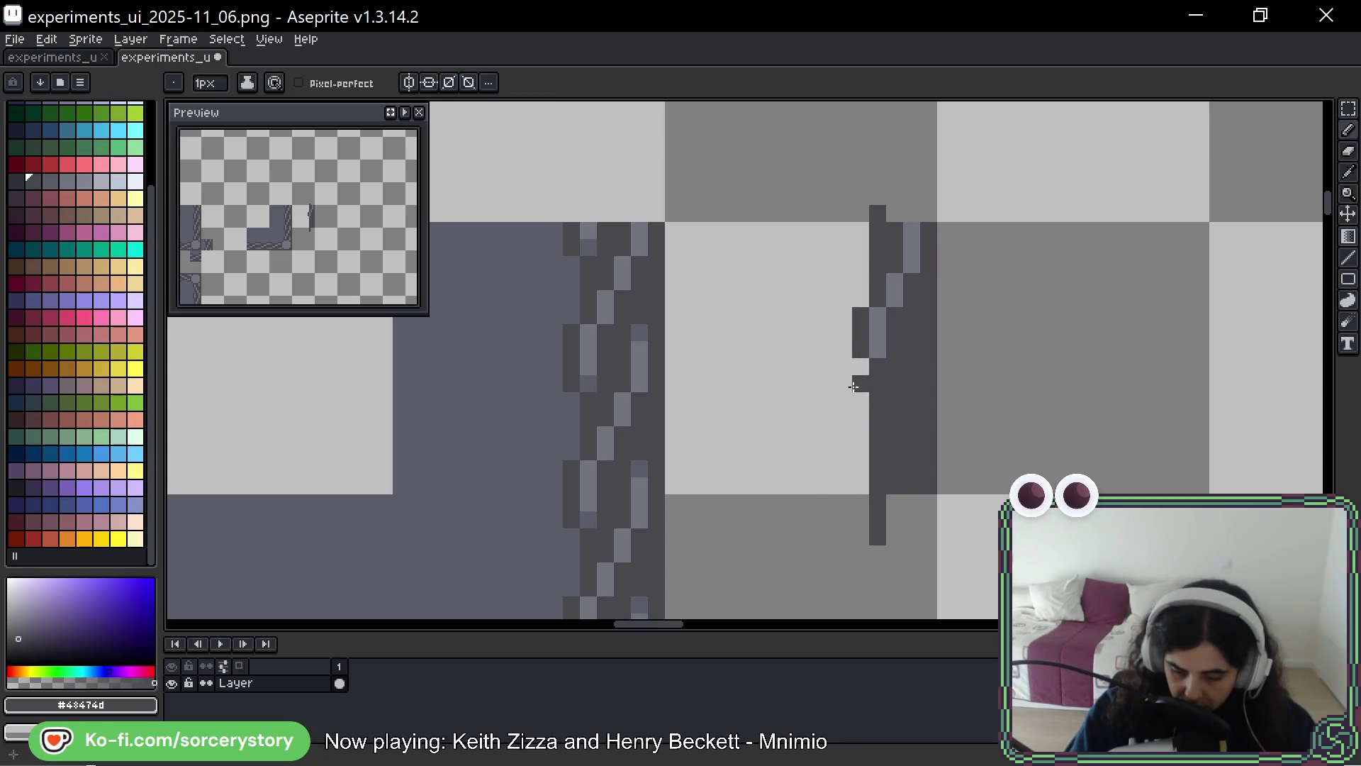
alt+click(894, 298)
click(915, 317)
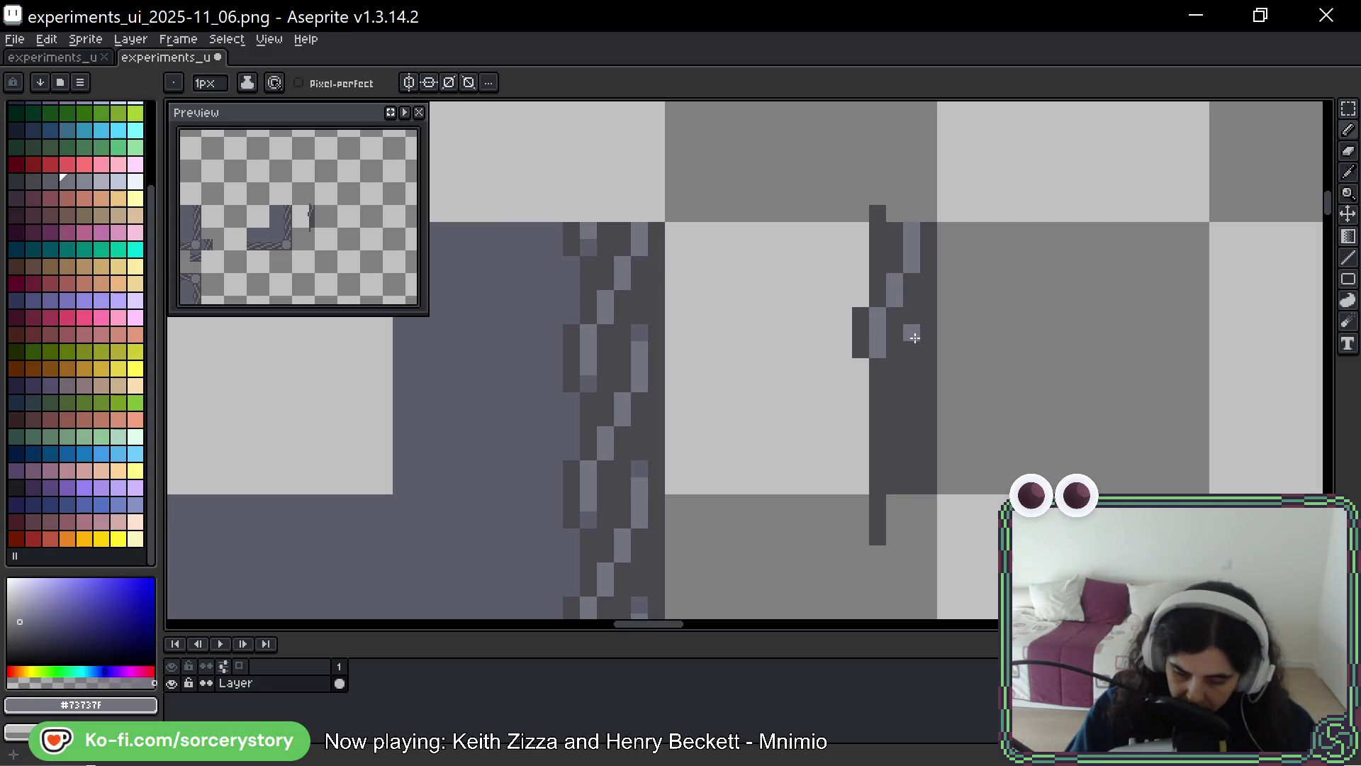
click(899, 395)
click(879, 452)
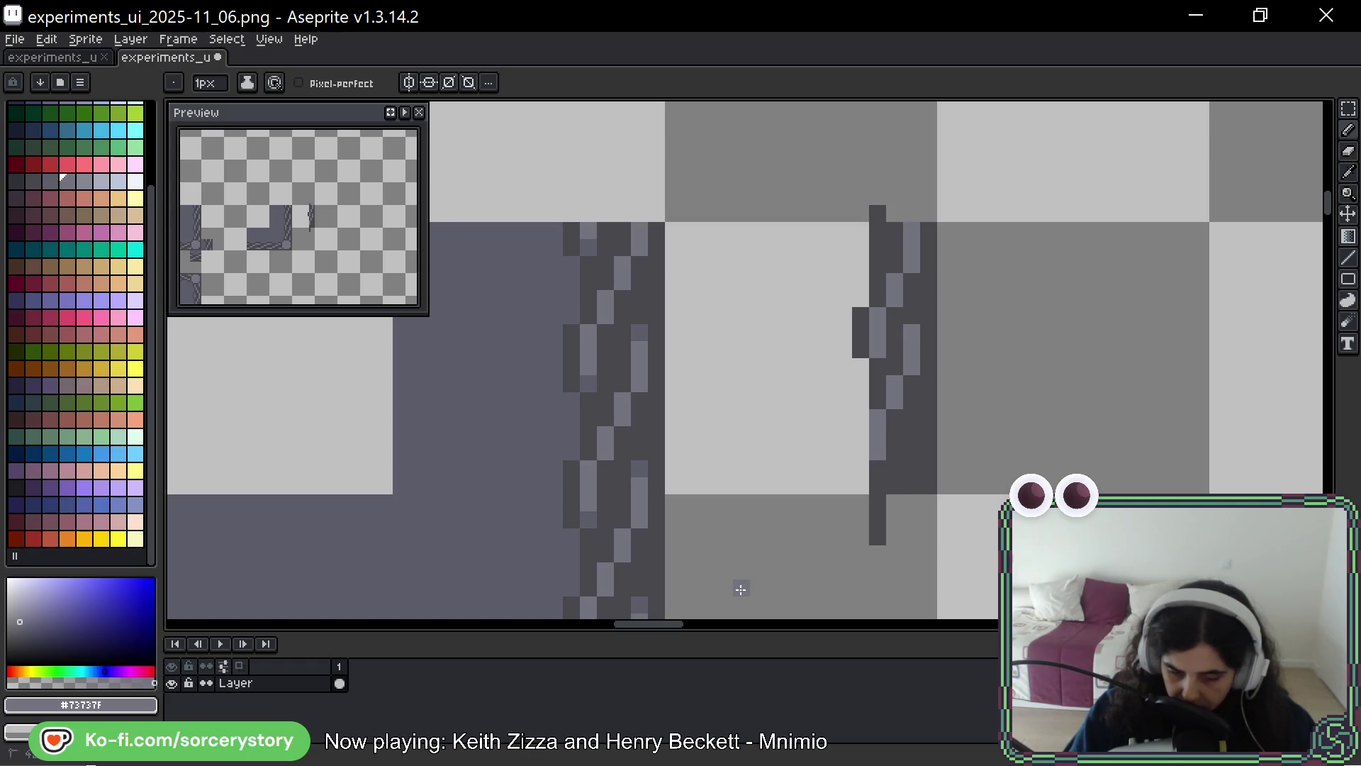
Add a dark #43474d notch on the left edge and cover stray light pixels
alt+click(881, 376)
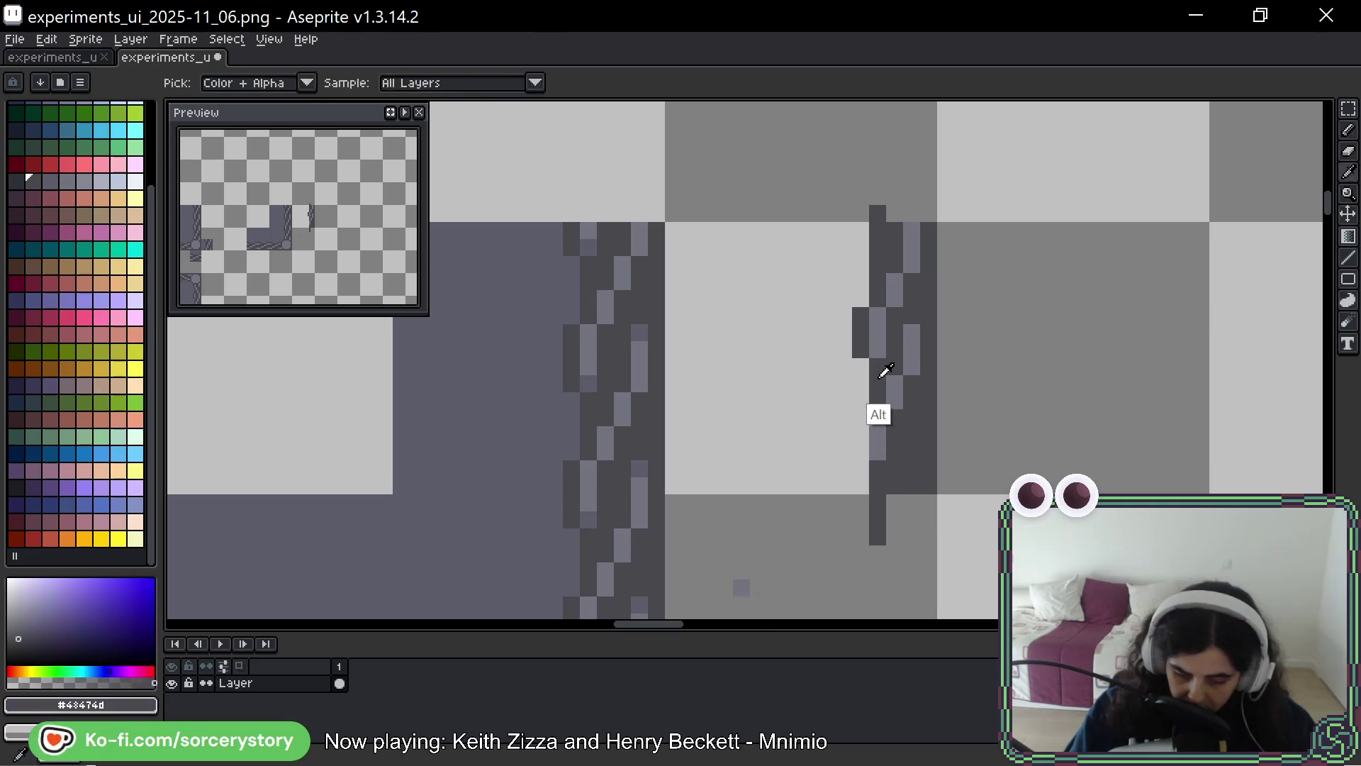
drag(861, 420, 860, 452)
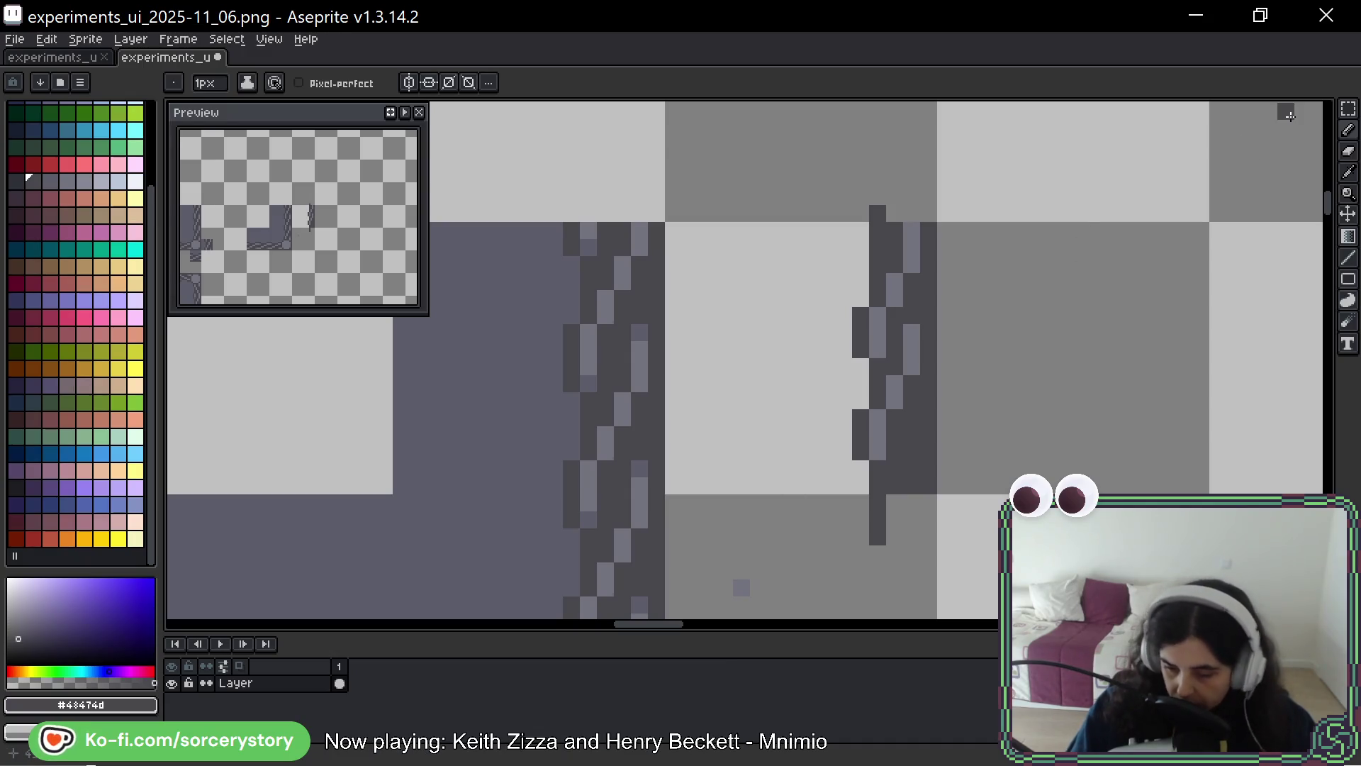
click(912, 341)
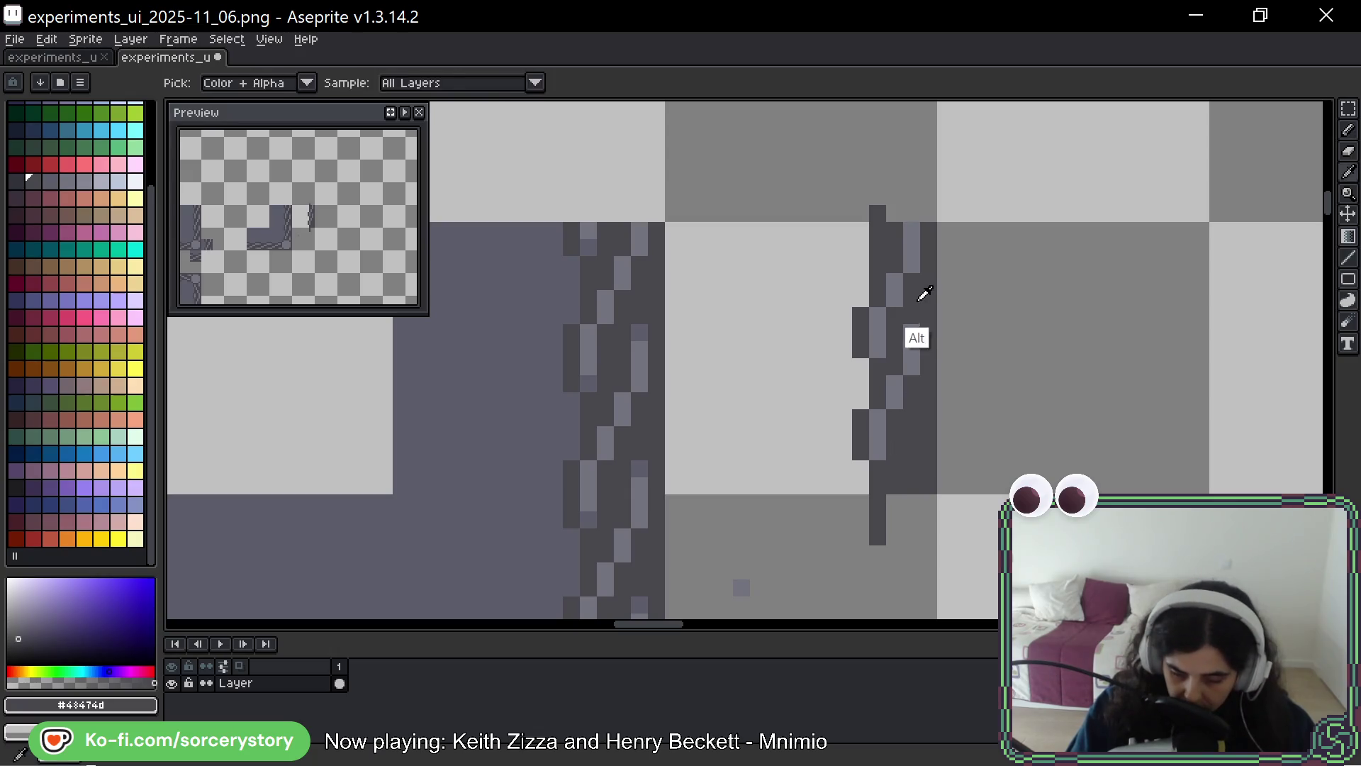
click(894, 392)
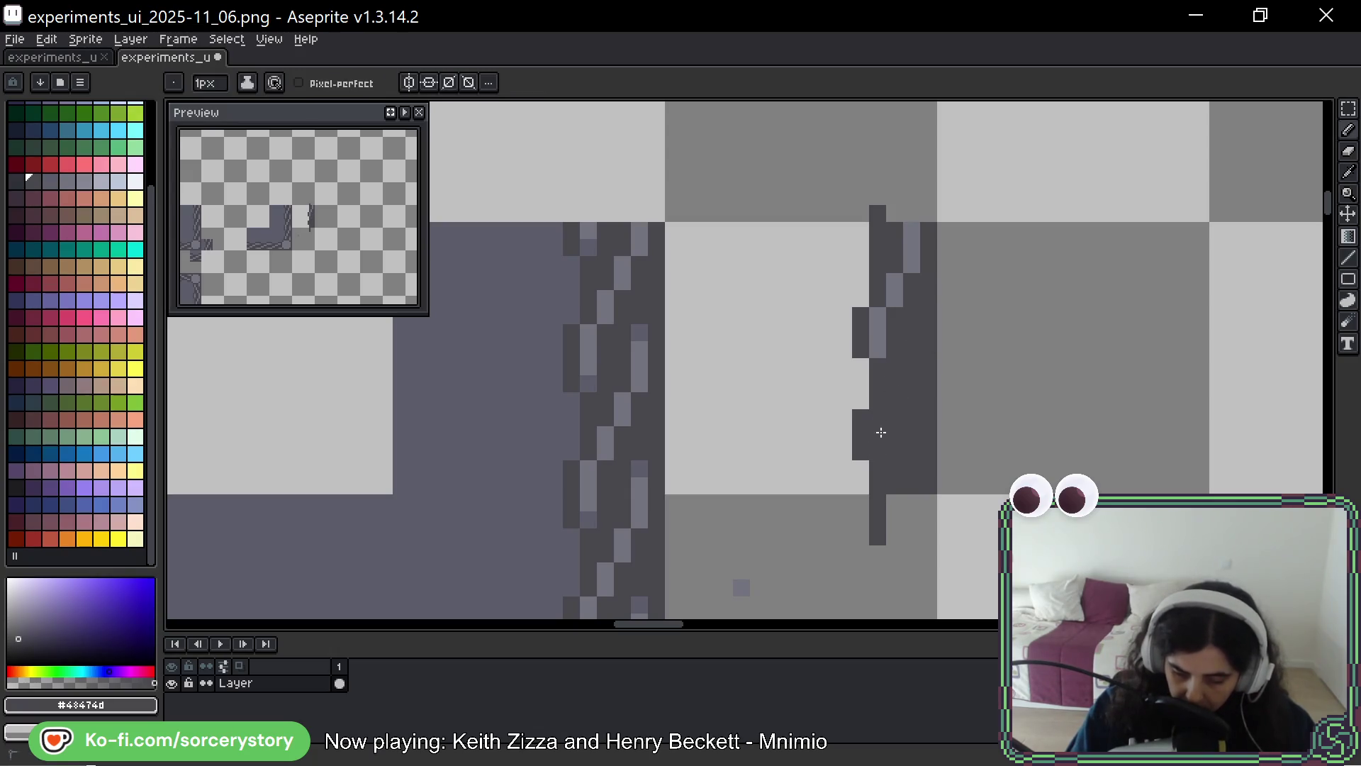
alt+click(860, 395)
drag(860, 397, 859, 449)
alt+click(904, 385)
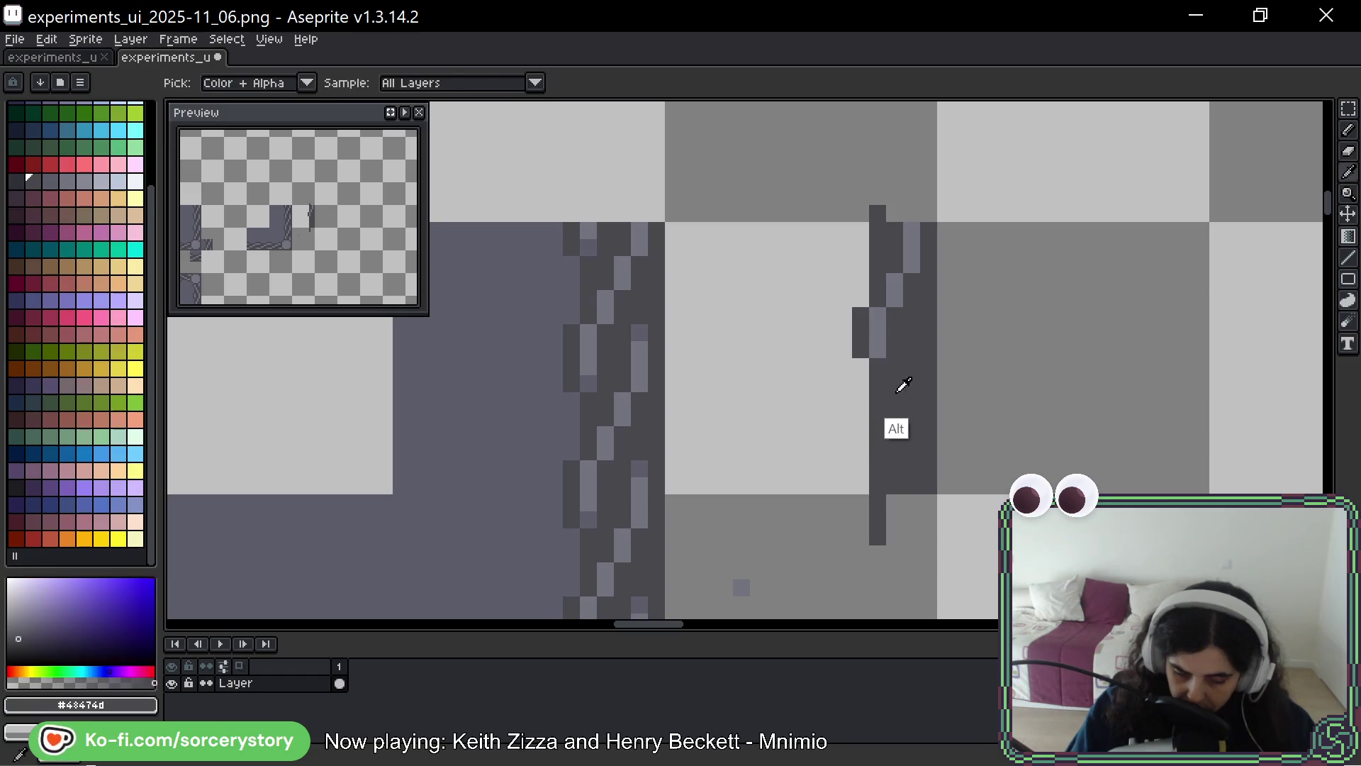
alt+click(890, 319)
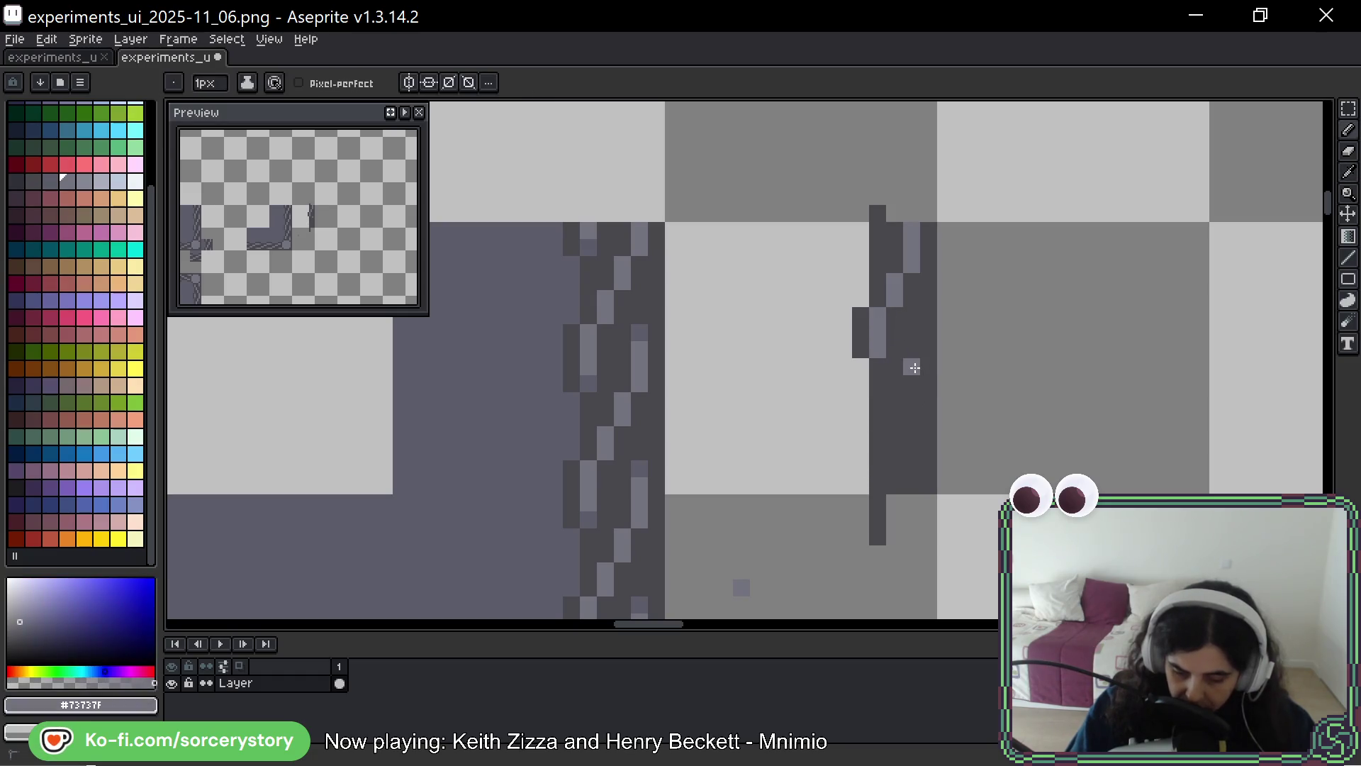
mouse_move(877, 446)
mouse_down()
mouse_move(878, 489)
mouse_move(861, 488)
mouse_up()
alt+click(862, 451)
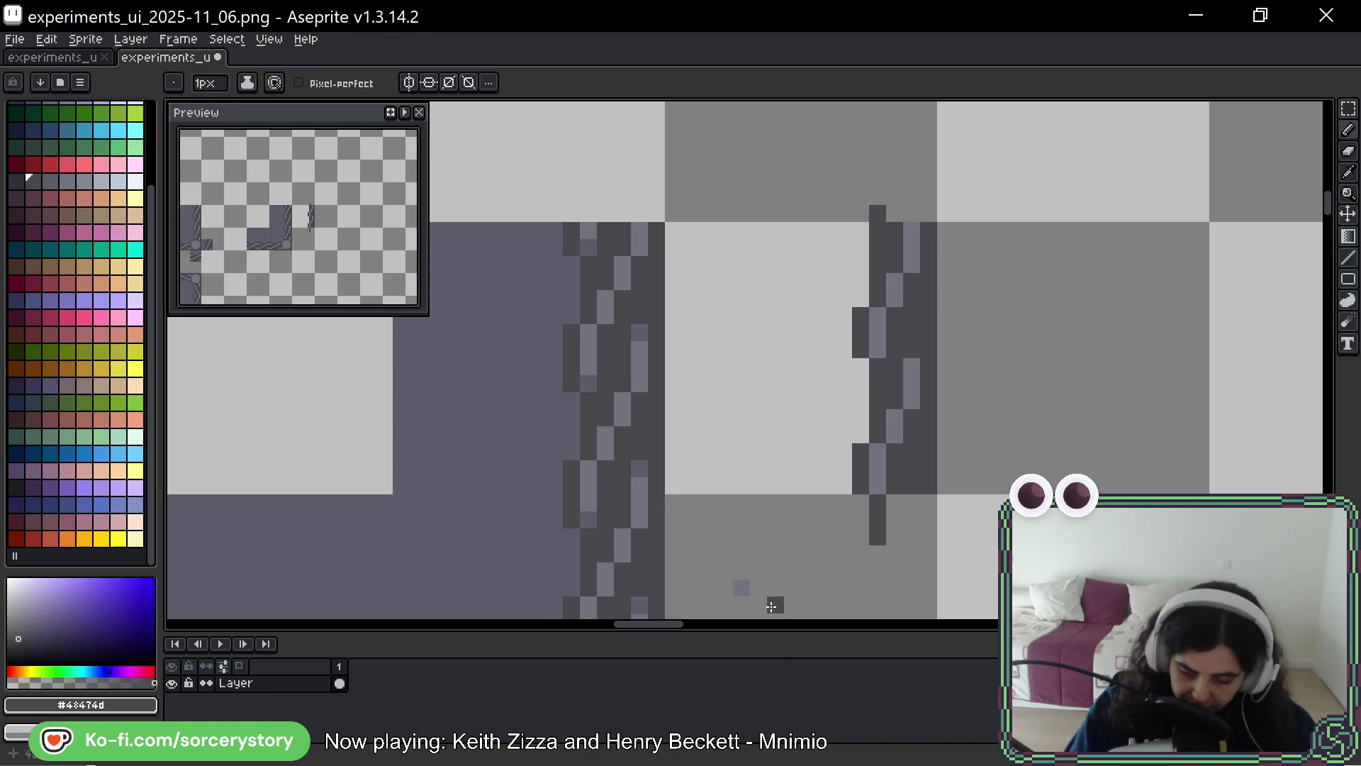
Add mid-grey #5b5c69 highlights and dark left-edge notches, erasing stray pixels below
alt+click(639, 332)
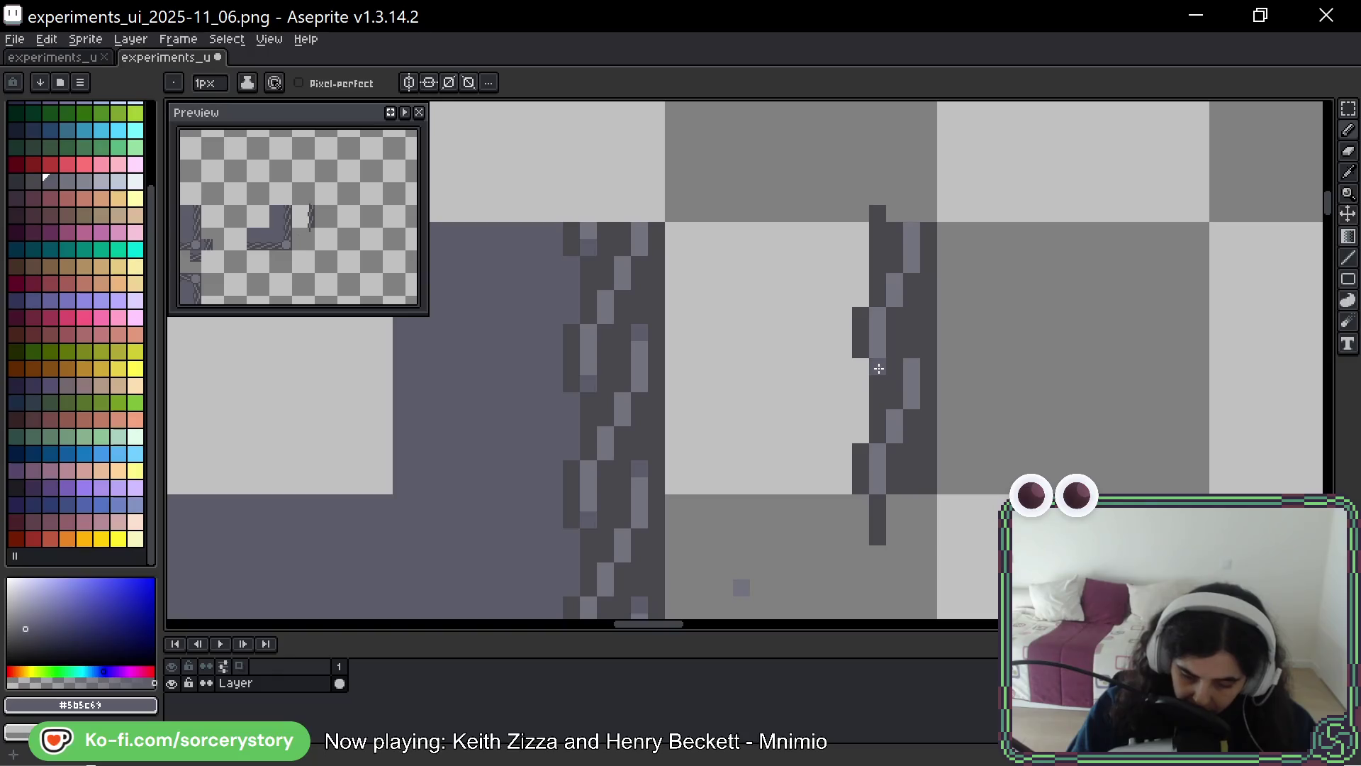
click(912, 349)
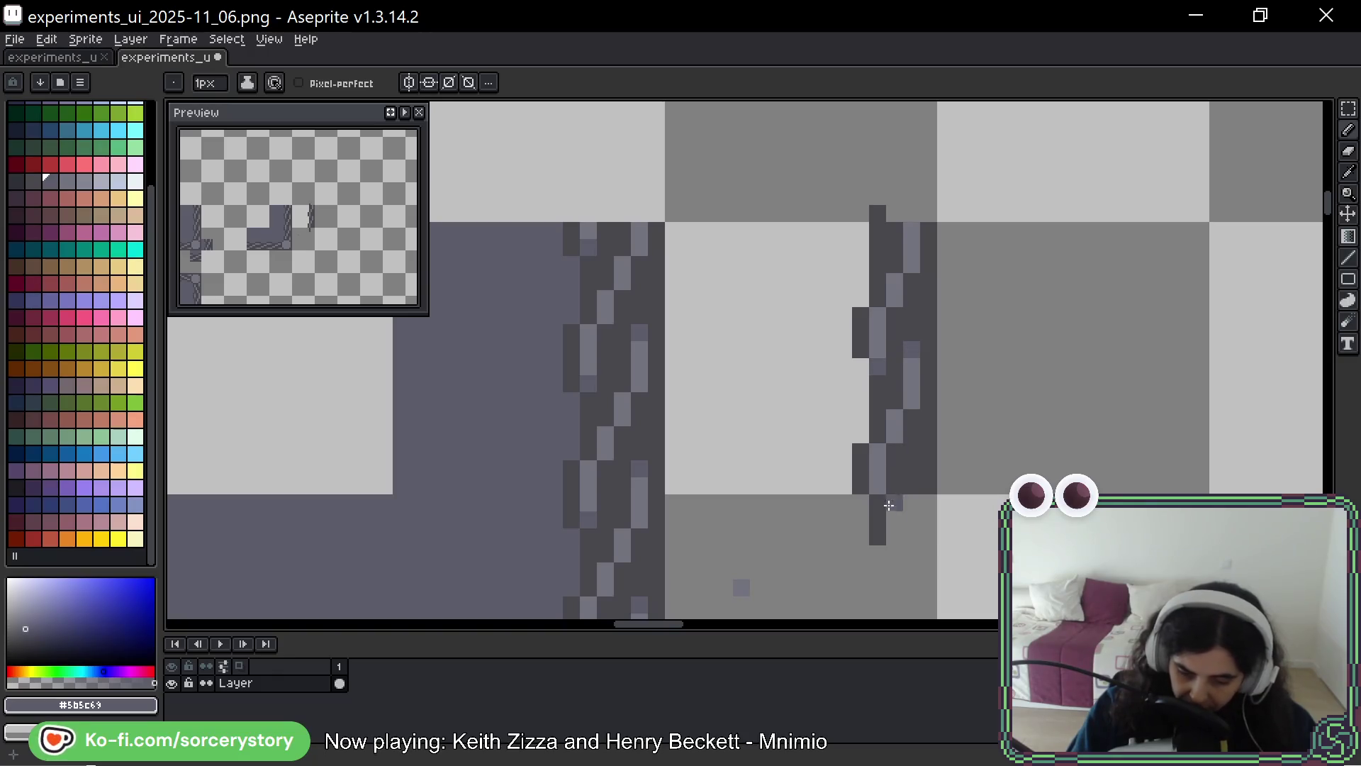
click(891, 298)
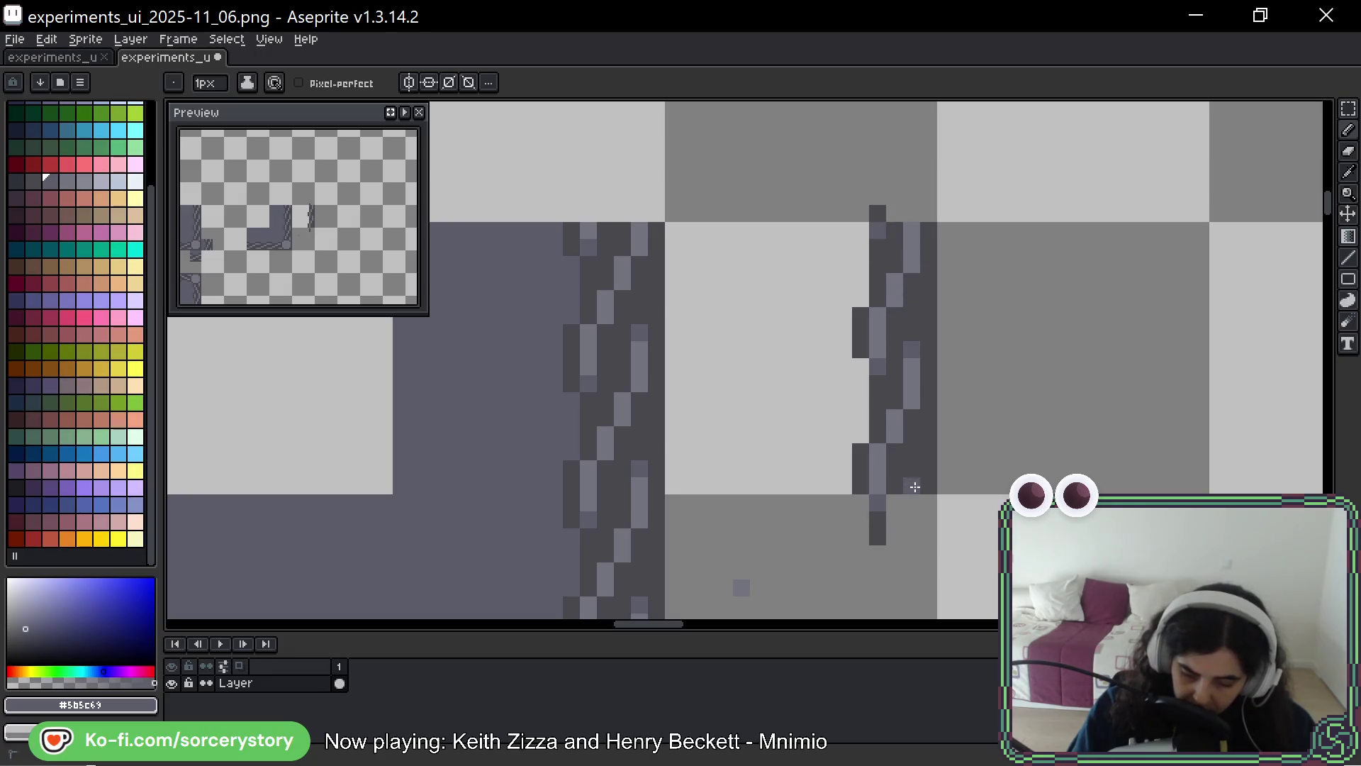
alt+click(858, 368)
click(859, 368)
click(862, 241)
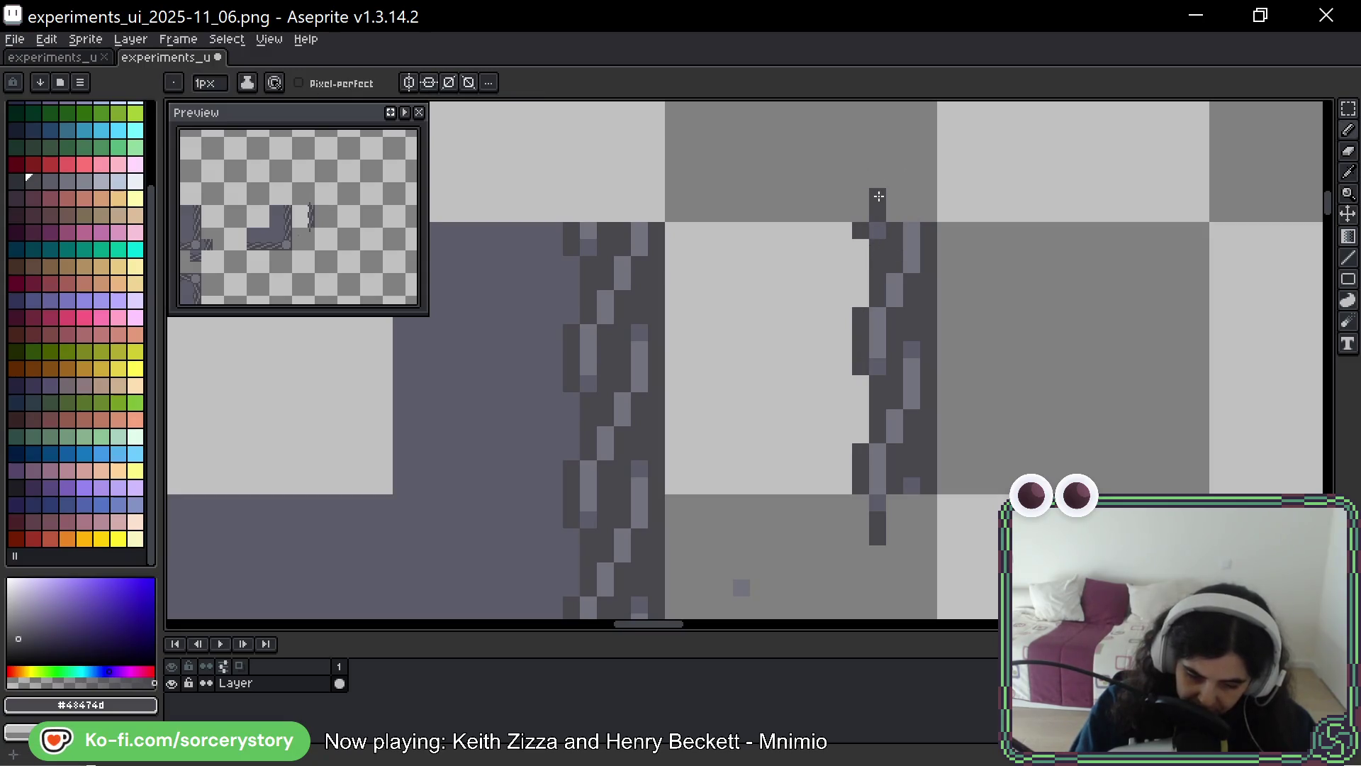
drag(878, 498, 878, 542)
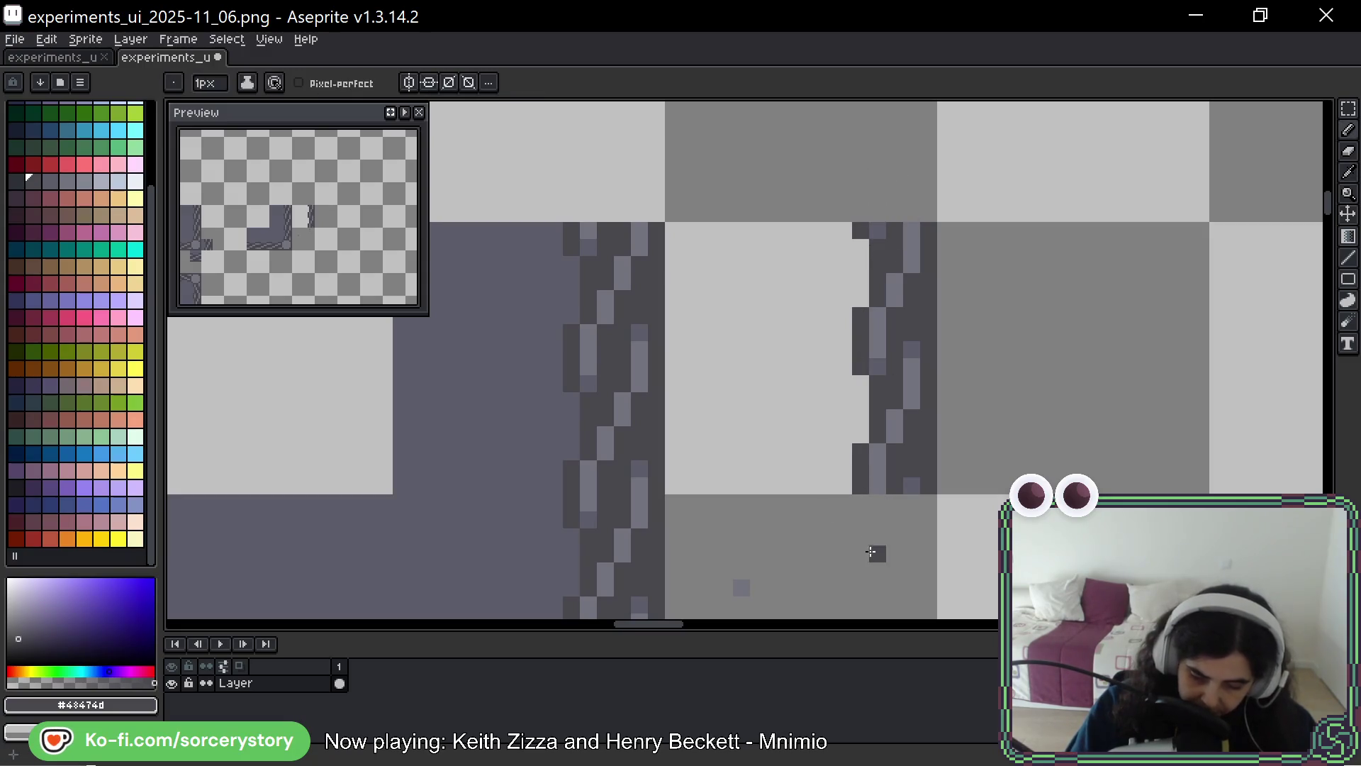
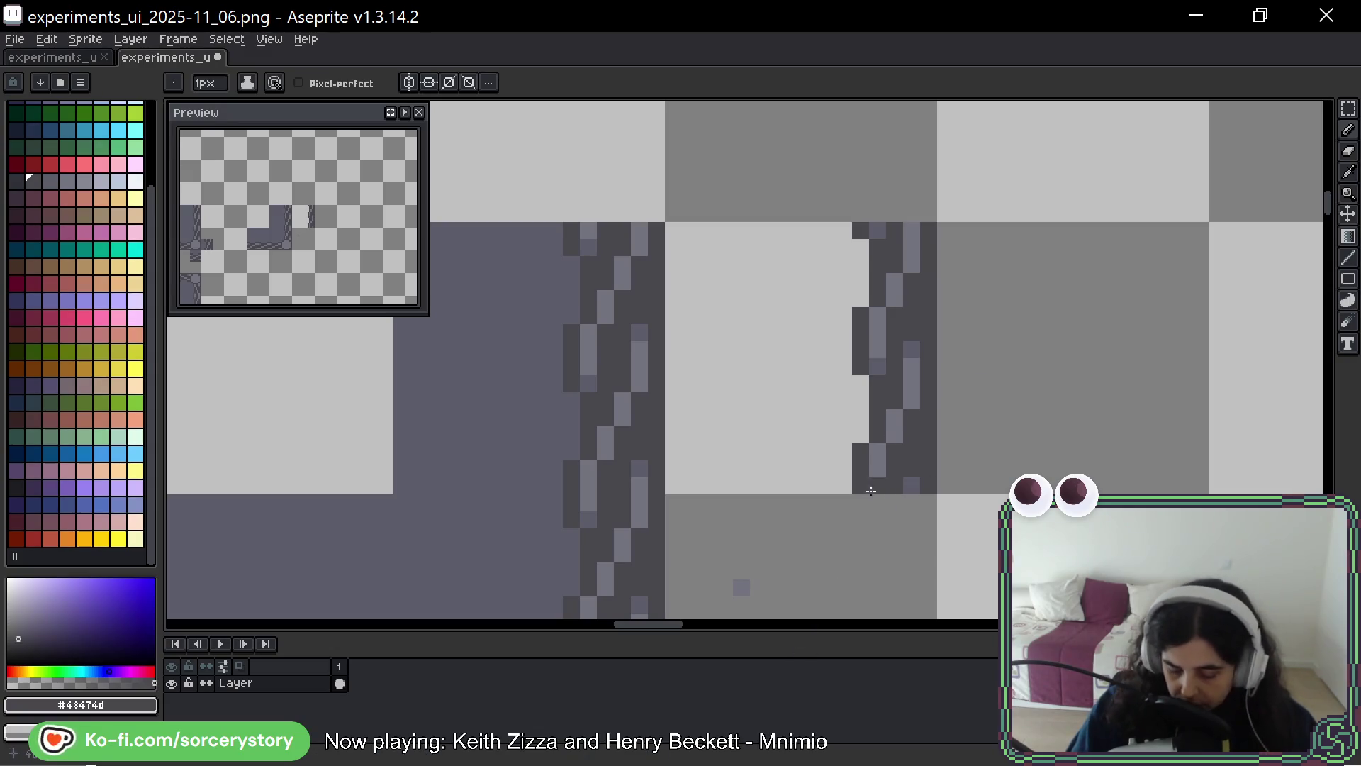
Fill the empty square between the stitched borders with the grey-purple panel colour #5b5c69
click(1348, 108)
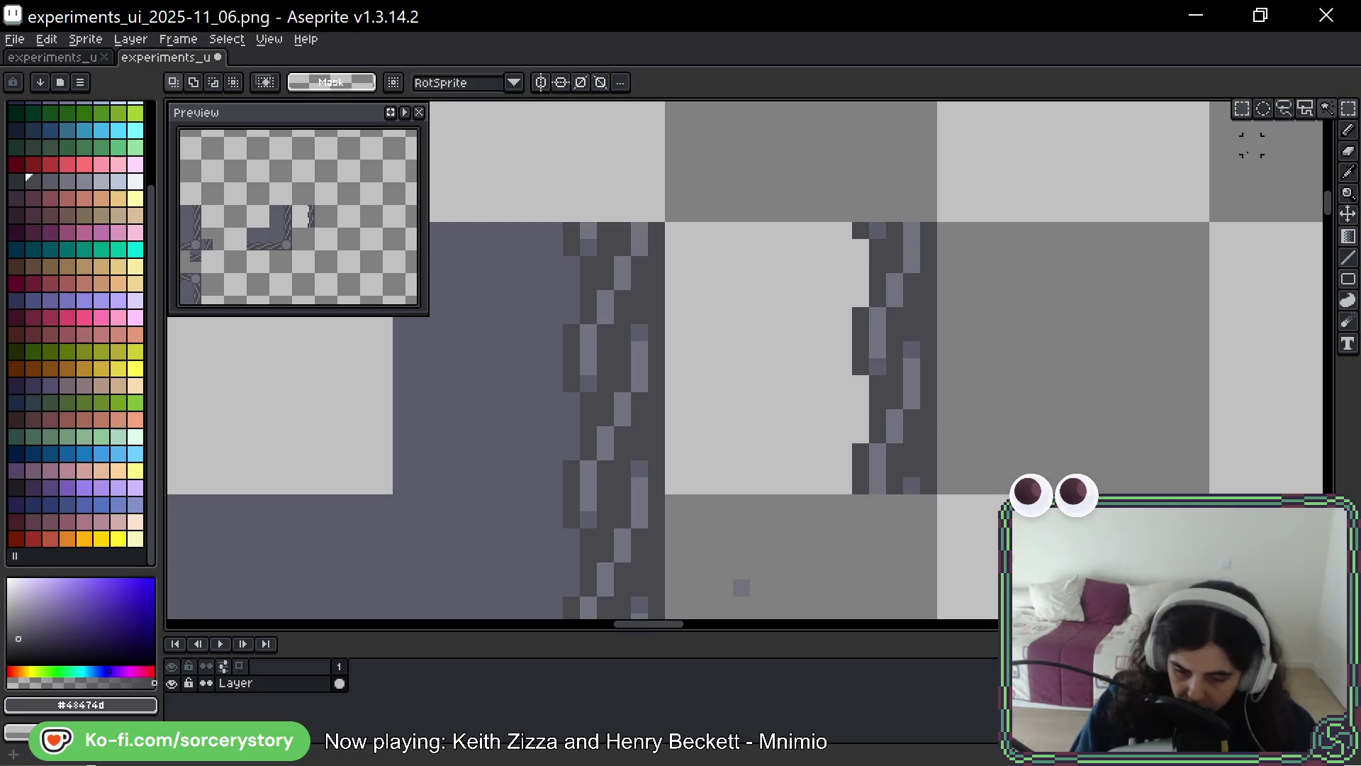
drag(663, 221, 938, 495)
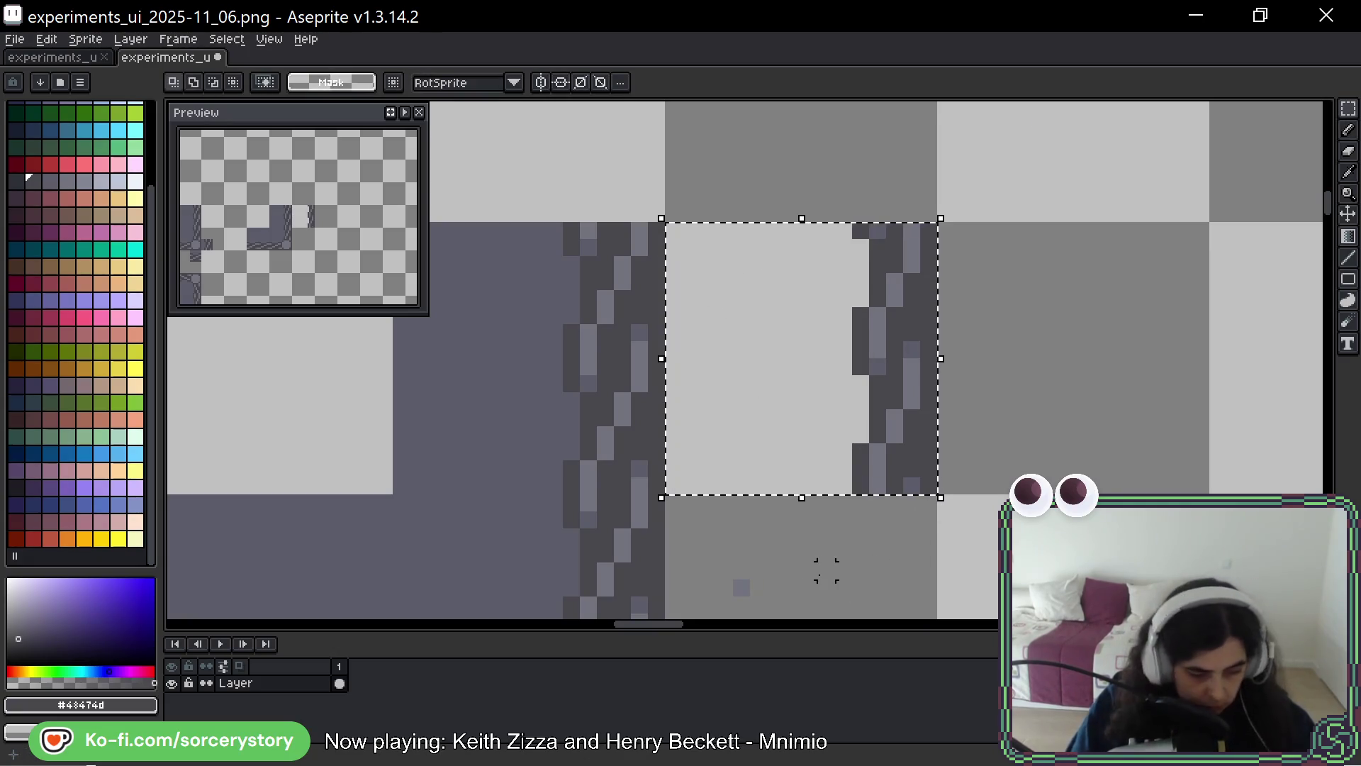
alt+click(498, 404)
key(f)
key(ctrl+d)
mouse_move(1108, 430)
mouse_down()
mouse_move(1059, 428)
mouse_move(1016, 400)
mouse_up()
Touch up the stitch pixels with the Pencil, picking the dark stitch and panel colours from the canvas
key(w)
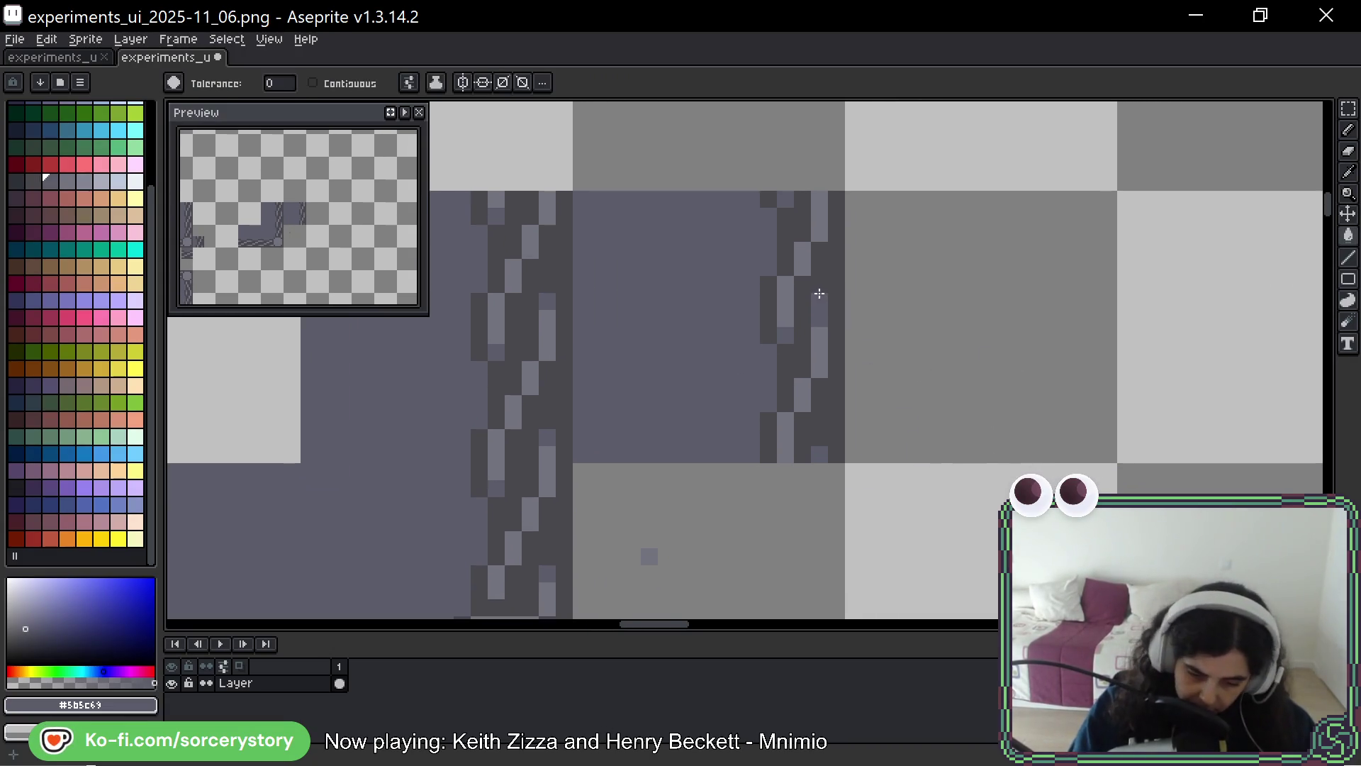
click(818, 295)
key(ctrl+d)
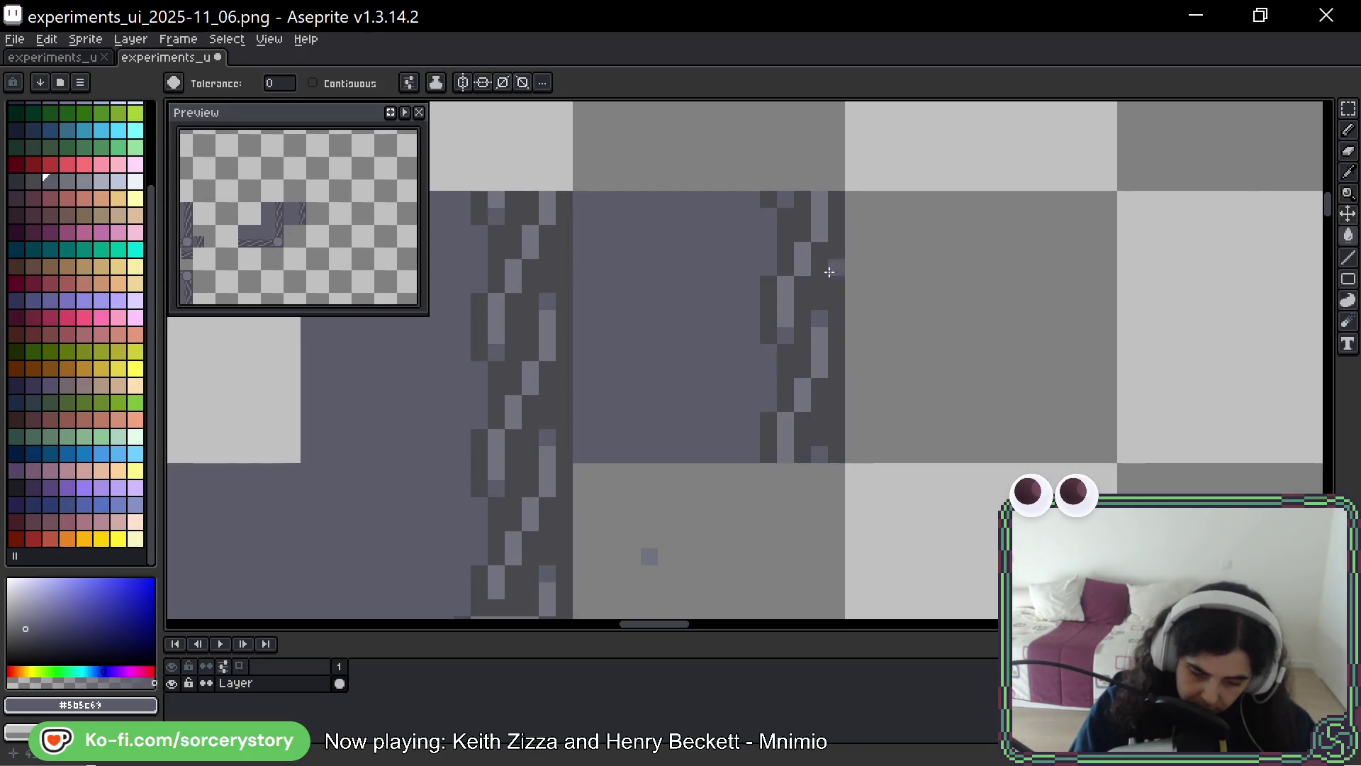
key(b)
click(820, 299)
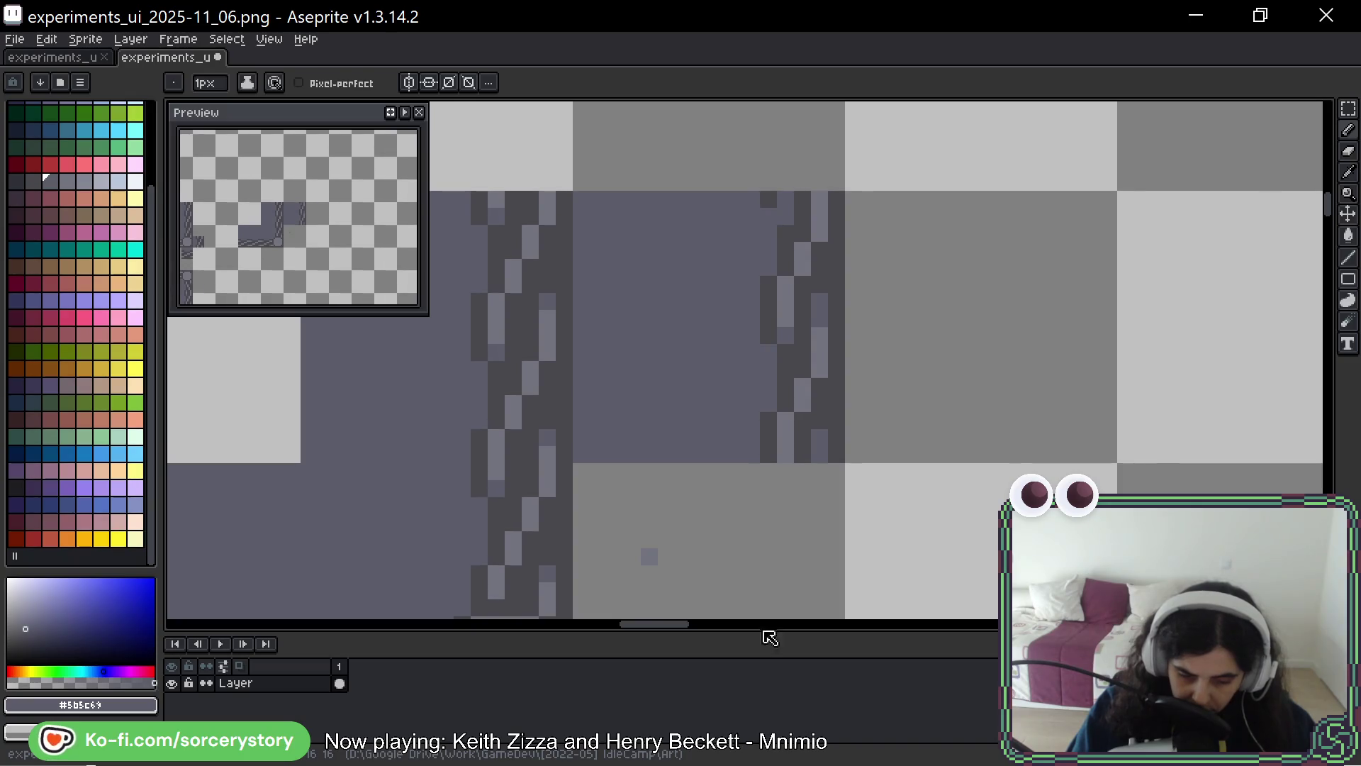
alt+click(780, 200)
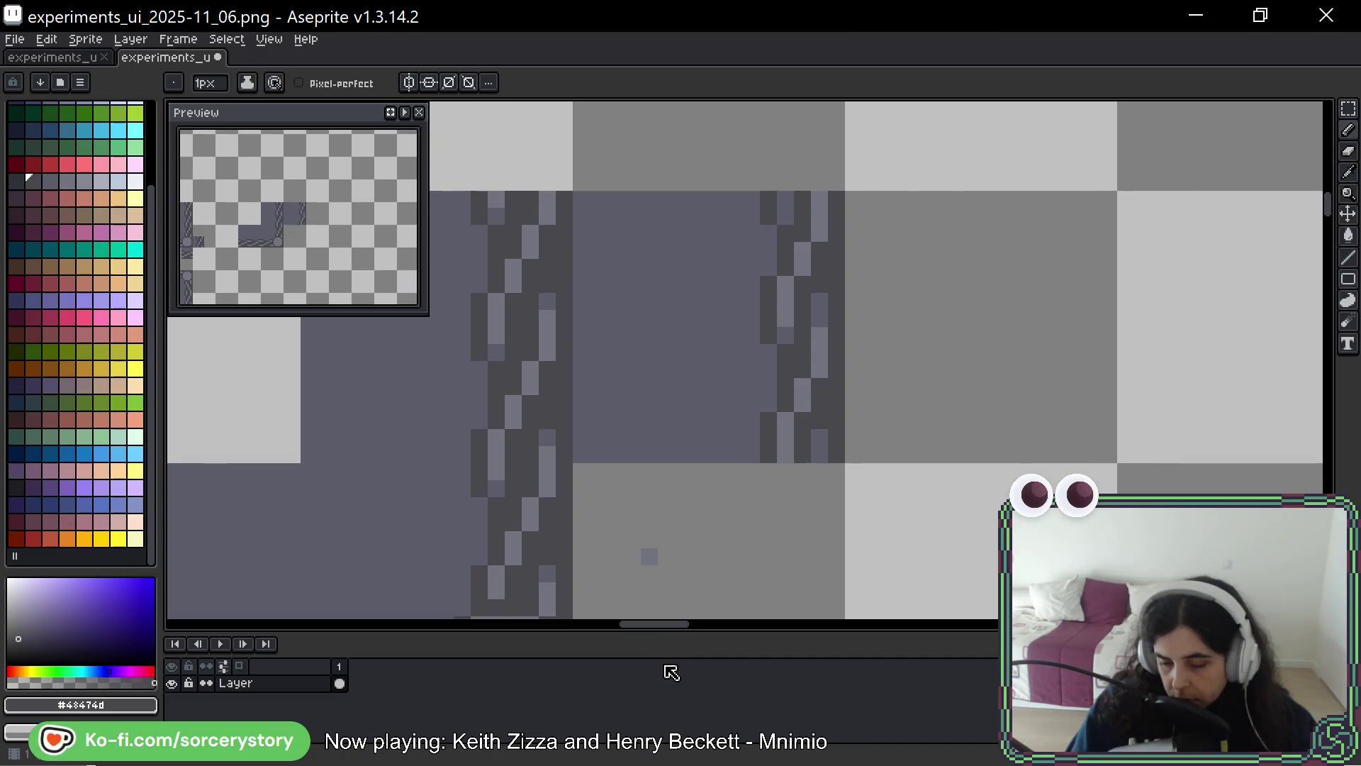
alt+click(787, 334)
alt+click(771, 363)
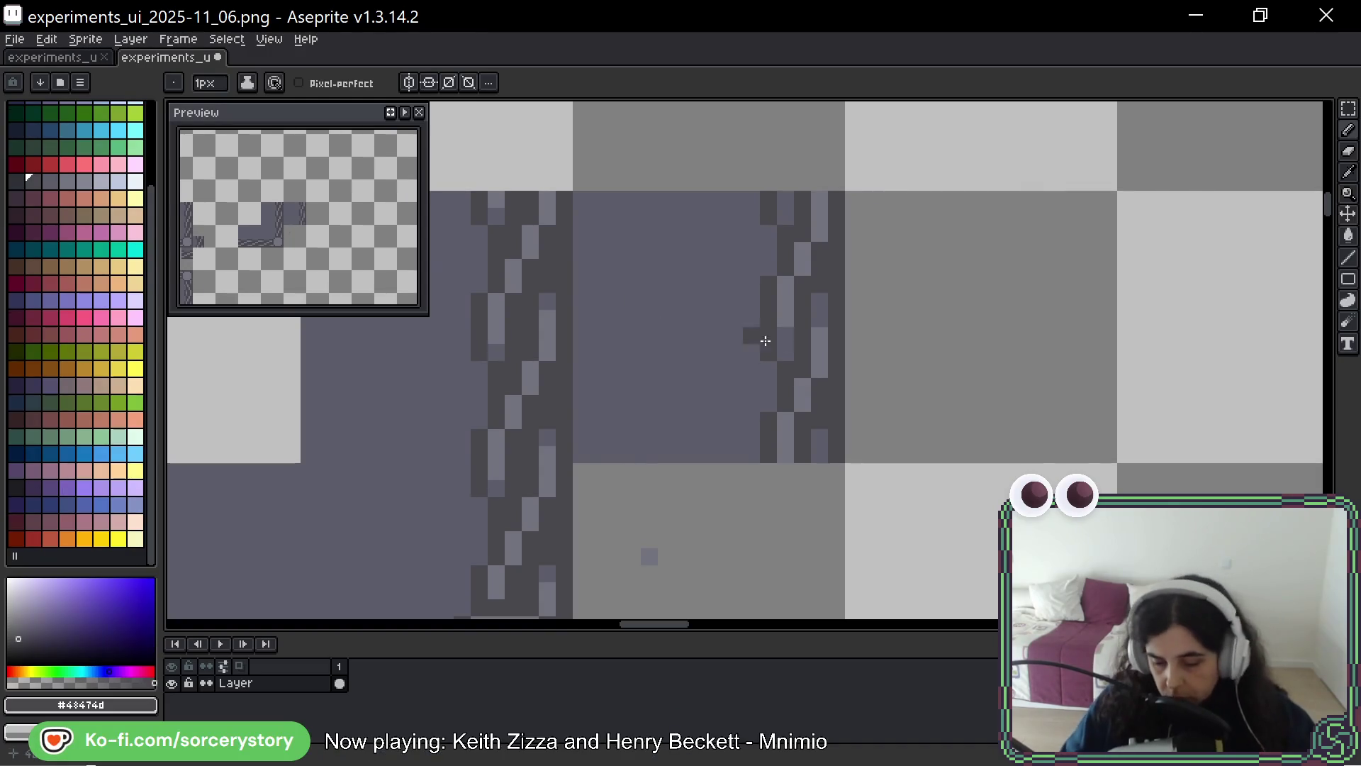
scroll(927, 358, down, 5)
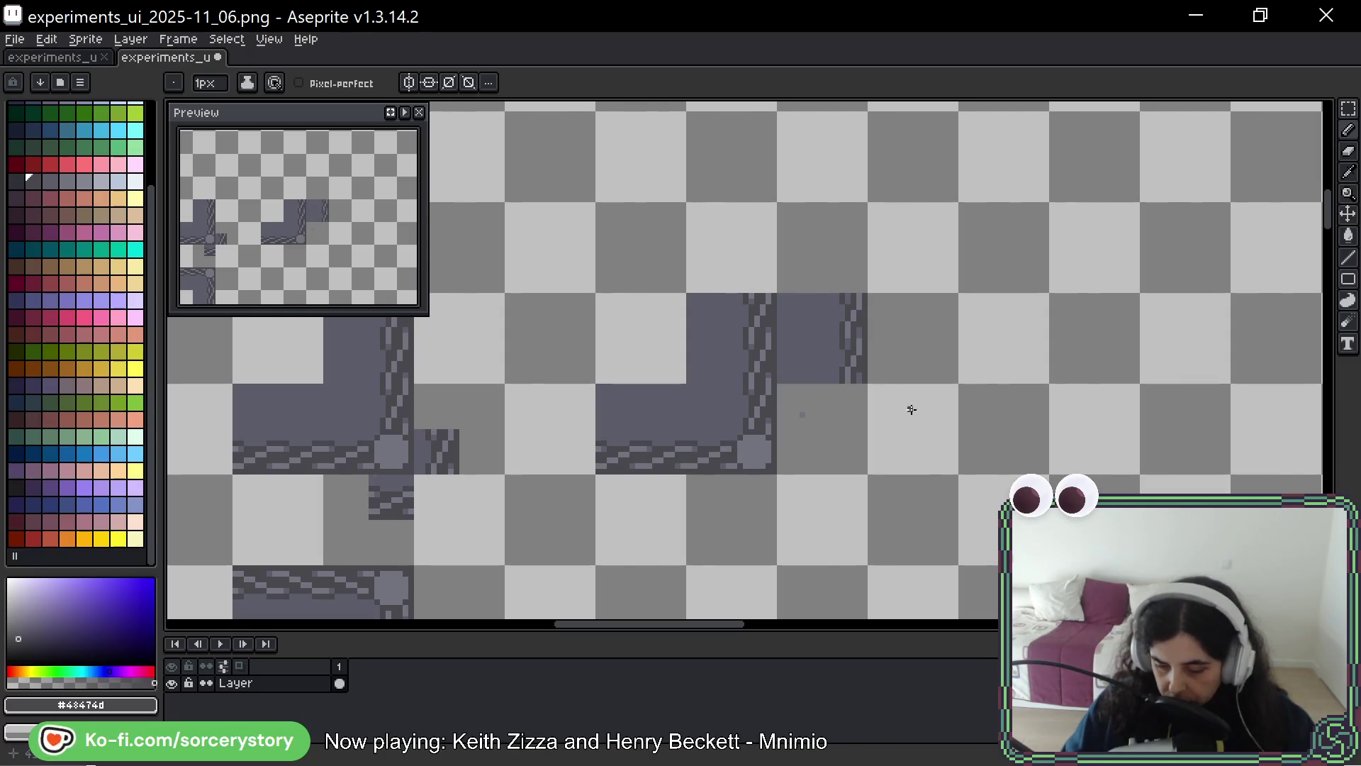
Copy the vertical stitched border tile beside the panel's bottom edge, rotated -90° into a bottom border
scroll(923, 385, down, 1)
scroll(924, 385, down, 2)
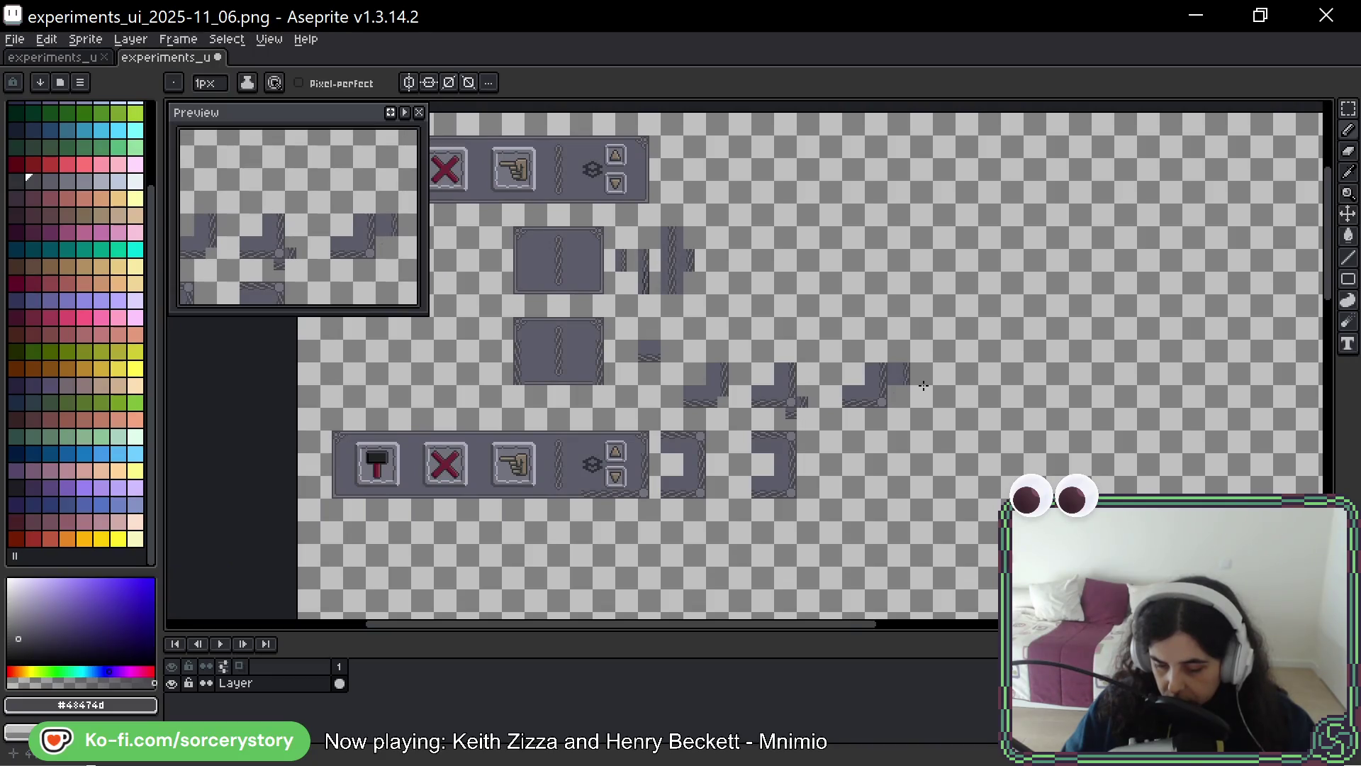
scroll(924, 385, up, 4)
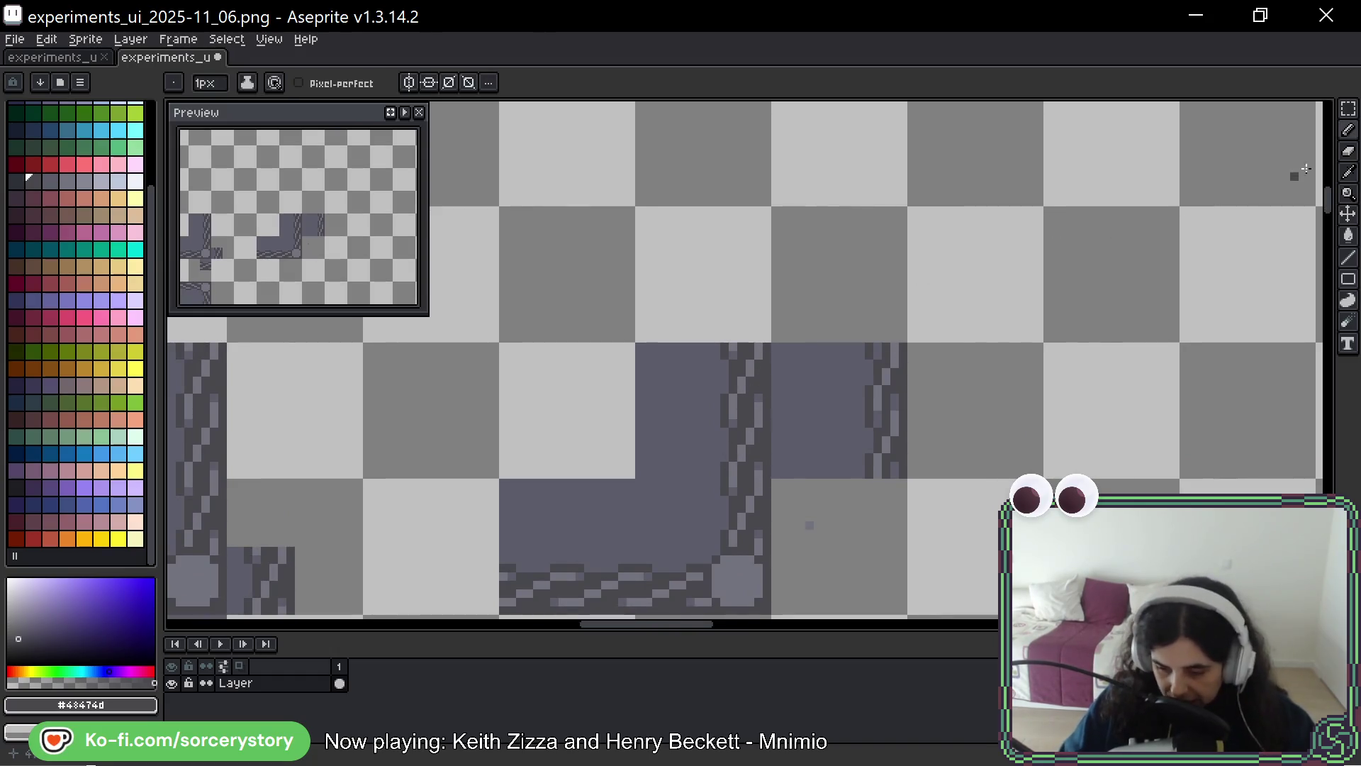
key(m)
mouse_move(851, 522)
mouse_down()
mouse_move(783, 295)
mouse_move(854, 248)
mouse_move(1087, 219)
mouse_up()
key(Return)
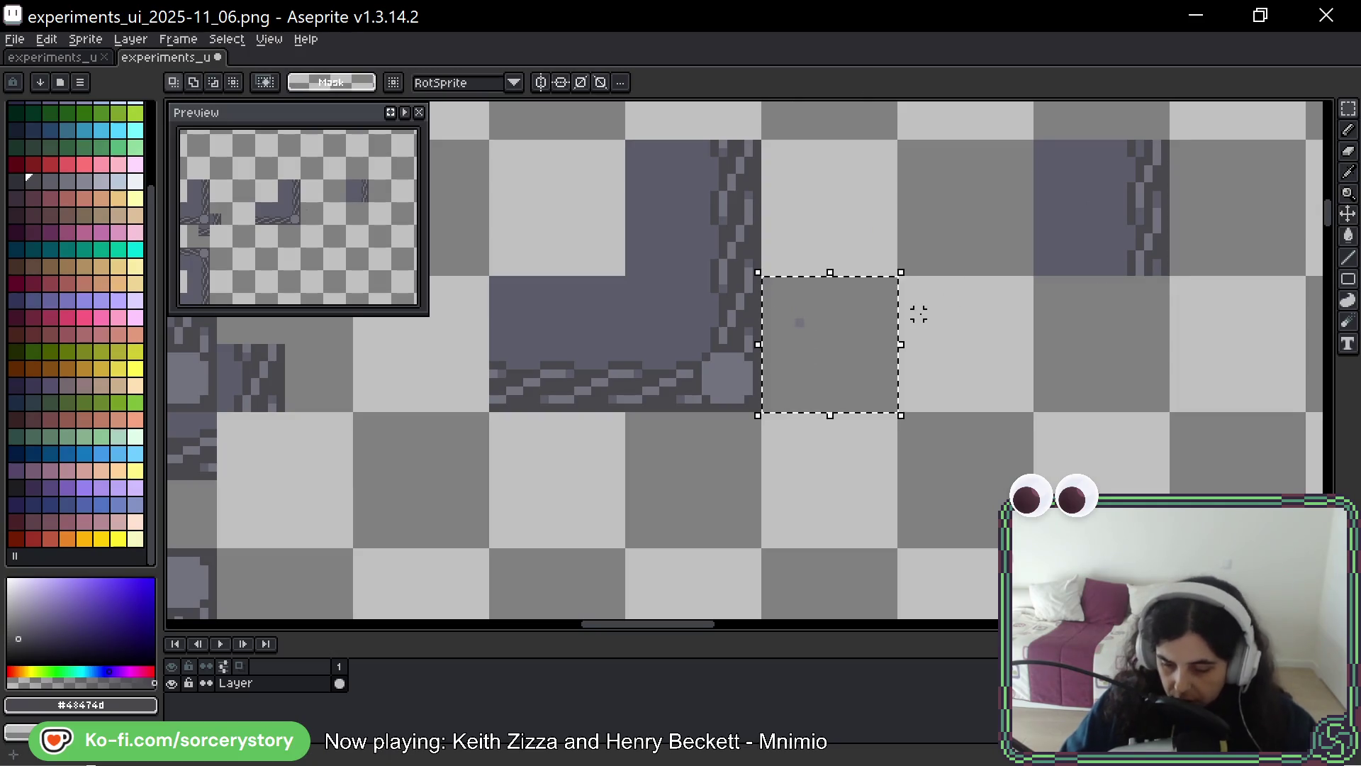
drag(1057, 265, 960, 364)
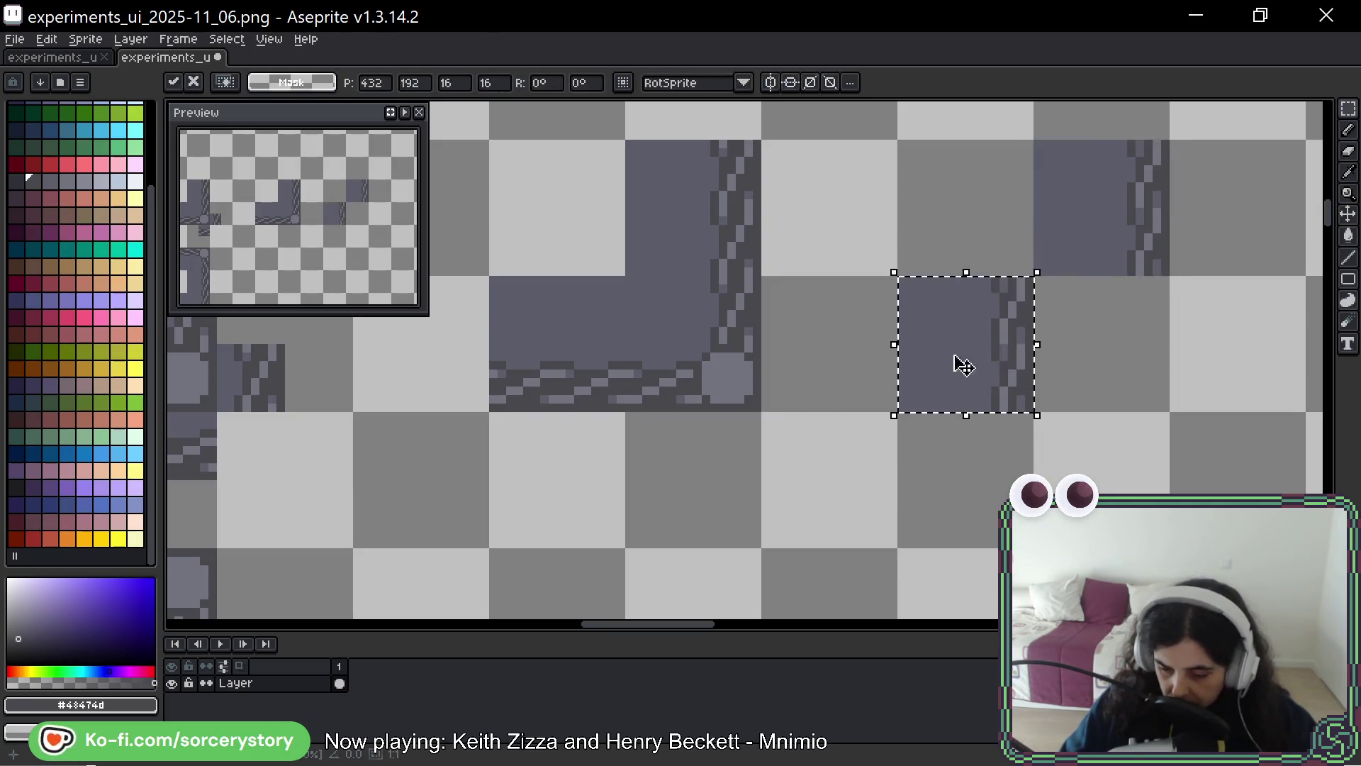
mouse_move(1049, 262)
mouse_down()
mouse_move(1081, 410)
mouse_move(1074, 448)
mouse_move(1063, 442)
mouse_up()
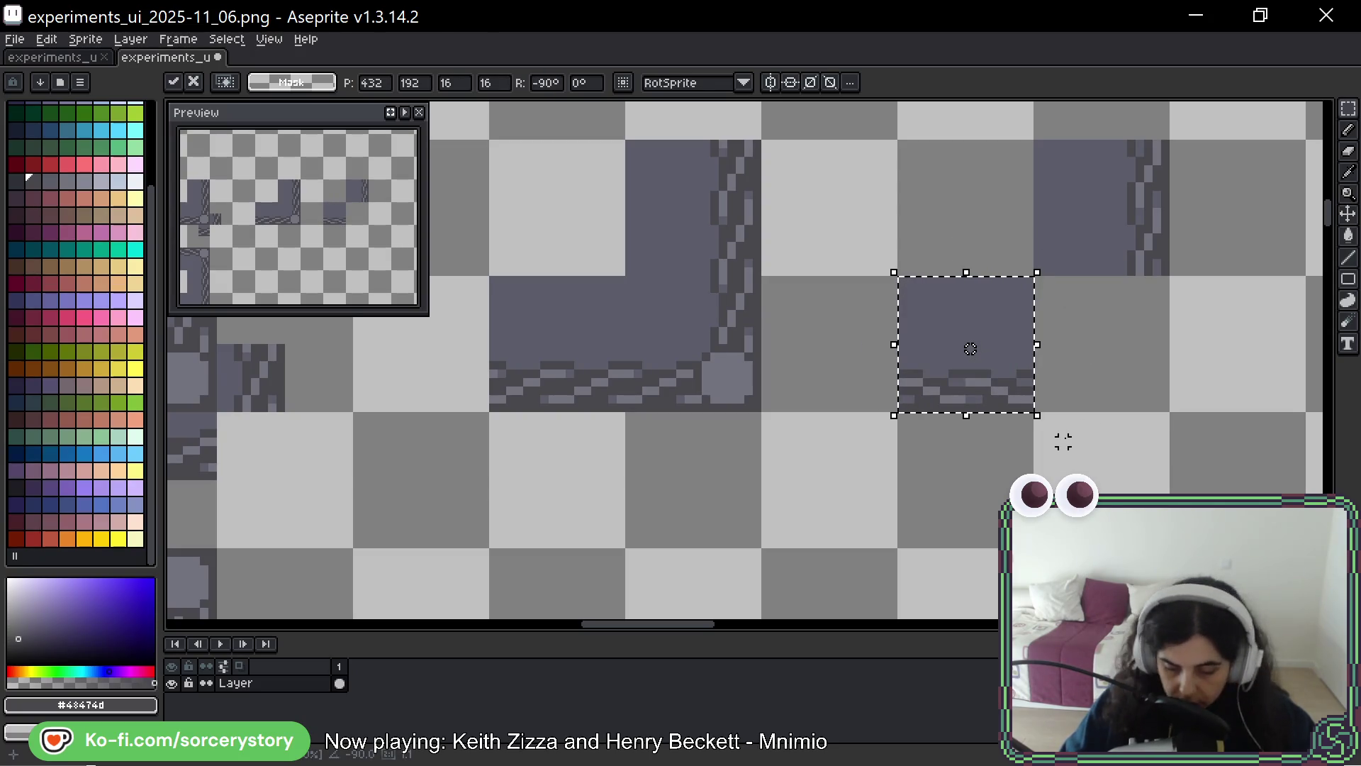
click(1063, 441)
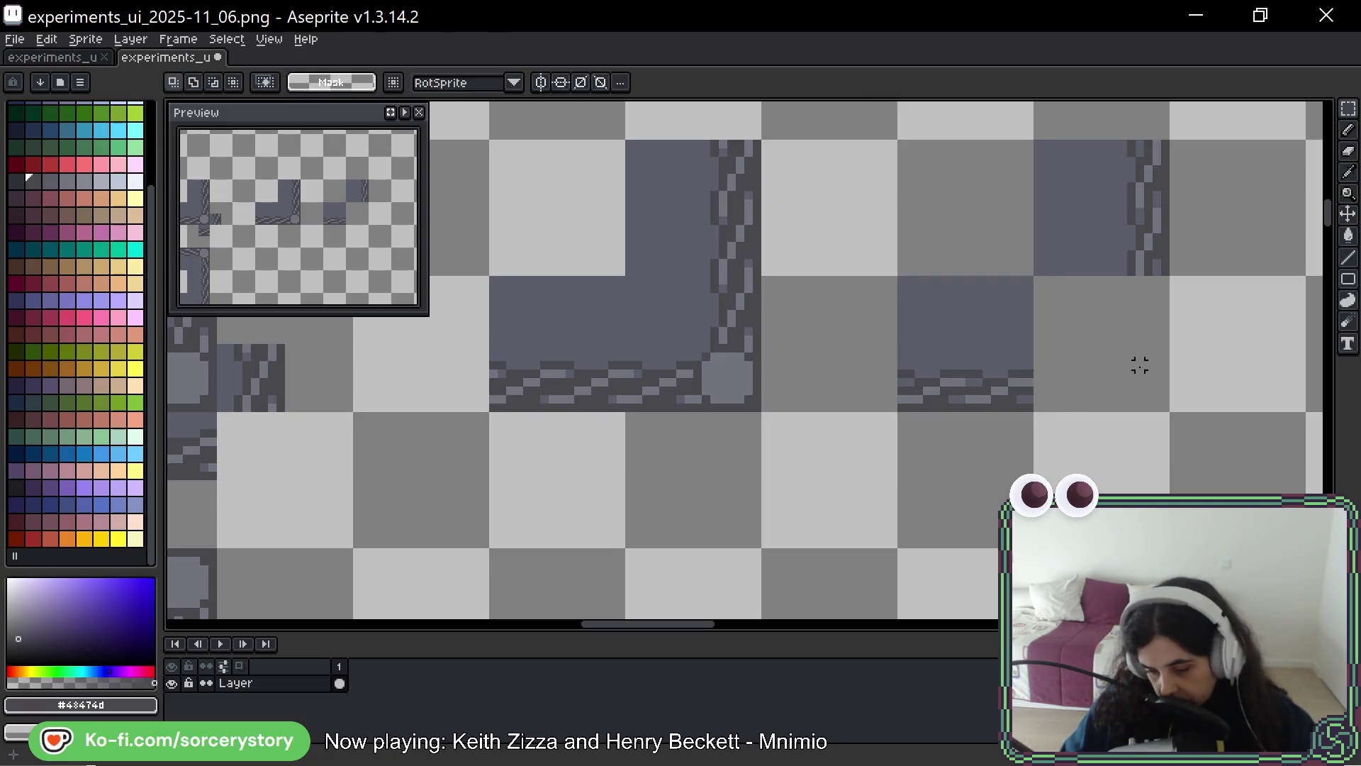
Copy the right-side border tile one cell down and select the bottom stitched border strip
mouse_move(1139, 365)
mouse_down()
mouse_move(1100, 386)
mouse_move(972, 398)
mouse_up()
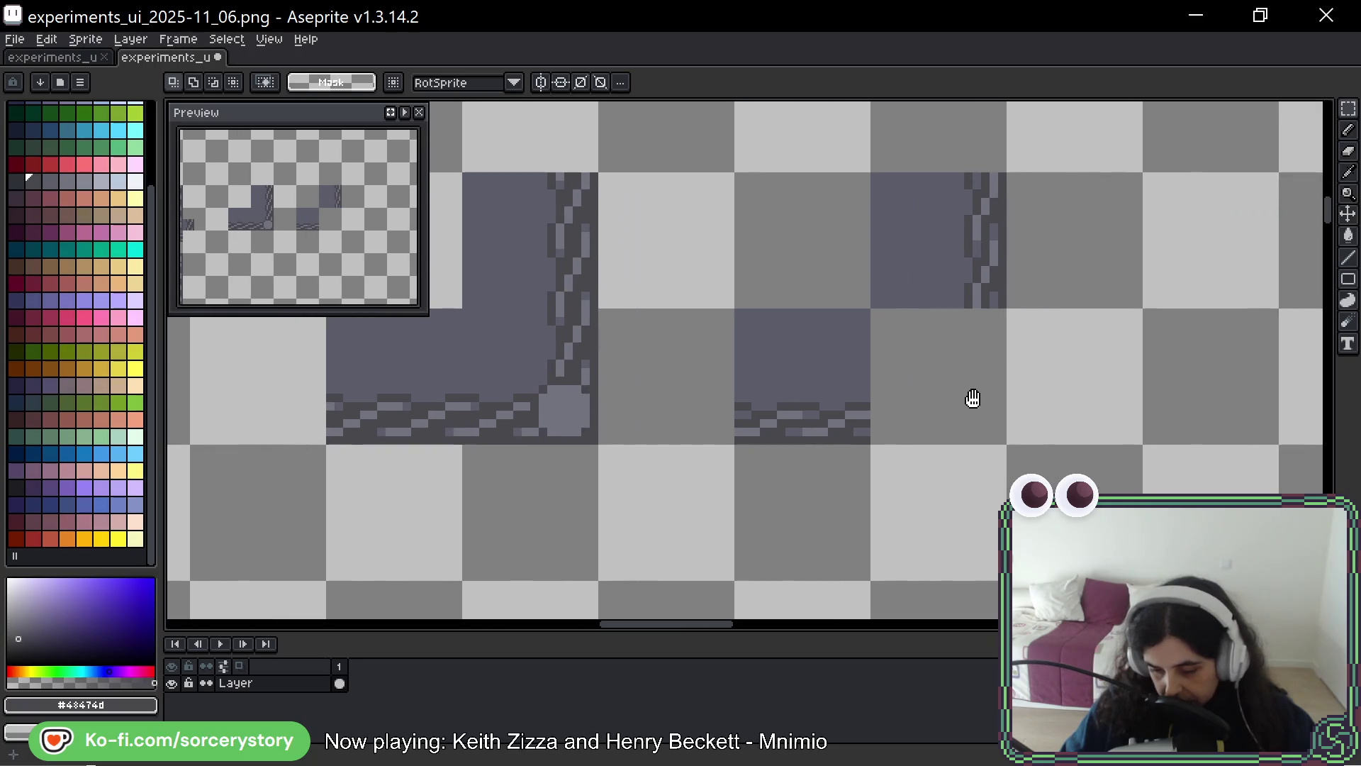
click(976, 277)
drag(969, 241, 973, 376)
key(ctrl+d)
mouse_move(737, 440)
mouse_down()
mouse_move(866, 389)
mouse_move(808, 380)
mouse_move(823, 411)
mouse_move(930, 407)
mouse_move(934, 418)
mouse_move(915, 409)
mouse_up()
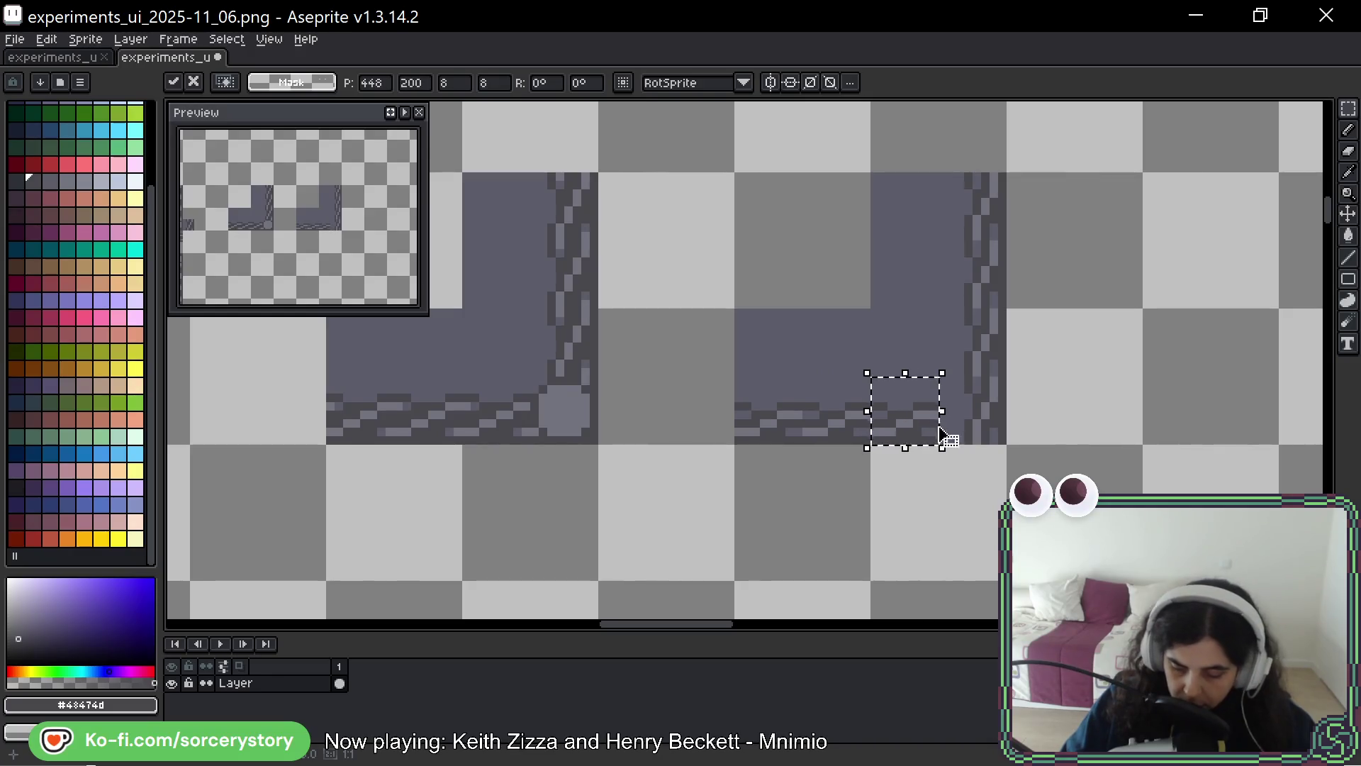
Commit the shifted border pixels and reposition the corner block where the borders meet
click(1001, 397)
scroll(961, 416, up, 2)
mouse_move(925, 462)
mouse_down()
mouse_move(1128, 315)
mouse_move(1112, 330)
mouse_up()
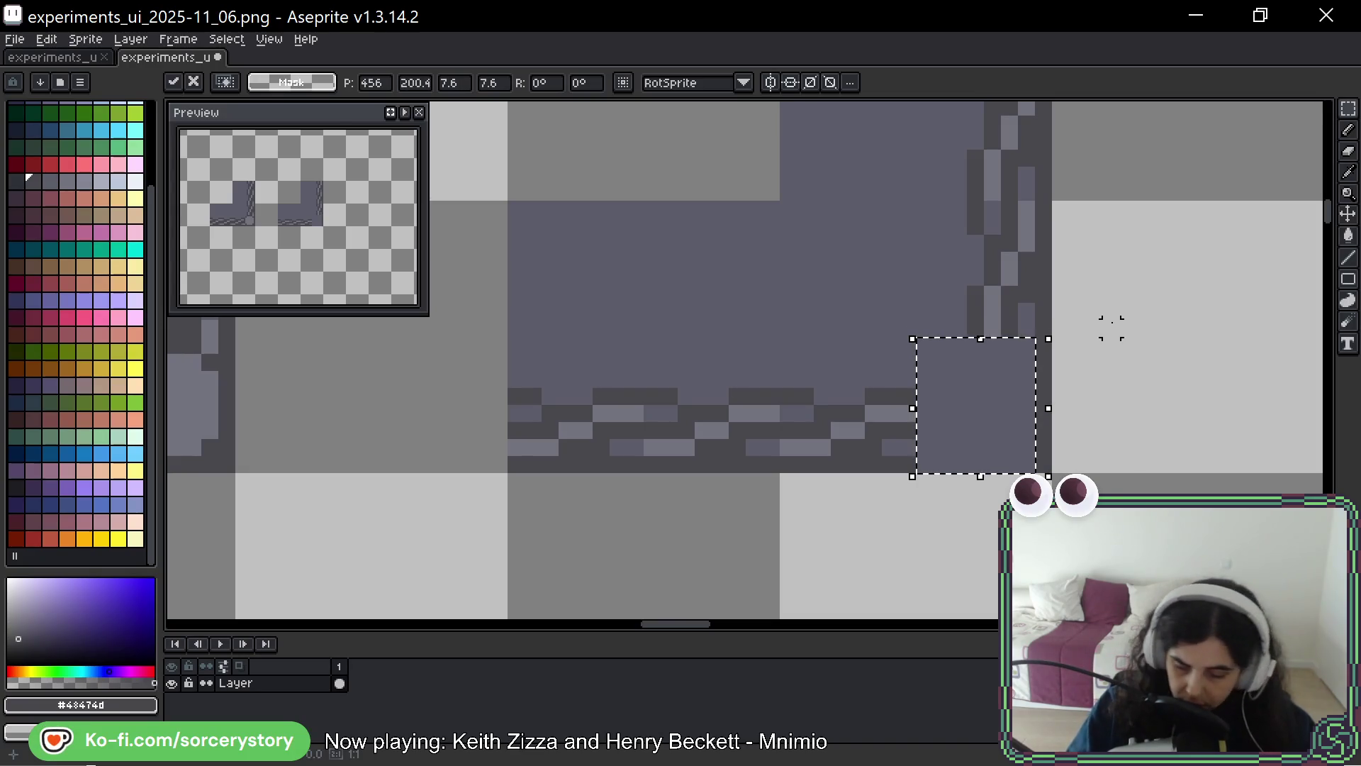
key(ctrl+d)
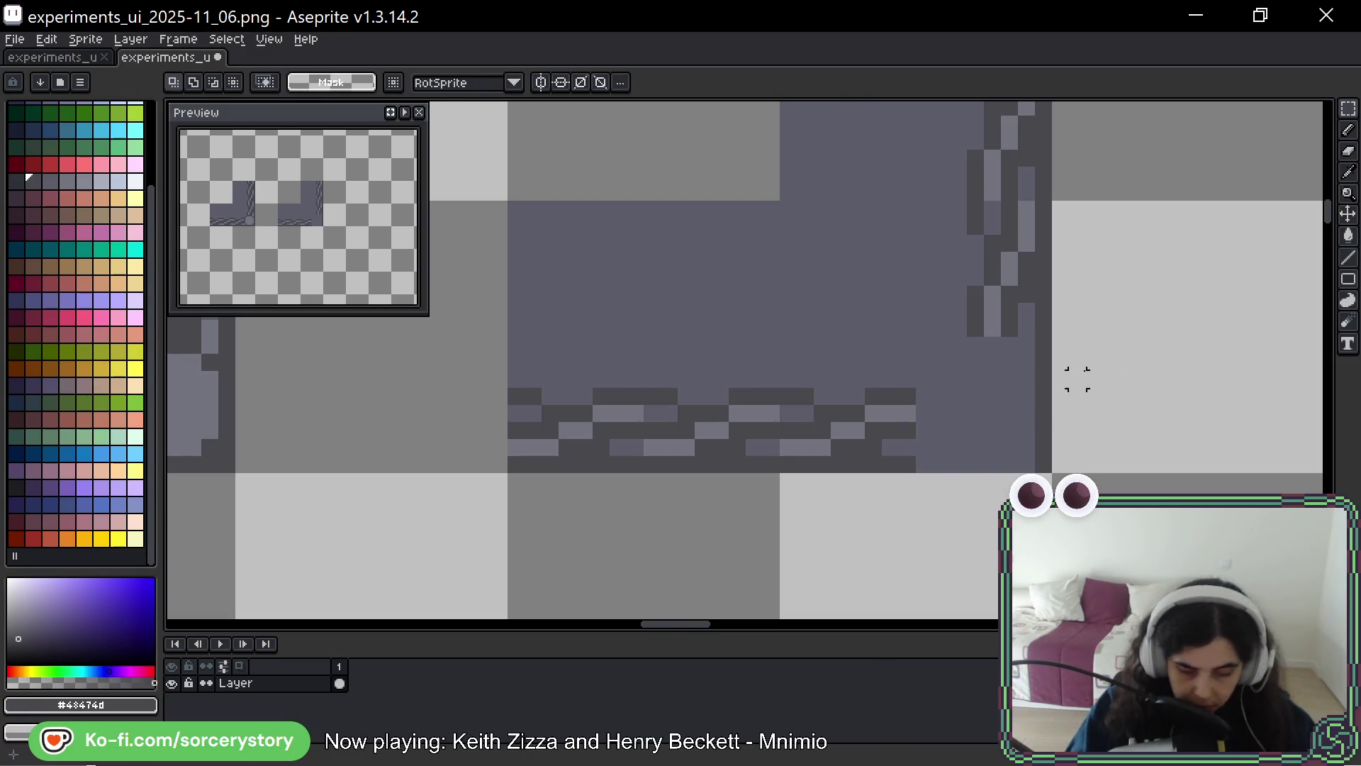
Repaint the dark column with panel colour and outline the panel's right edge and bottom row in dark
key(b)
alt+click(1029, 351)
drag(1042, 351, 1047, 456)
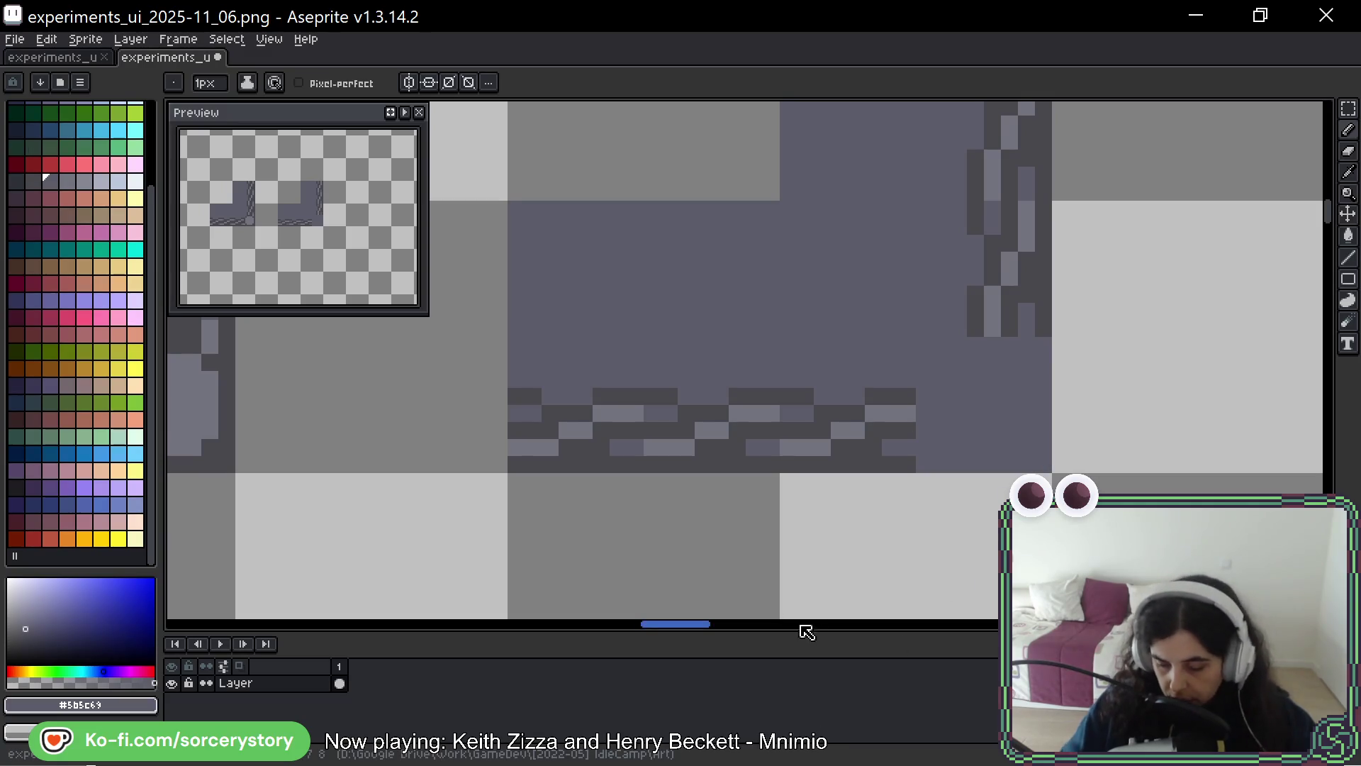
key(alt)
alt+click(1025, 319)
drag(1042, 339, 1042, 442)
drag(926, 466, 1042, 464)
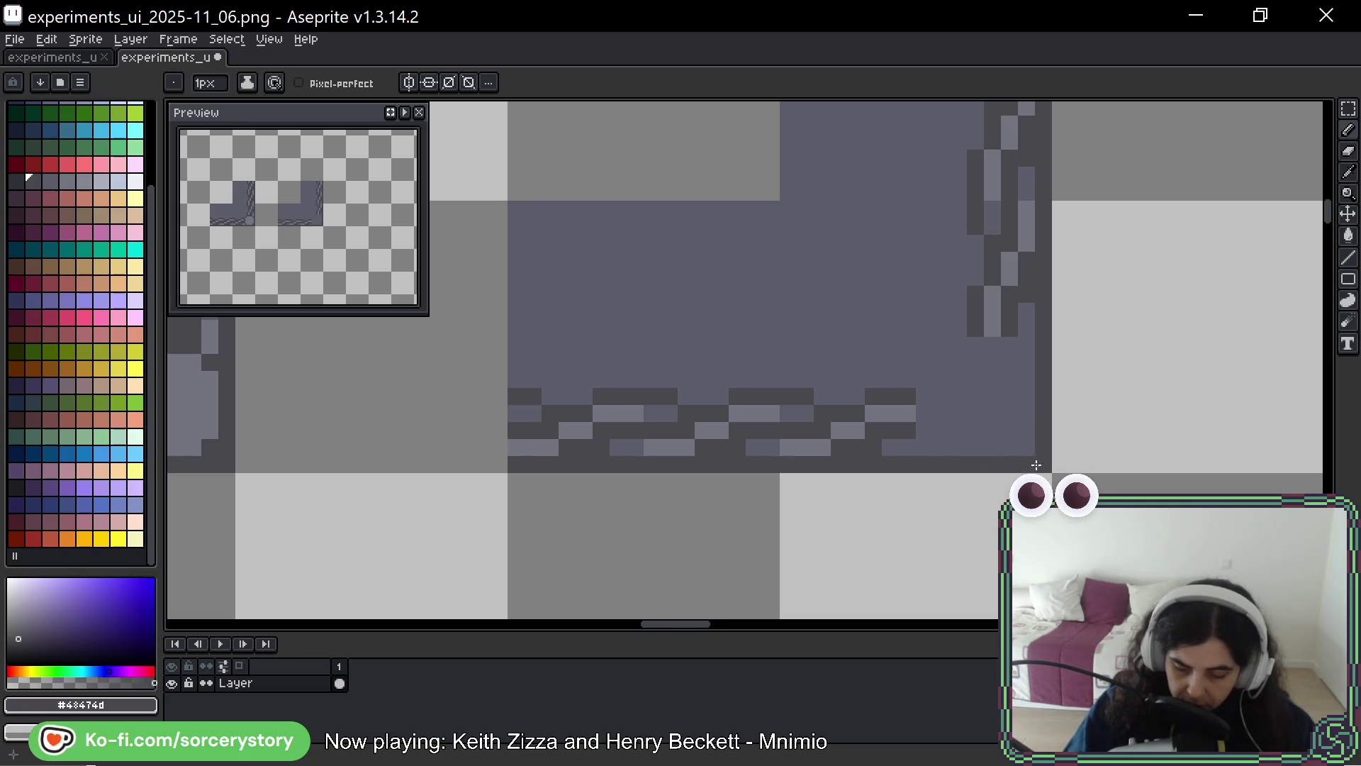
key(space)
mouse_move(920, 450)
mouse_down()
mouse_move(1214, 442)
mouse_move(1147, 442)
mouse_up()
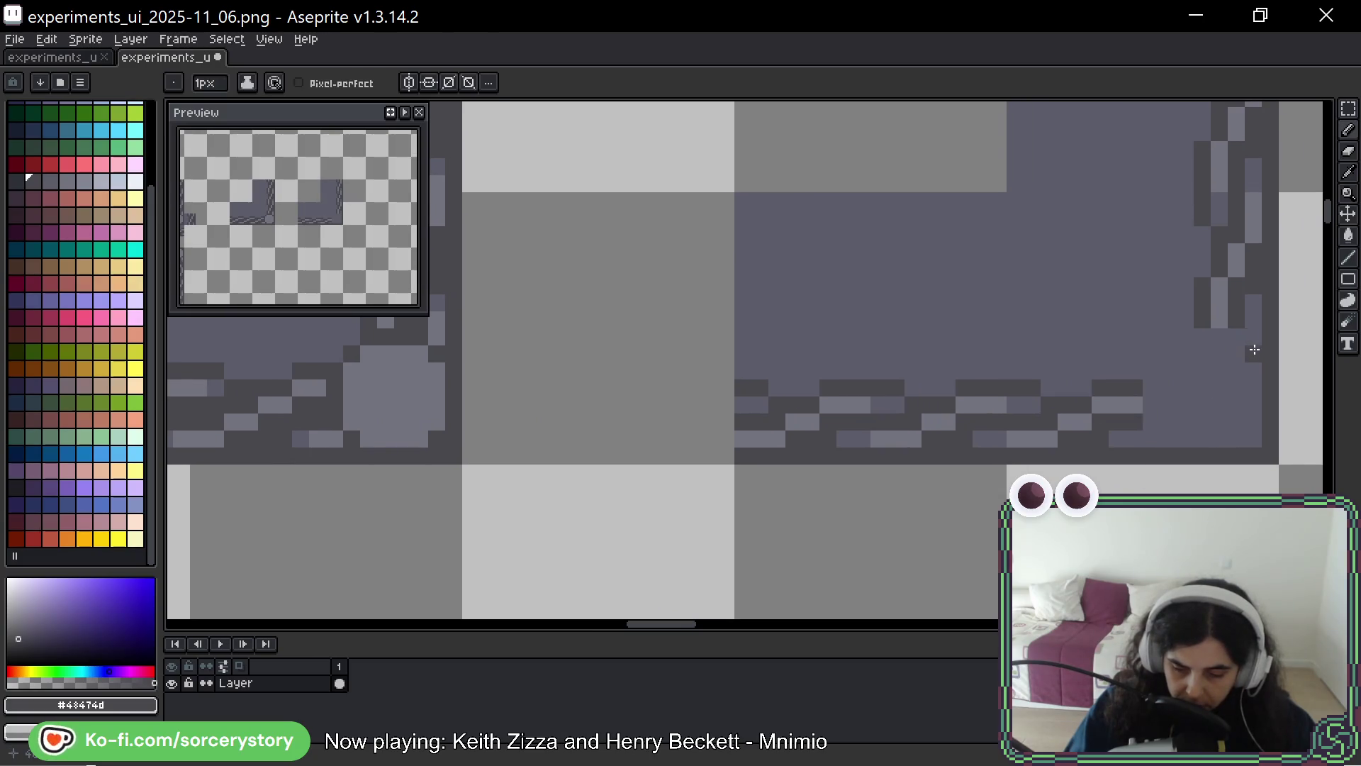
Paint the bottom-right corner into a round knob with a light grey highlight and dark diagonal pixels
key(alt)
alt+click(442, 383)
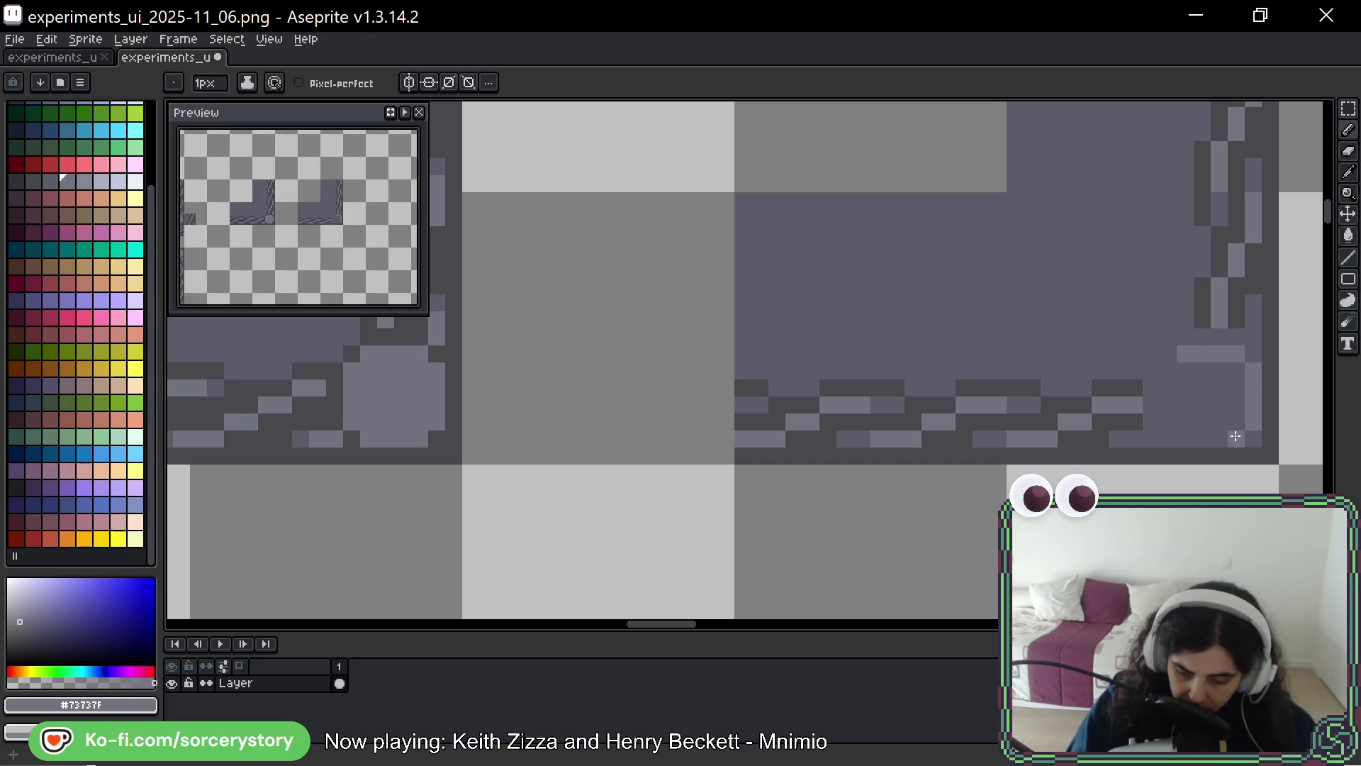
drag(1170, 372, 1170, 419)
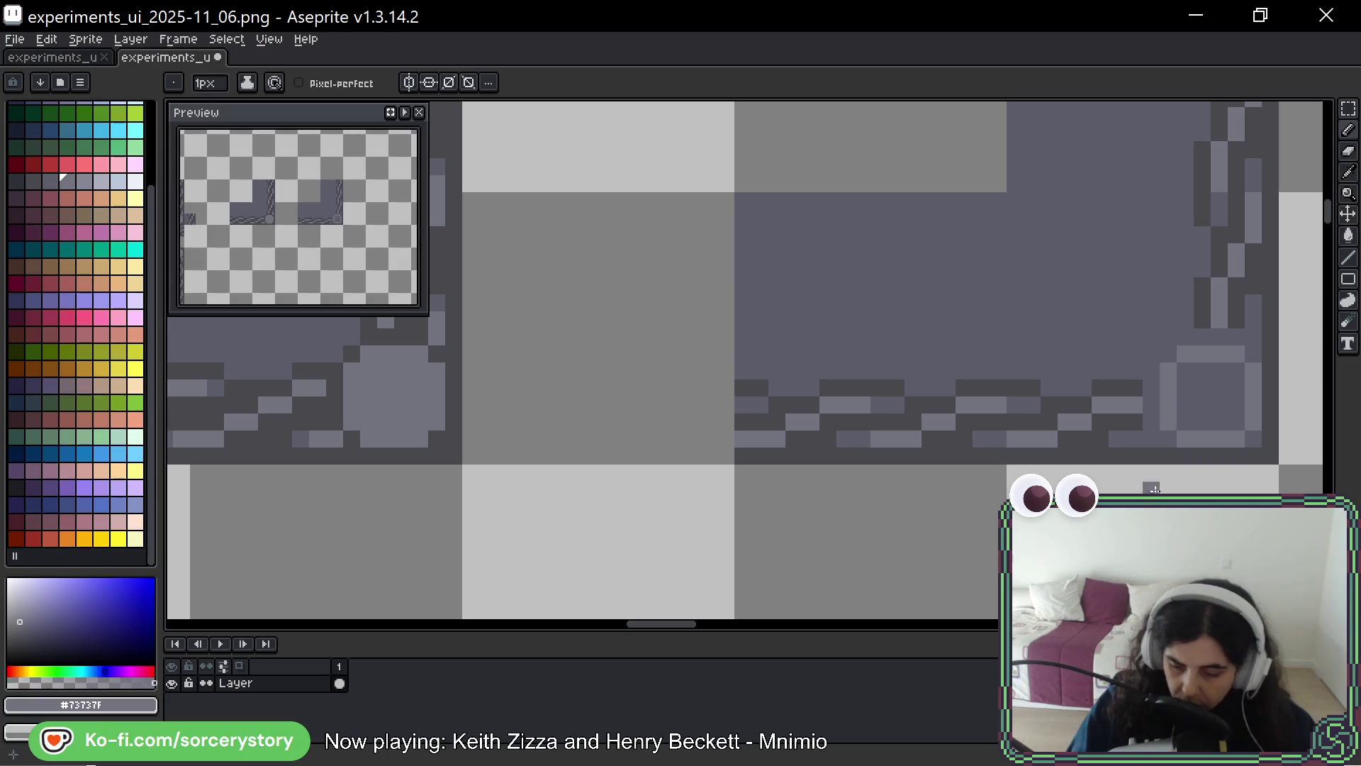
alt+click(1215, 304)
click(1185, 337)
click(1169, 353)
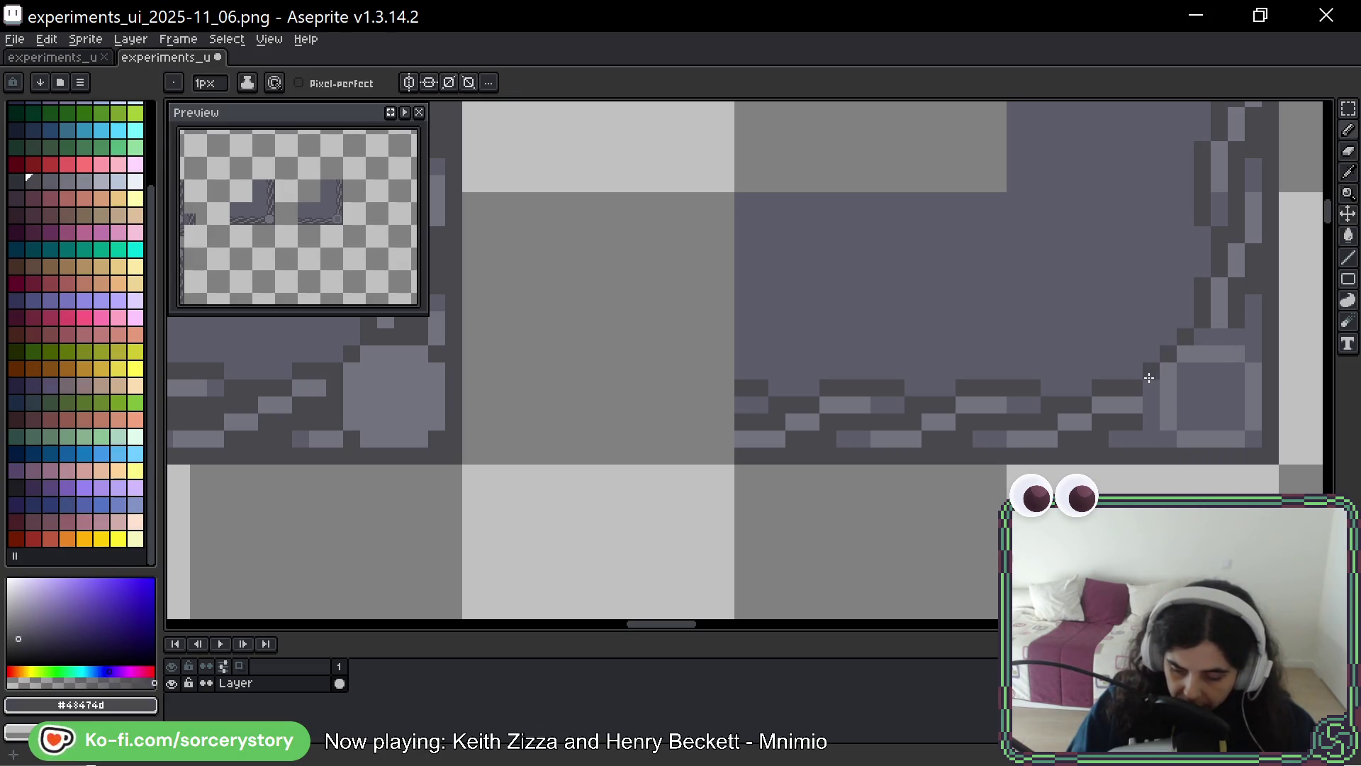
drag(1149, 378, 1150, 435)
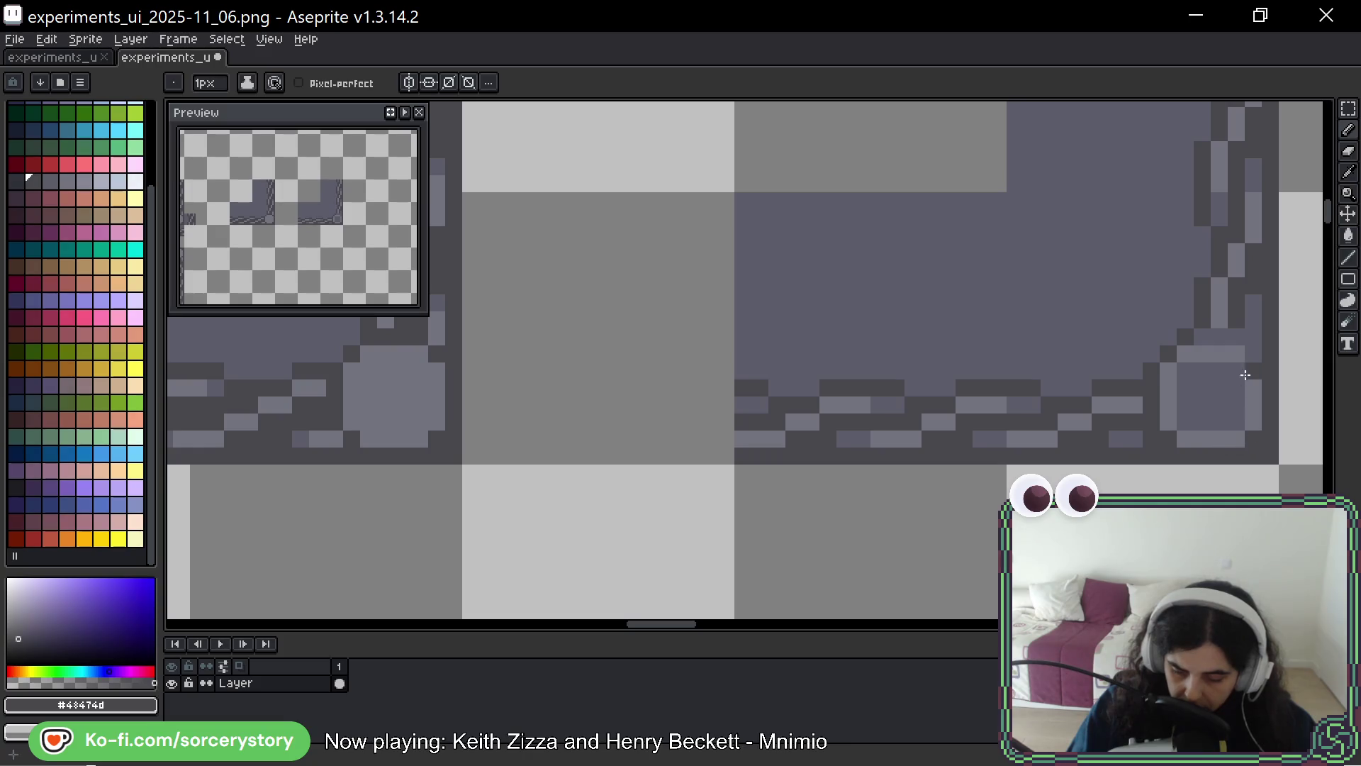
key(alt)
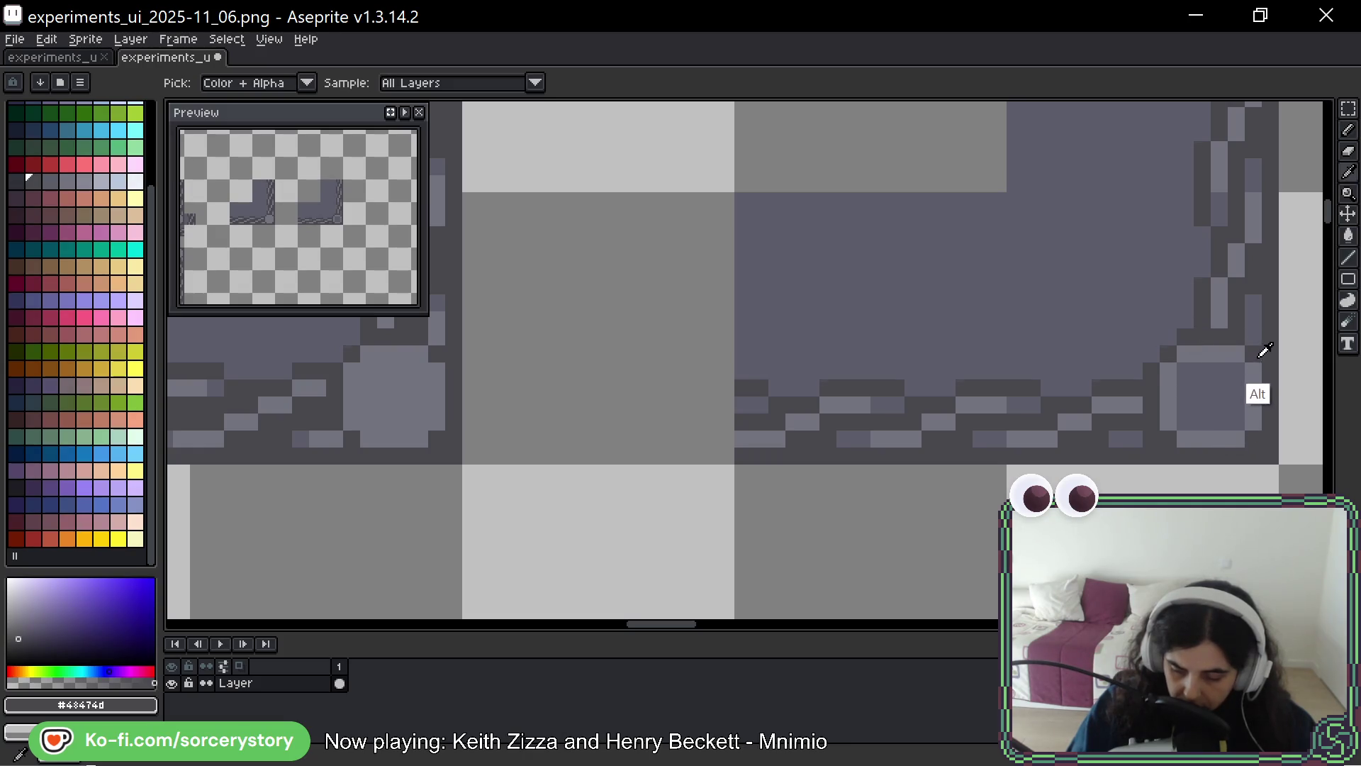
alt+click(1176, 426)
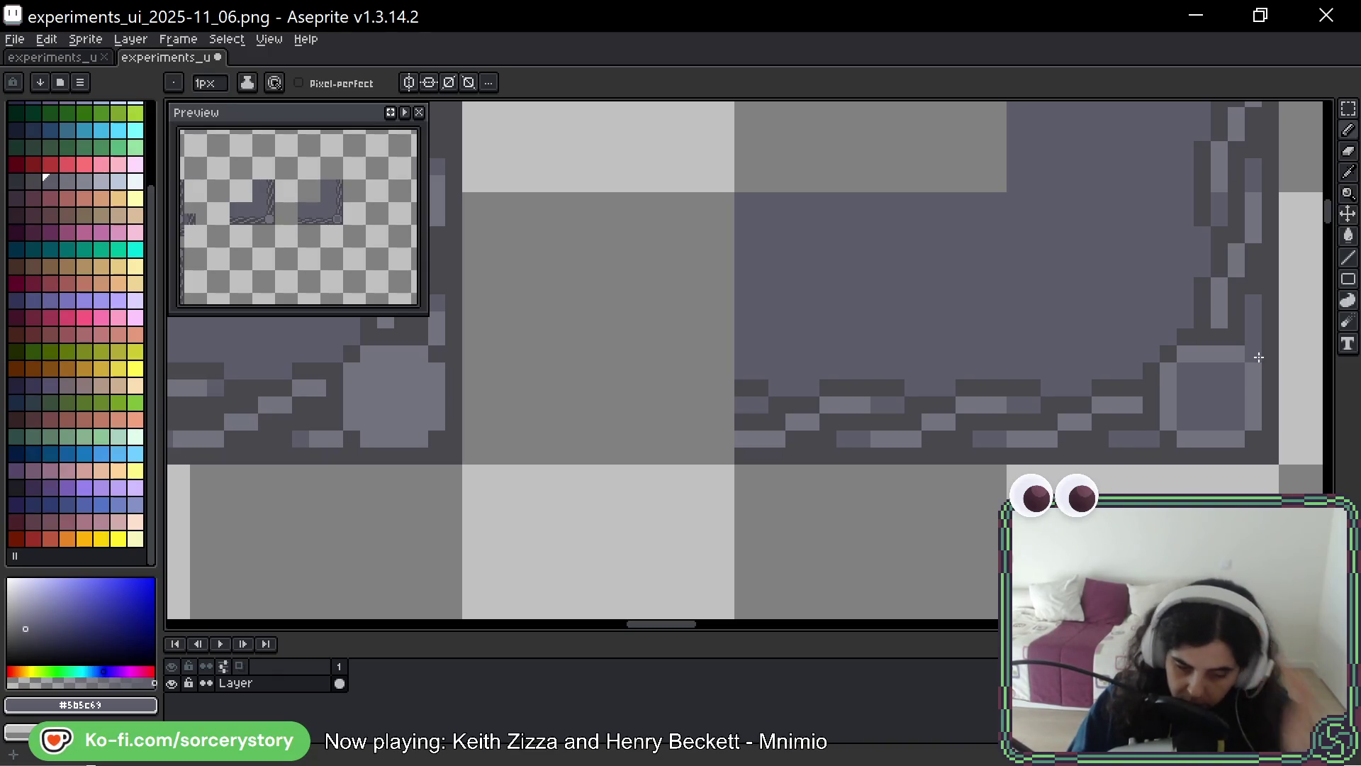
alt+click(1224, 347)
mouse_move(1205, 375)
mouse_down()
mouse_move(1198, 404)
mouse_move(1236, 395)
mouse_move(1237, 421)
mouse_up()
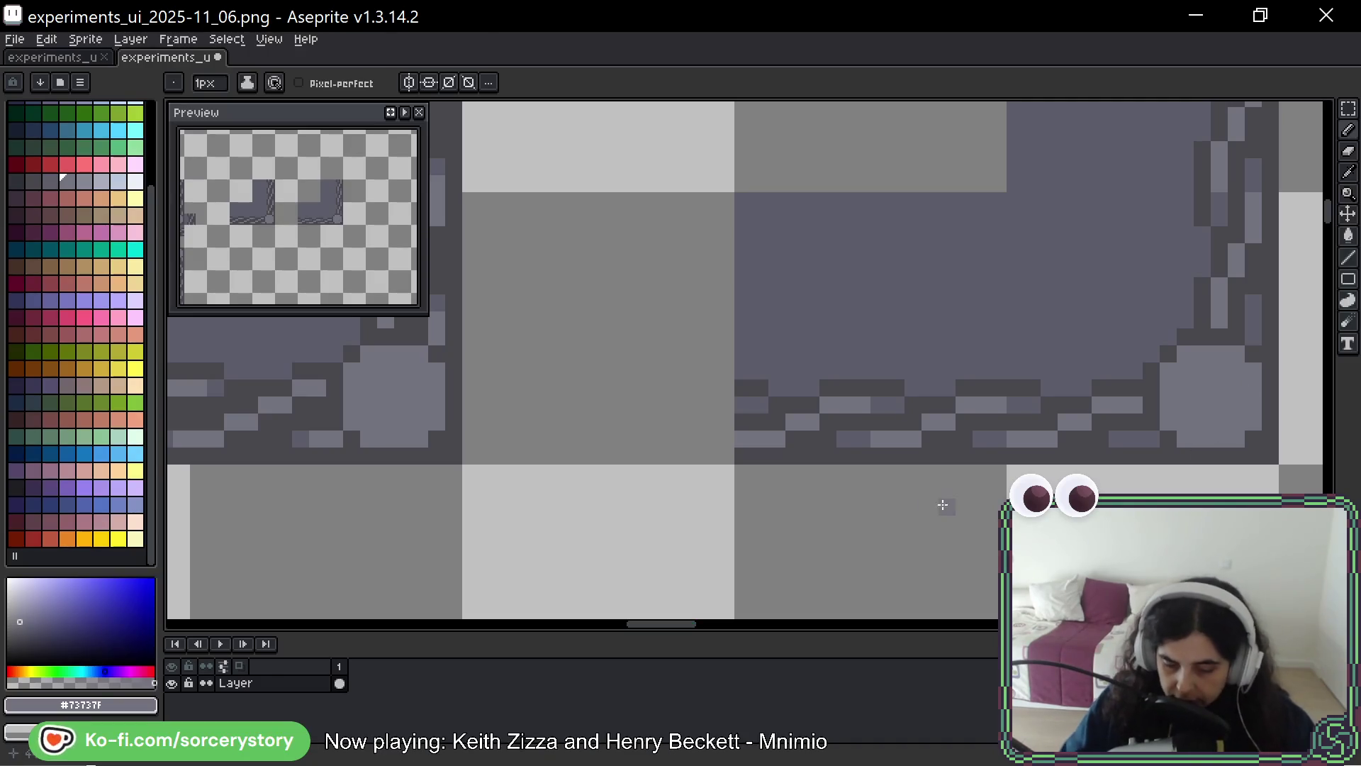
scroll(921, 508, down, 2)
scroll(922, 507, down, 2)
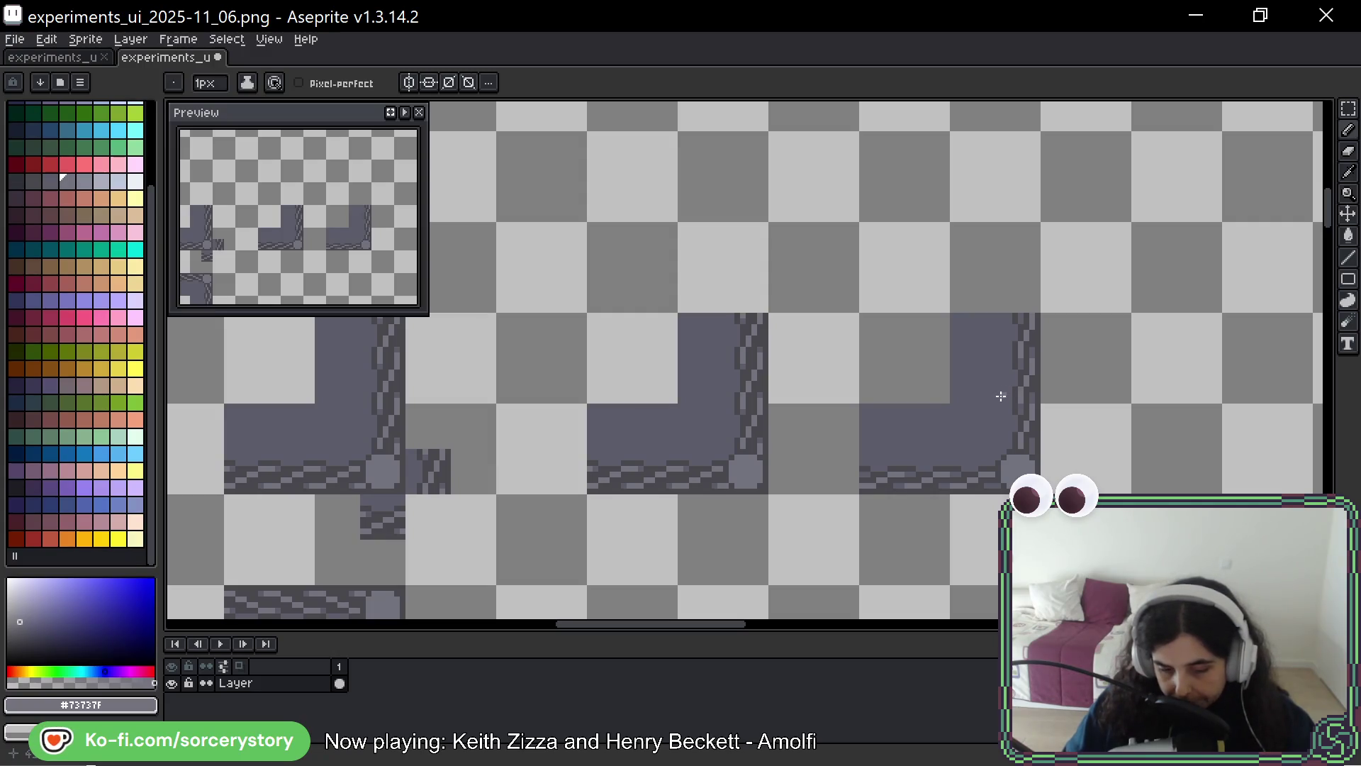
Copy the whole arrow-button bar and place the duplicate directly below it
scroll(944, 425, down, 2)
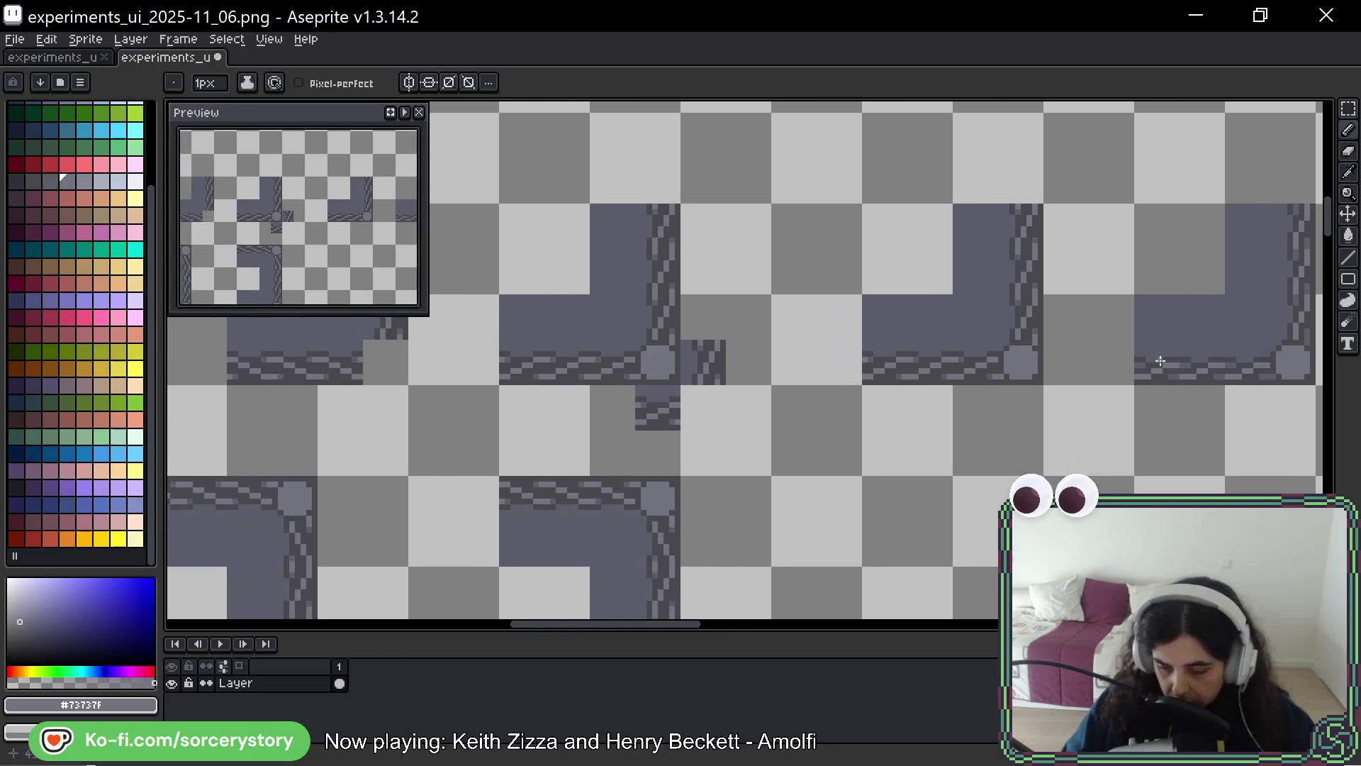
scroll(1120, 439, down, 2)
key(m)
drag(487, 336, 814, 392)
mouse_move(641, 375)
mouse_down()
mouse_move(766, 471)
mouse_move(642, 464)
mouse_up()
key(Return)
Copy a corner tile beside the new bar, rotate it 90°, nudge it 5 pixels left, and mirror it
mouse_move(1073, 263)
mouse_down()
mouse_move(1123, 312)
mouse_move(858, 476)
mouse_move(877, 519)
mouse_move(902, 304)
mouse_up()
key(Return)
scroll(858, 475, up, 5)
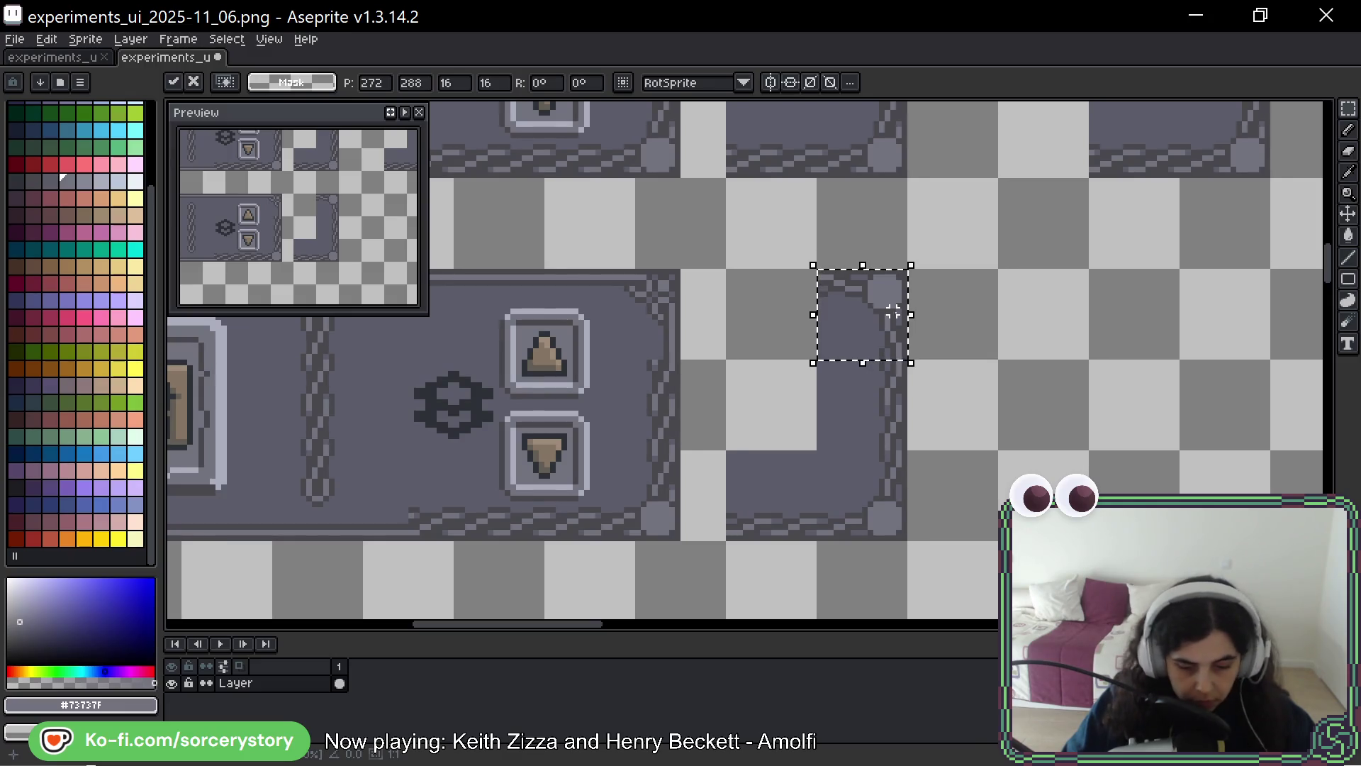
drag(921, 259, 843, 249)
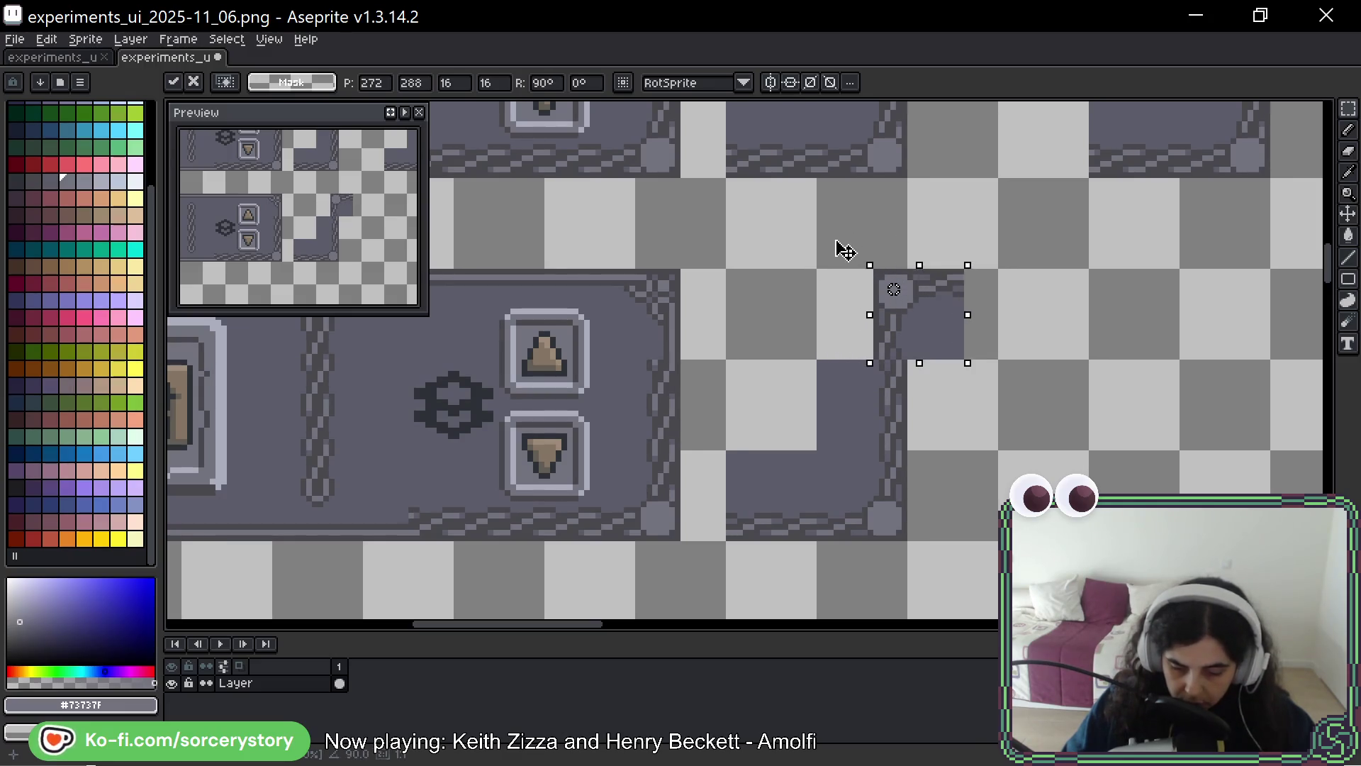
drag(914, 327, 886, 327)
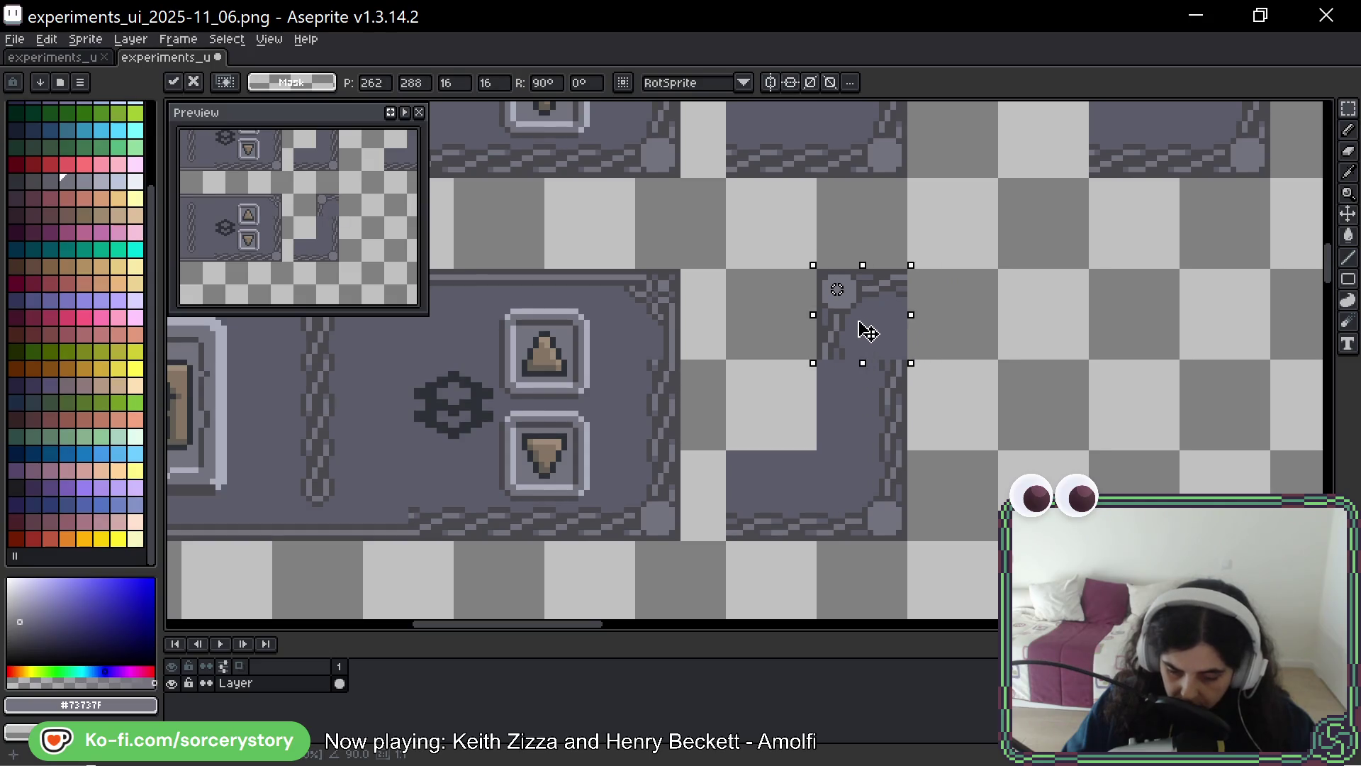
key(Return)
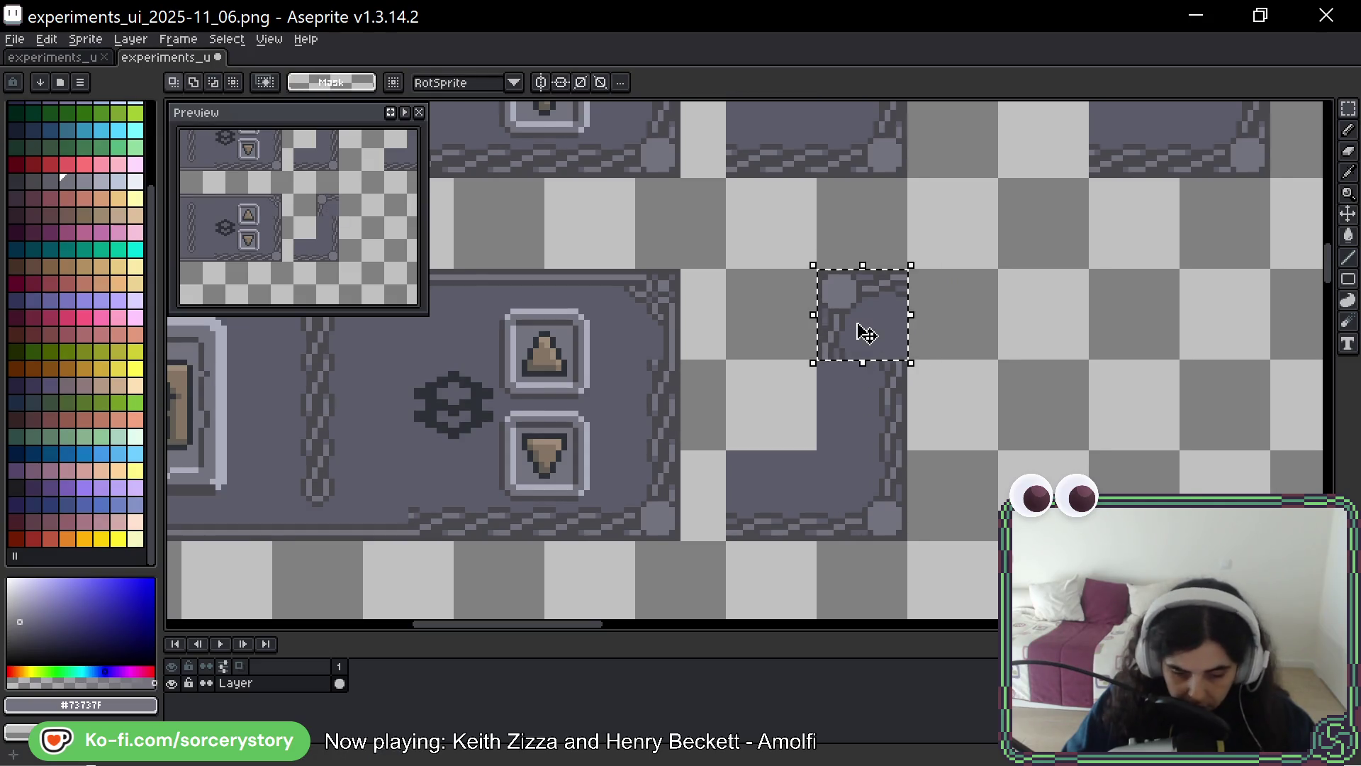
key(shift+h)
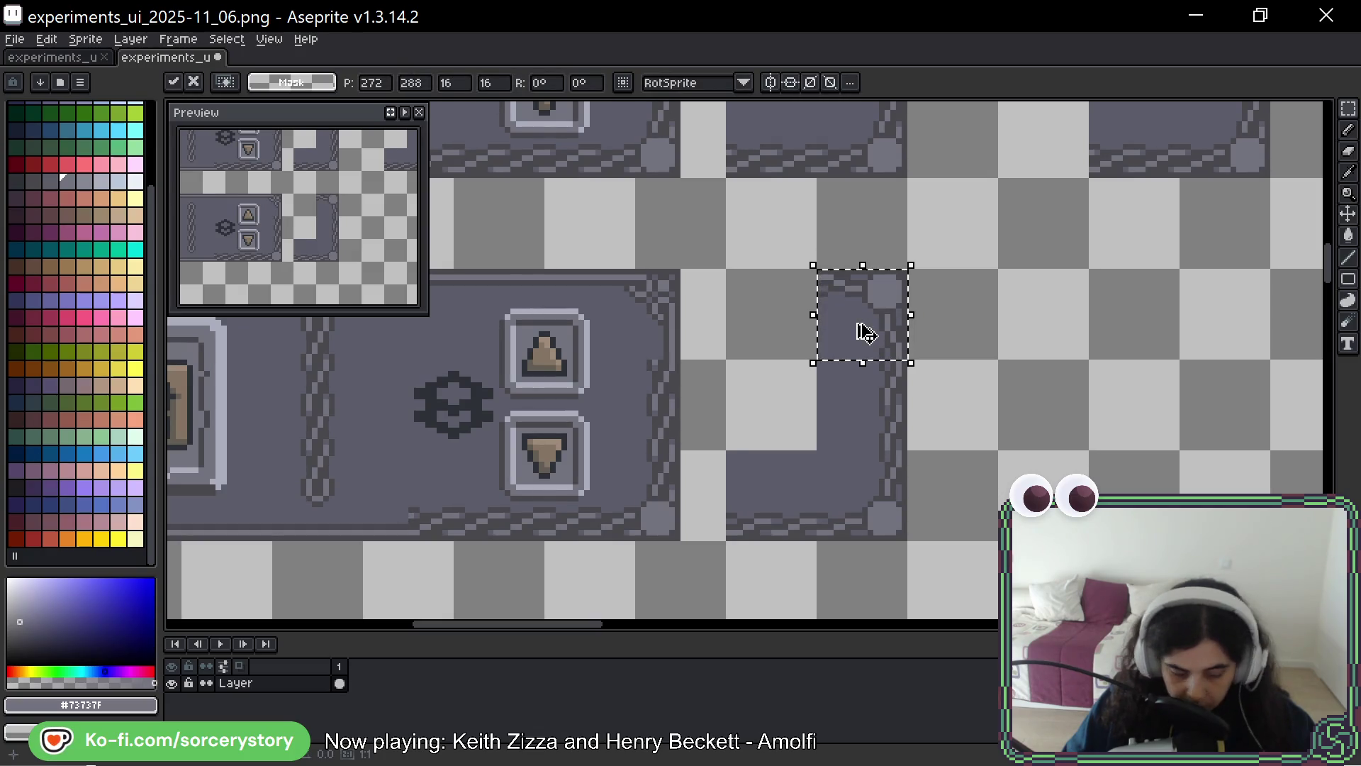
key(Return)
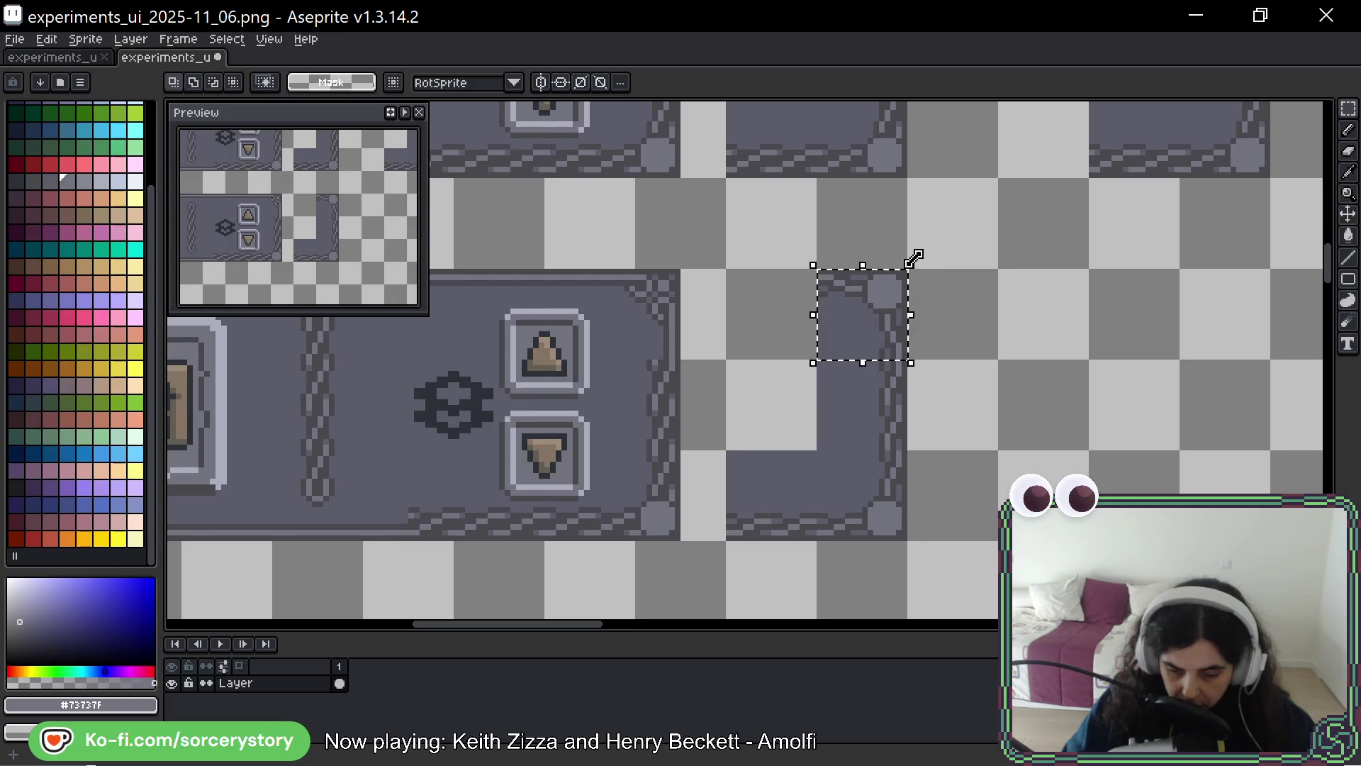
key(Delete)
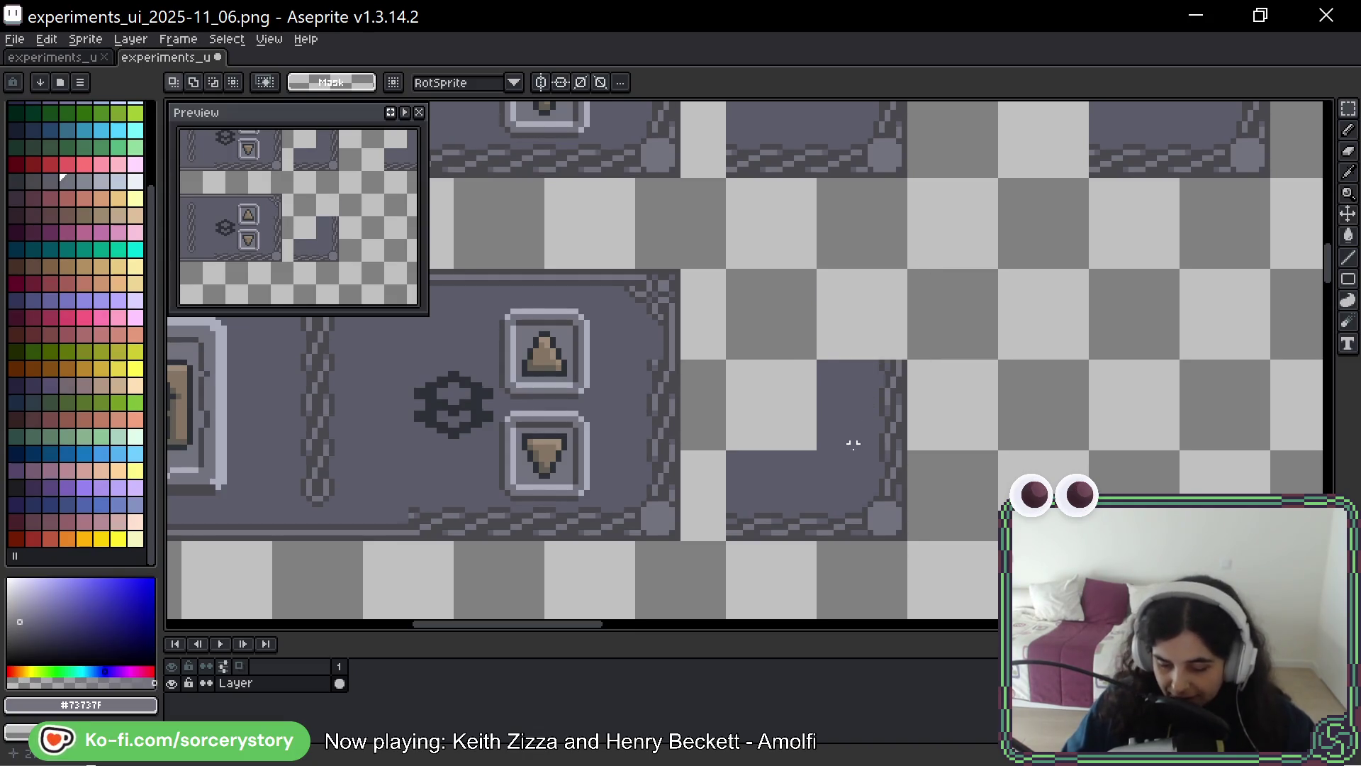
Copy the bottom-right corner tile into an empty cell, rotated a quarter turn and mirrored horizontally
mouse_move(864, 487)
mouse_down()
mouse_move(874, 496)
mouse_move(1056, 405)
mouse_up()
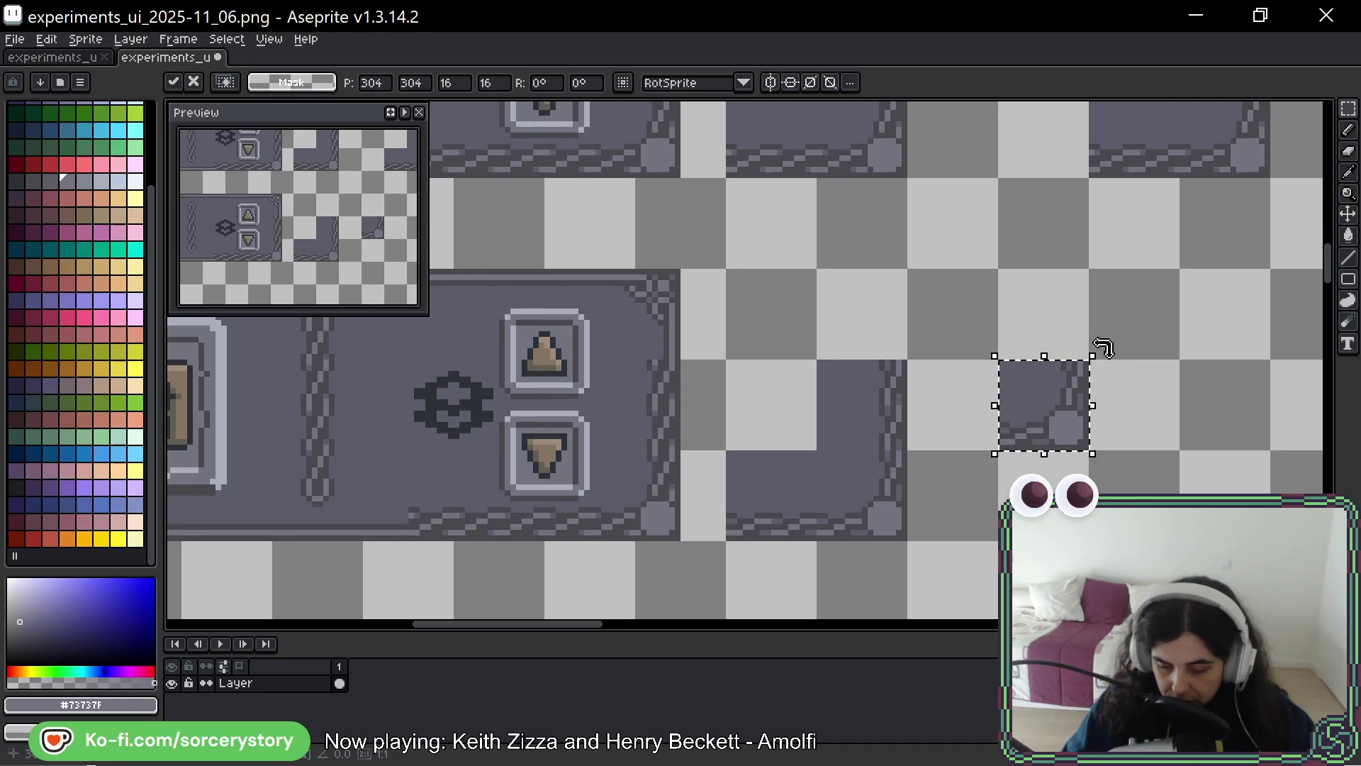
mouse_move(1103, 348)
mouse_down()
mouse_move(1118, 379)
mouse_move(1101, 449)
mouse_up()
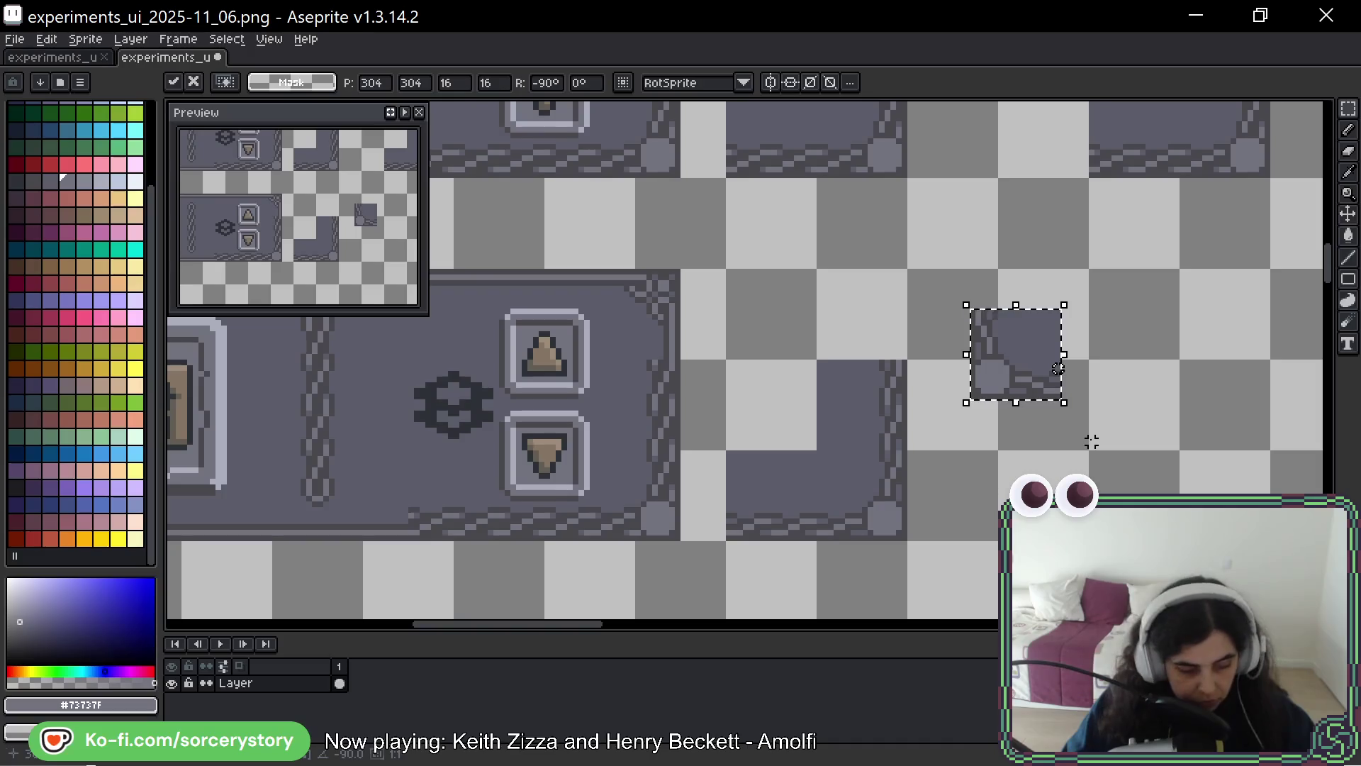
key(shift+h)
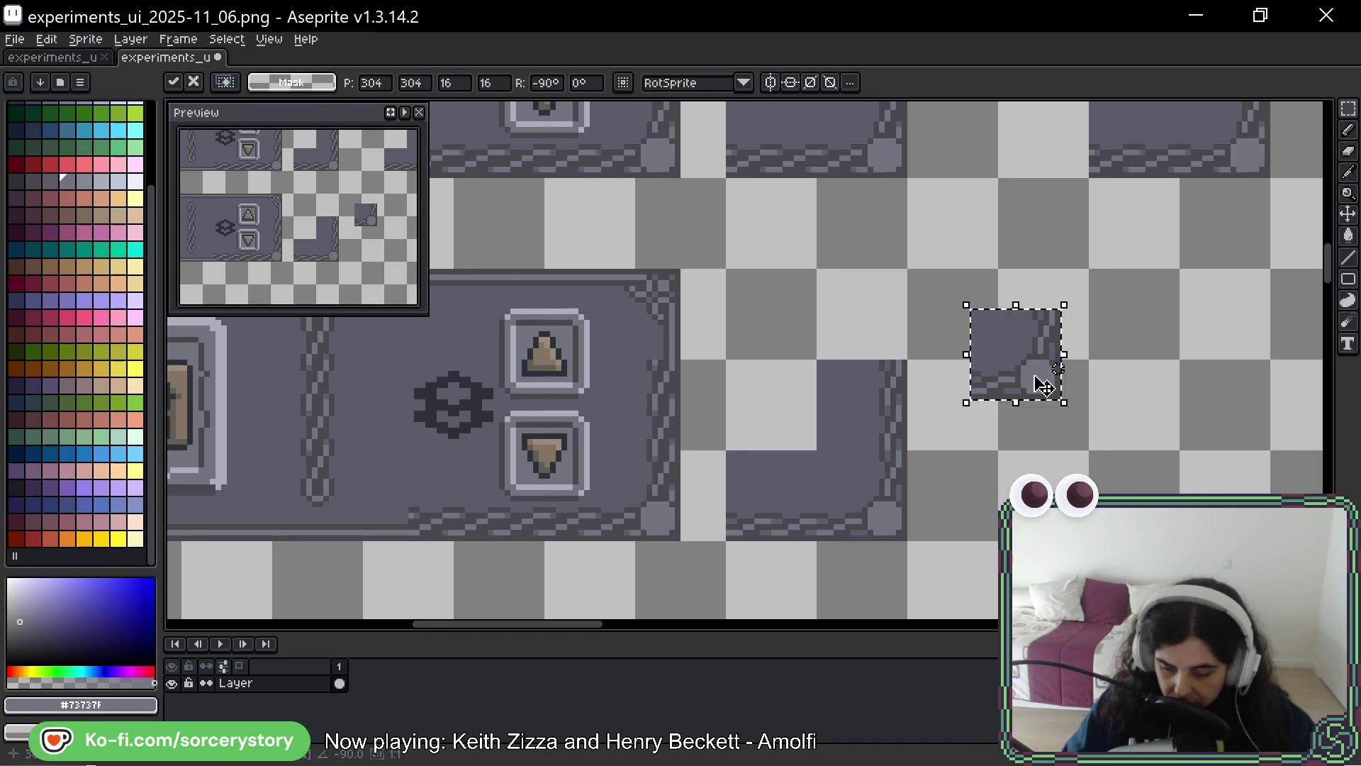
key(Escape)
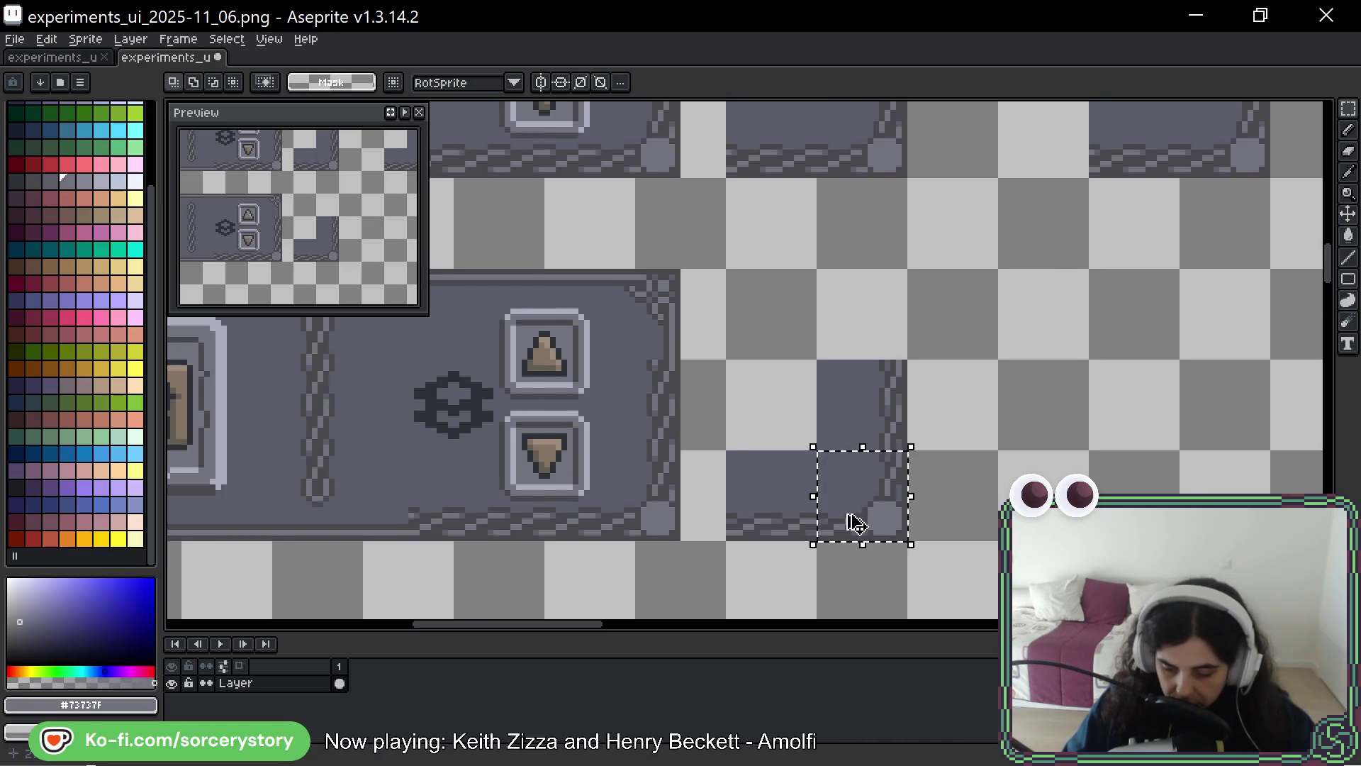
drag(854, 520, 1031, 425)
key(Return)
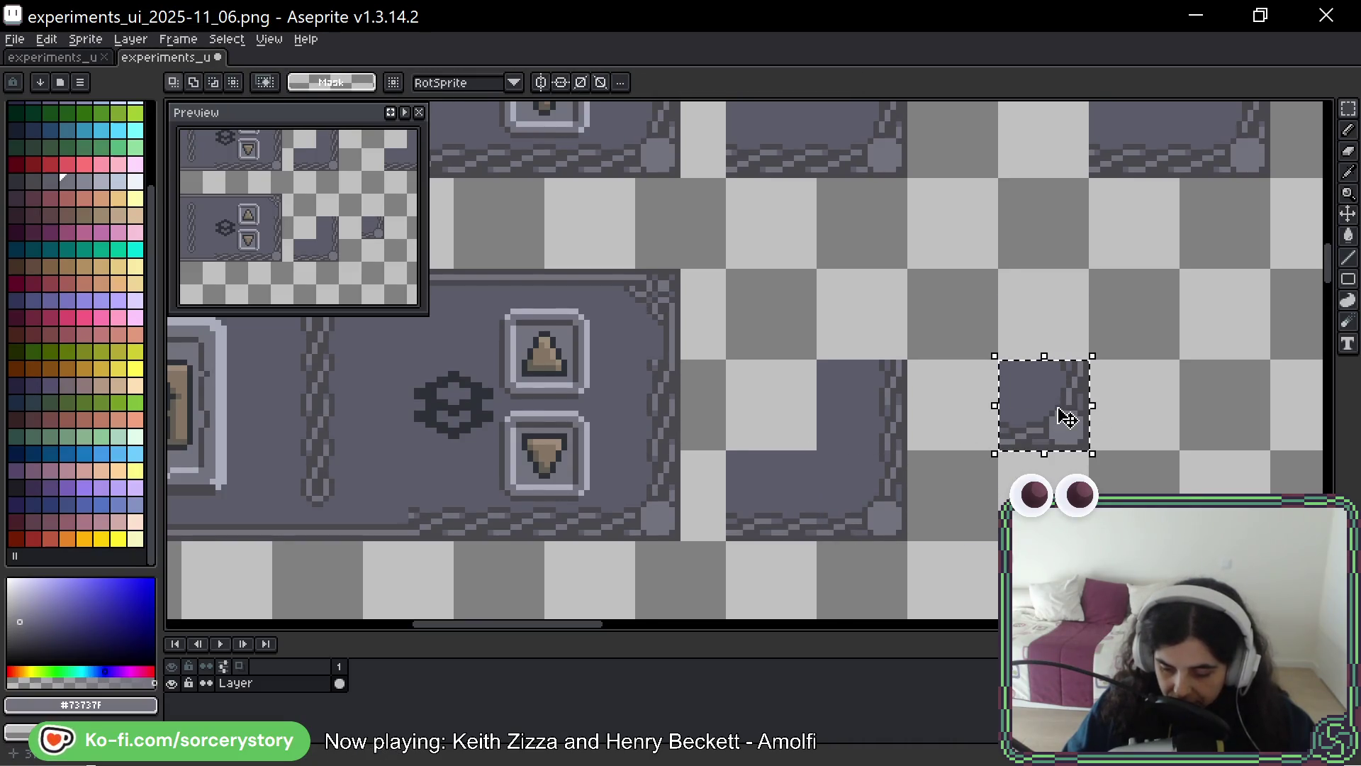
drag(1108, 446, 1113, 340)
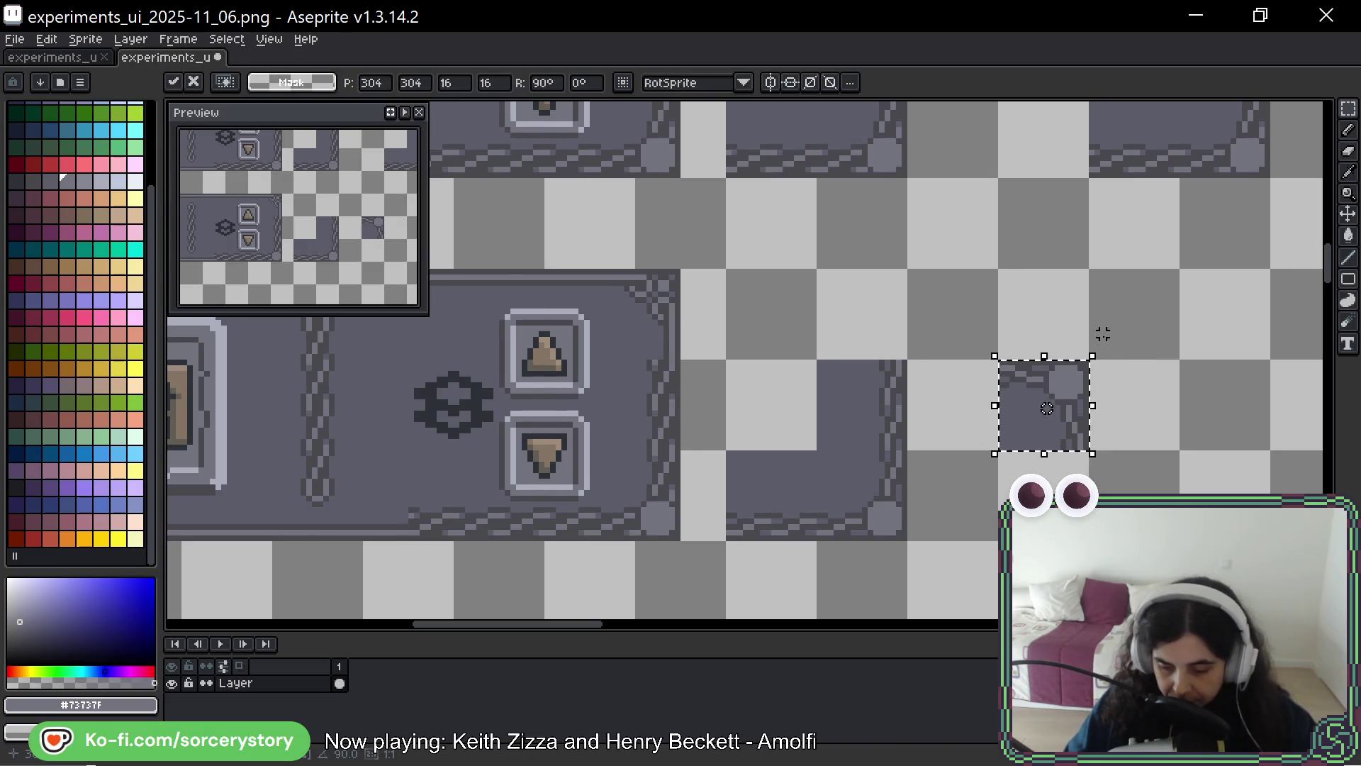
key(ctrl+d)
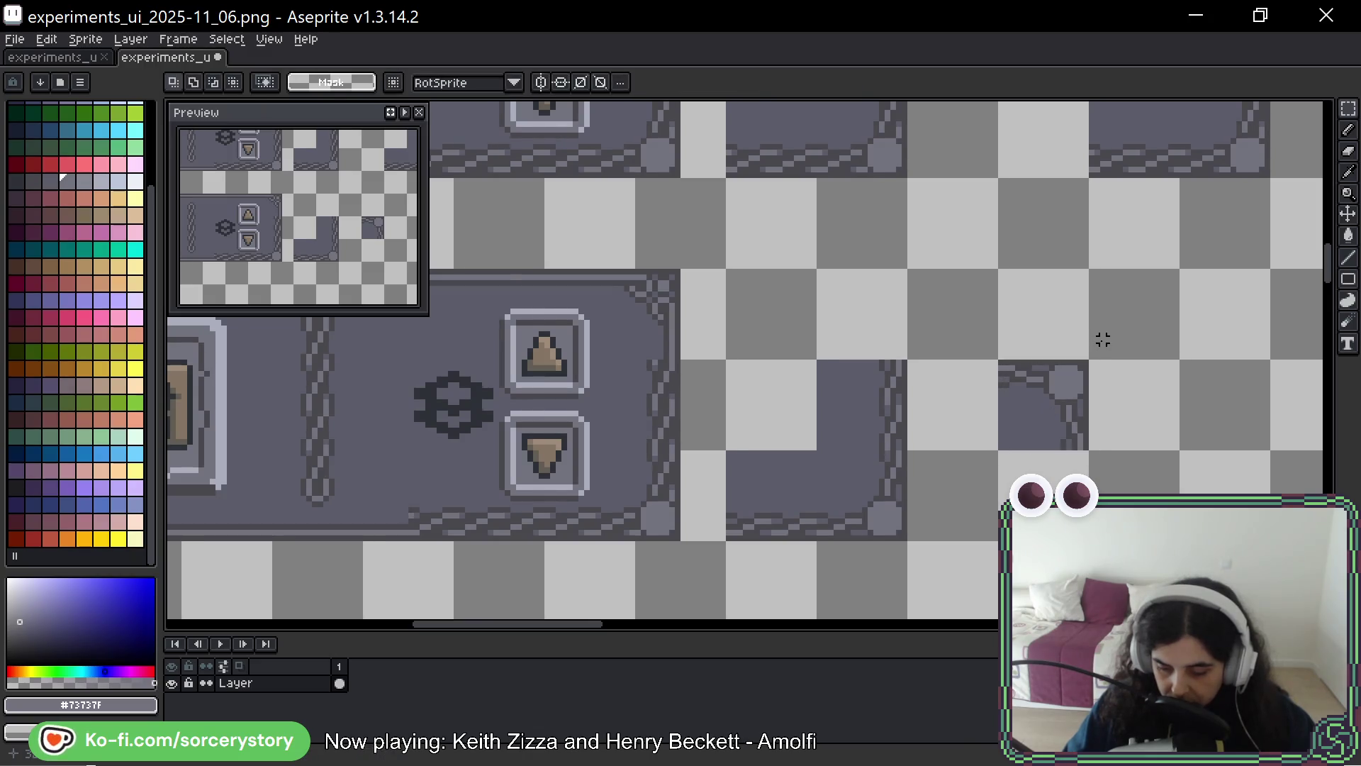
key(ctrl+shift+d)
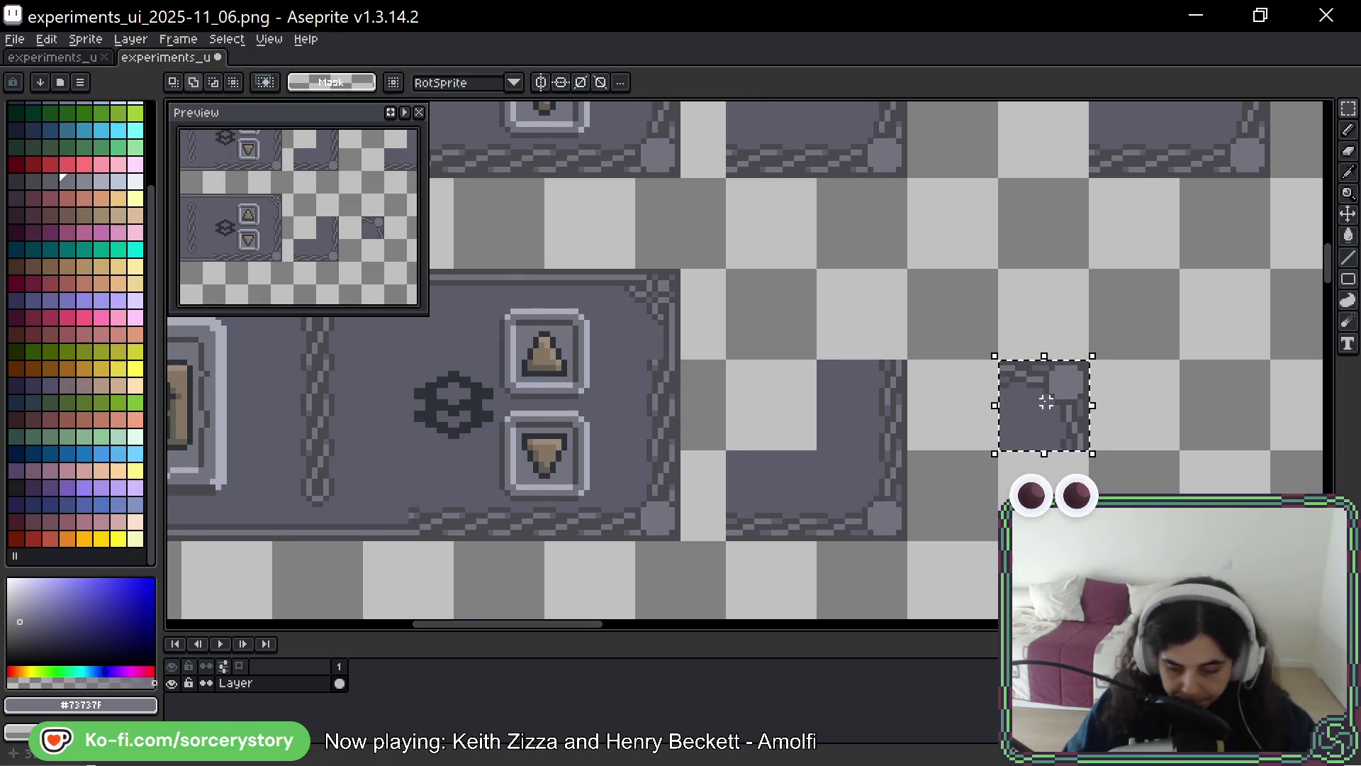
key(shift+h)
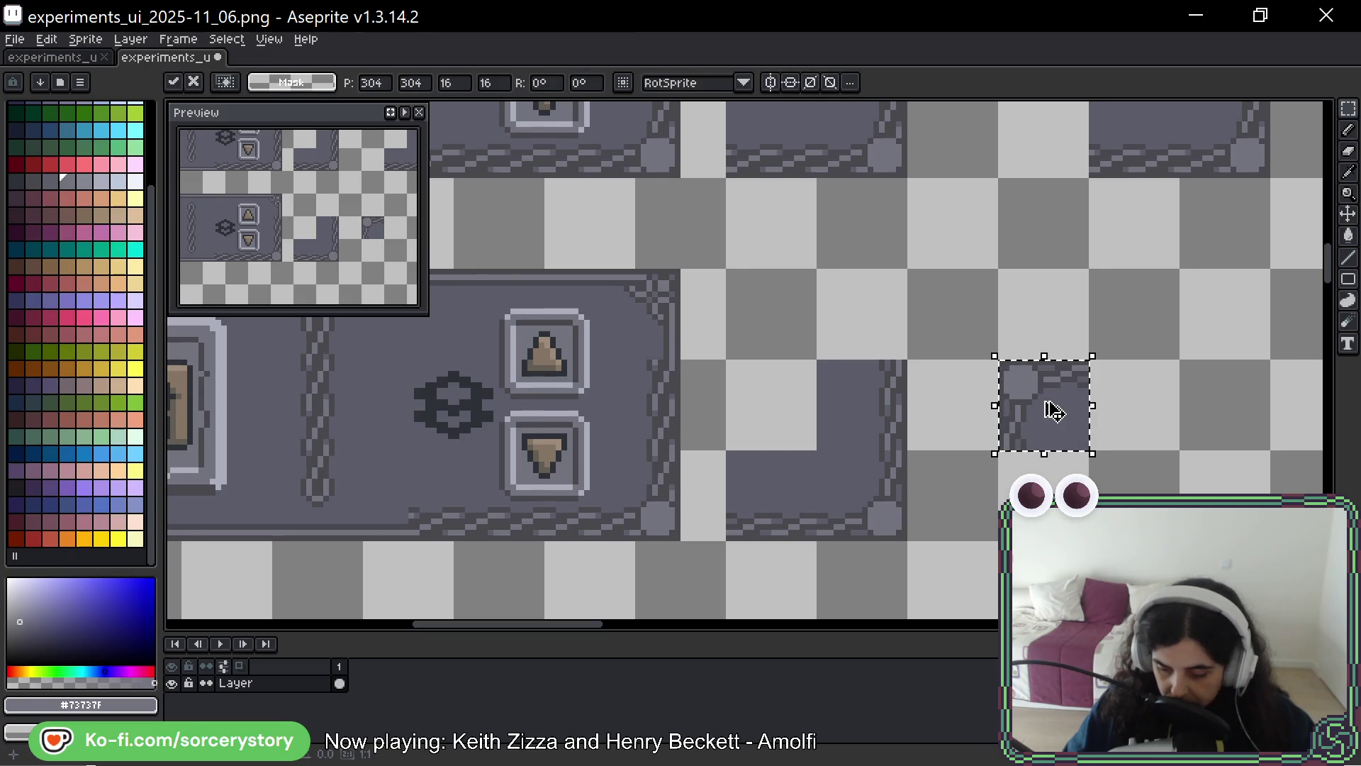
key(ctrl+d)
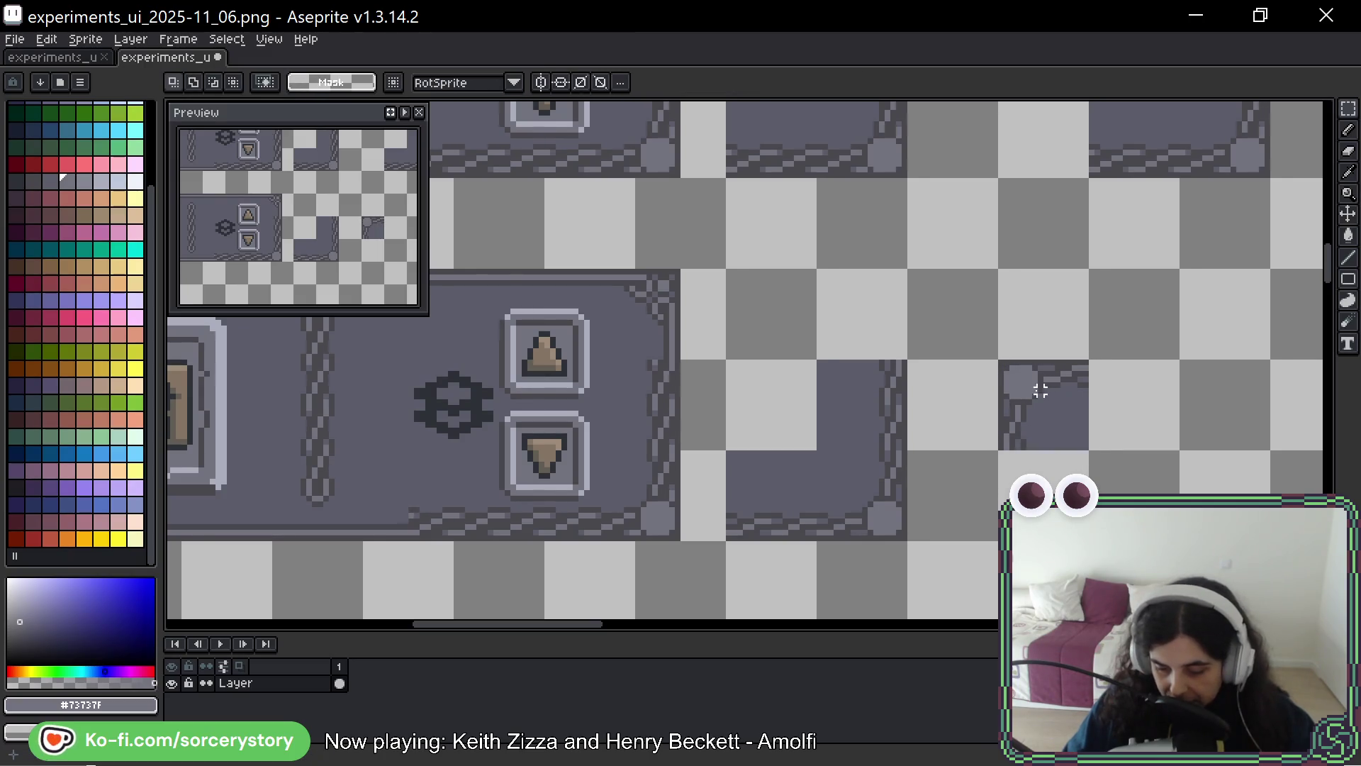
Copy the dark border tile upward to extend the vertical border
mouse_move(1057, 240)
mouse_down()
mouse_move(955, 524)
mouse_move(1064, 304)
mouse_up()
drag(823, 424, 913, 513)
drag(881, 471, 895, 374)
key(ctrl+d)
scroll(993, 447, up, 1)
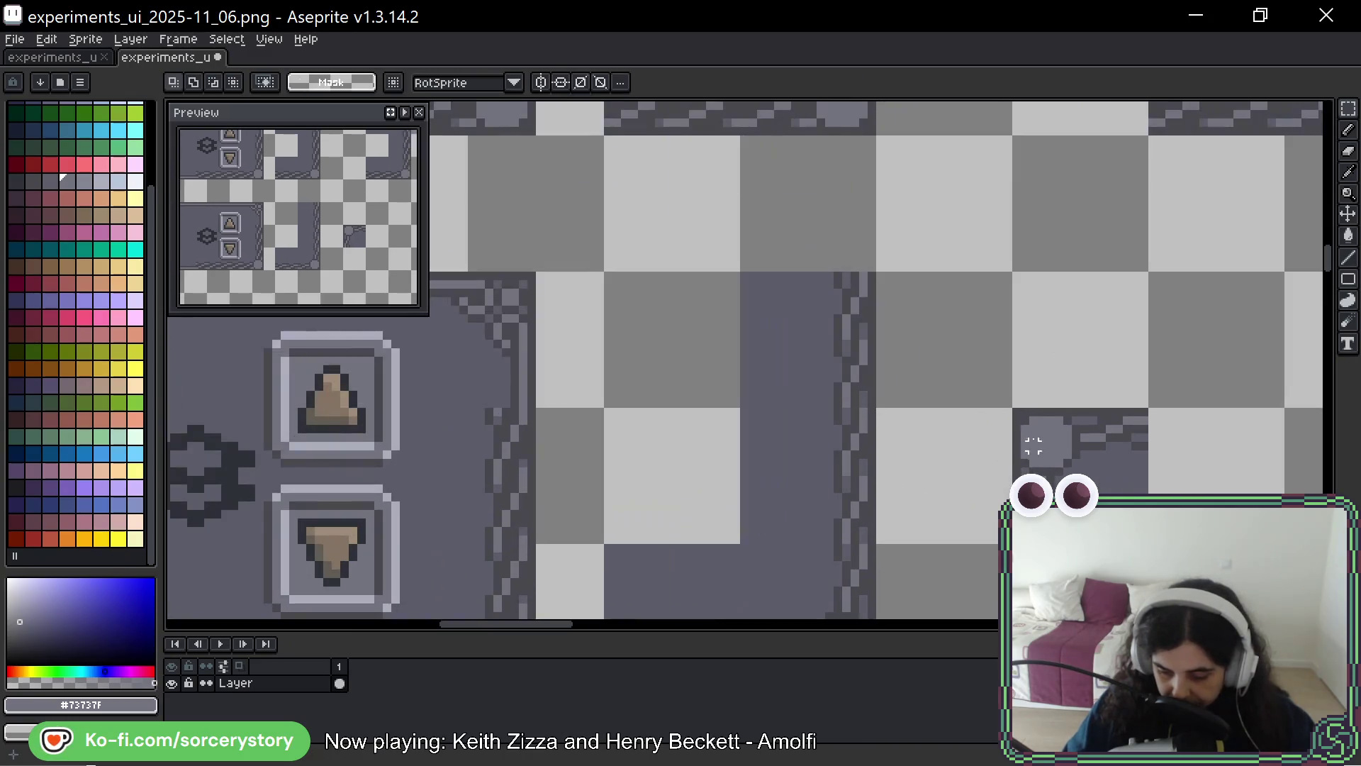
Move the small round knob tile onto the top of the border
mouse_move(1014, 411)
mouse_down()
mouse_move(1081, 478)
mouse_move(956, 266)
mouse_move(885, 236)
mouse_move(861, 325)
mouse_move(1063, 341)
mouse_move(1027, 349)
mouse_move(942, 315)
mouse_move(865, 315)
mouse_up()
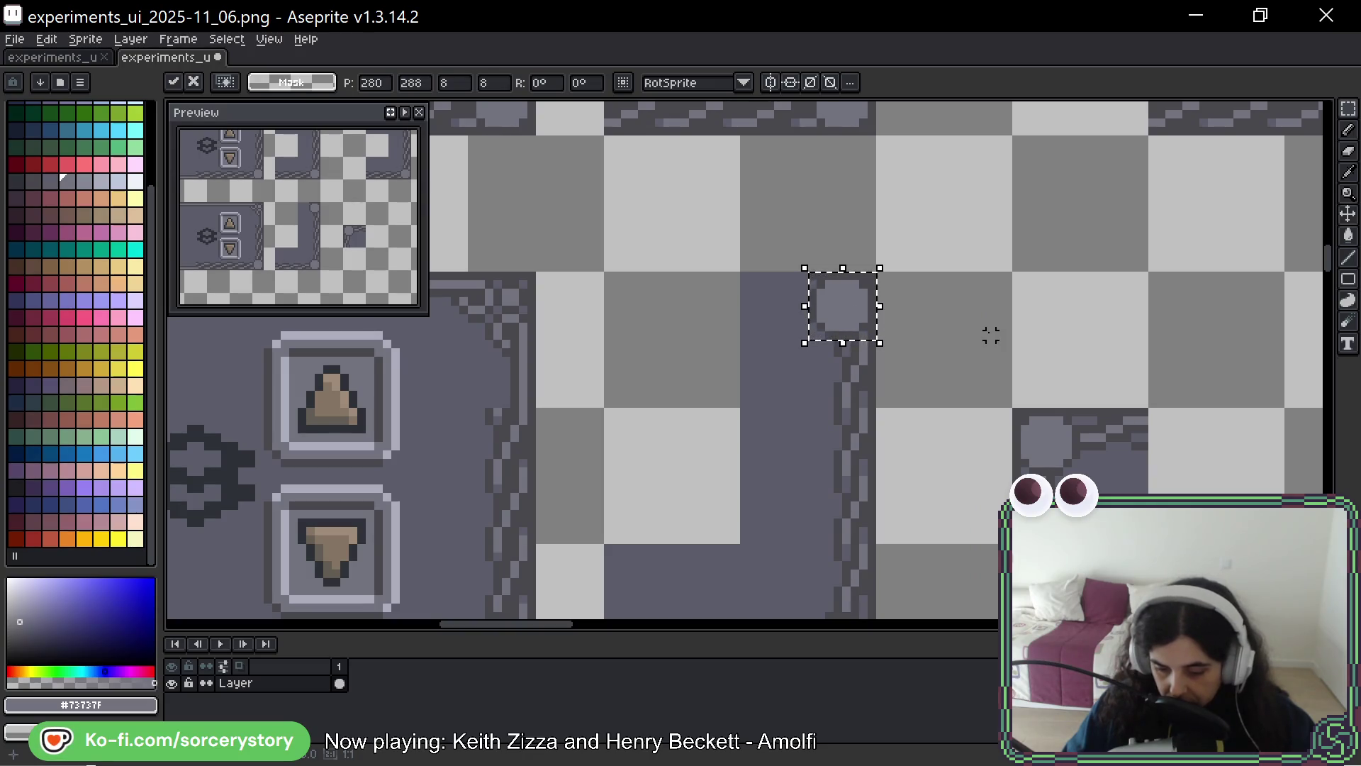
click(999, 344)
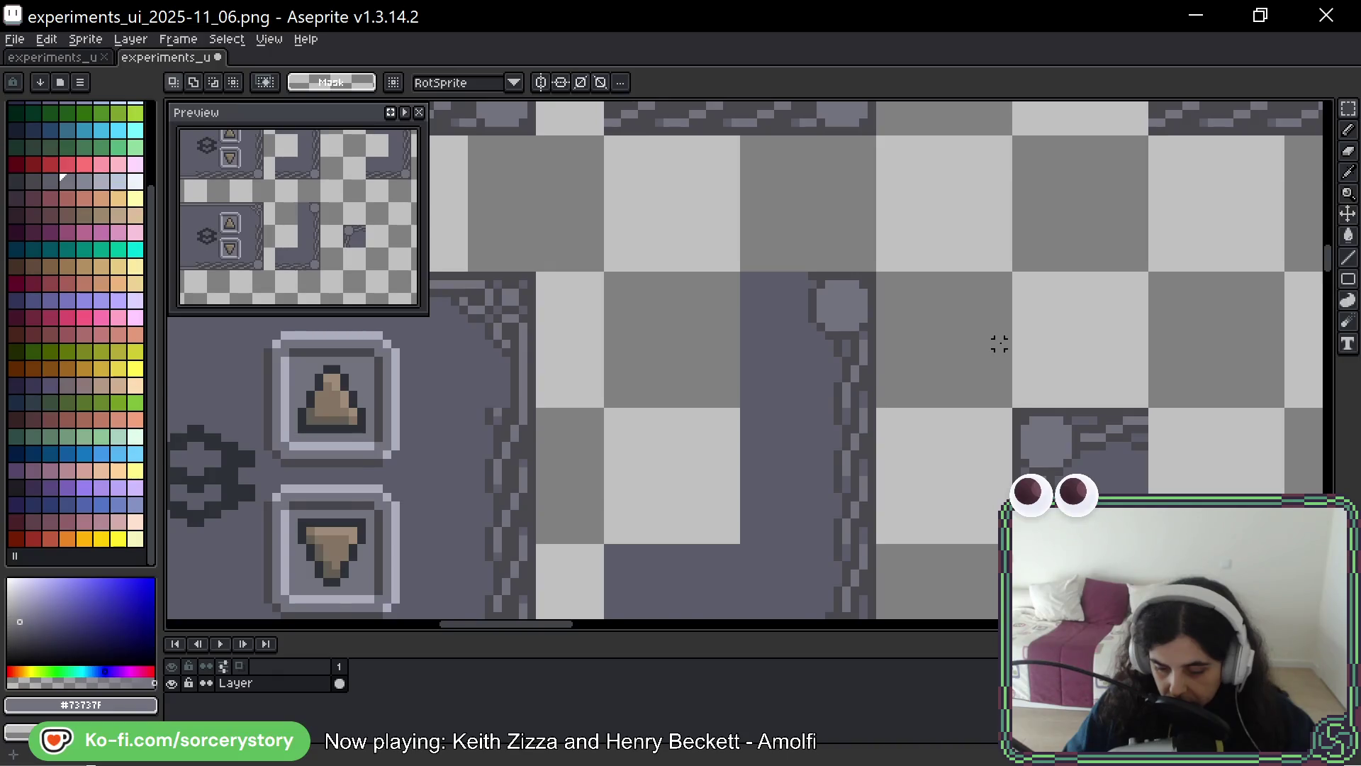
scroll(998, 344, down, 2)
mouse_move(986, 395)
mouse_down()
mouse_move(928, 221)
mouse_move(965, 302)
mouse_up()
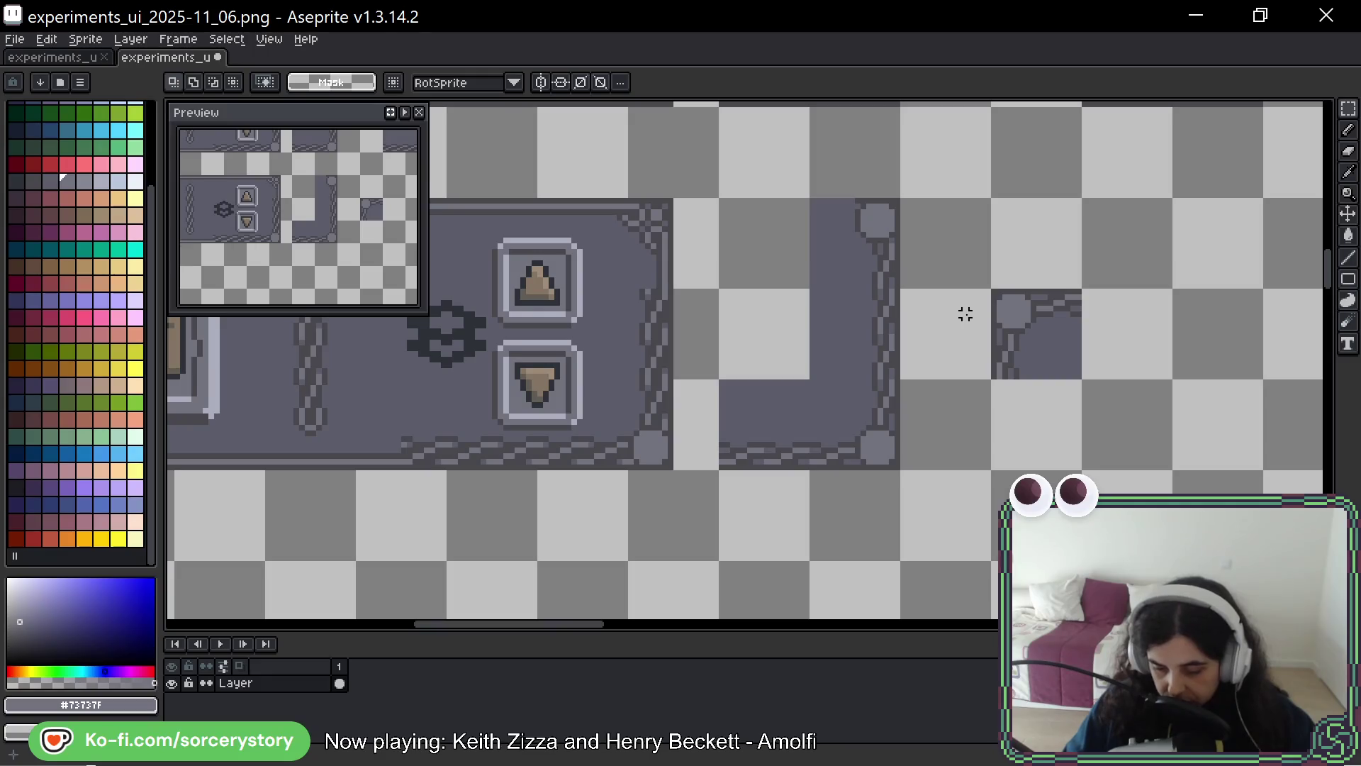
scroll(965, 314, up, 2)
Copy the U-shaped panel's bottom edge cell to its top, flipped vertically, and reposition a frame block
drag(982, 354, 993, 385)
mouse_move(687, 471)
mouse_down()
mouse_move(730, 507)
mouse_move(738, 326)
mouse_up()
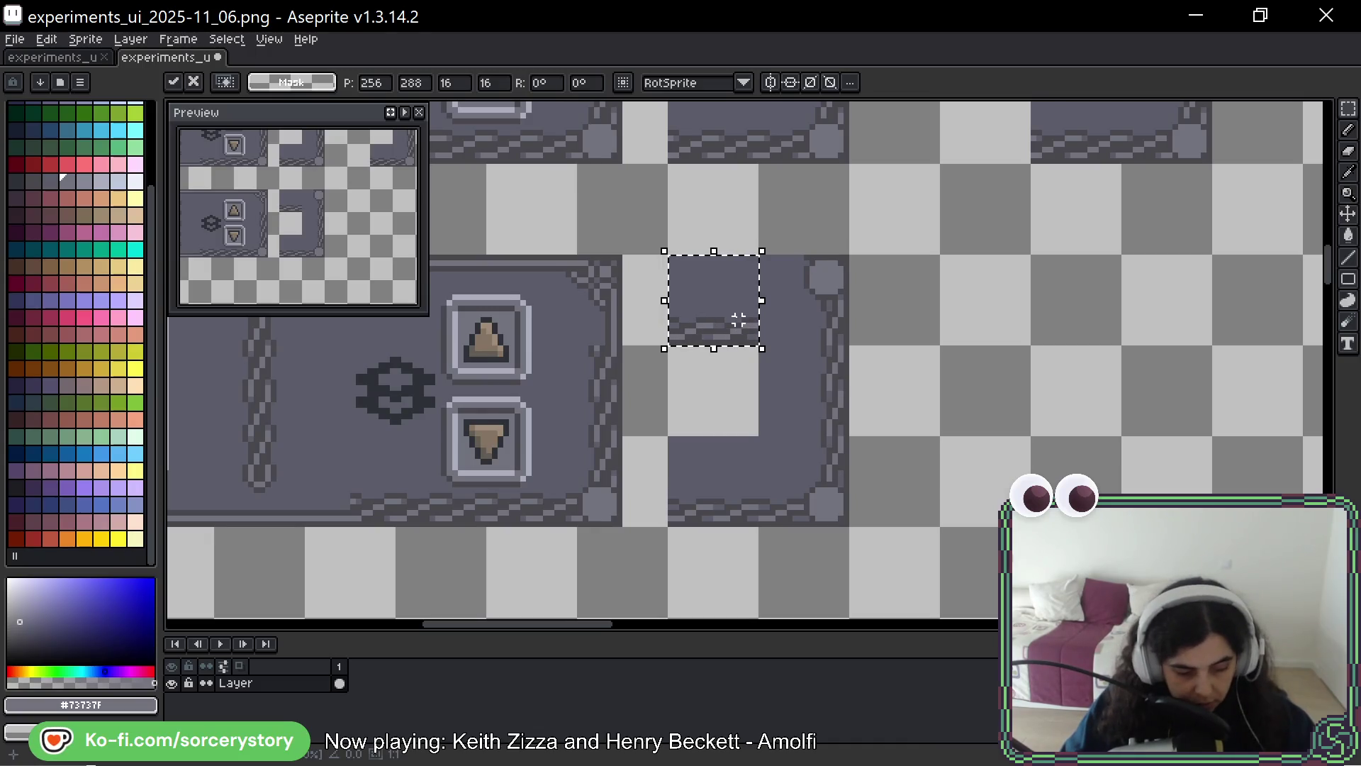
key(shift+v)
click(783, 329)
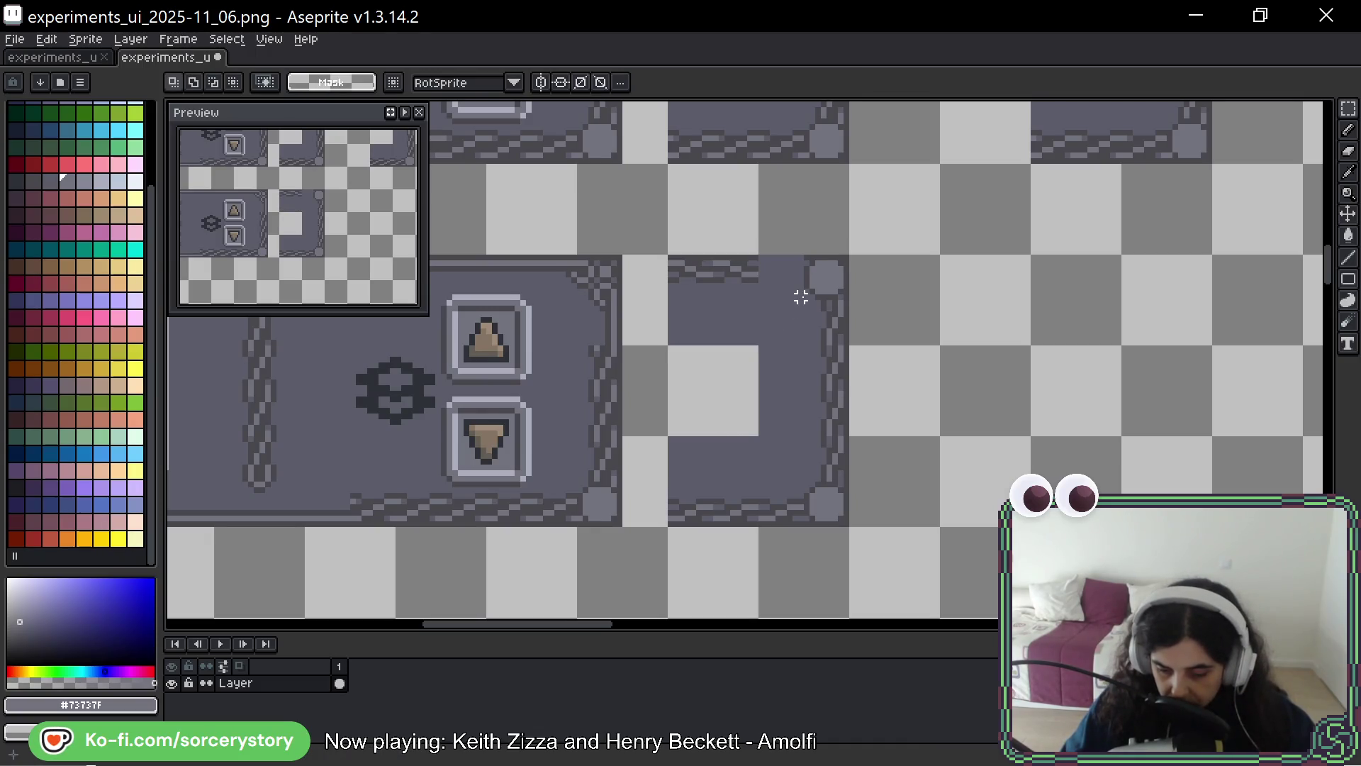
scroll(801, 297, up, 1)
scroll(612, 241, up, 1)
mouse_move(601, 240)
mouse_down()
mouse_move(679, 319)
mouse_move(814, 304)
mouse_move(780, 304)
mouse_move(808, 304)
mouse_move(827, 267)
mouse_move(814, 267)
mouse_up()
key(Return)
Move a 16x16 block of the arrow-button panel's border
scroll(998, 365, down, 1)
scroll(998, 365, down, 2)
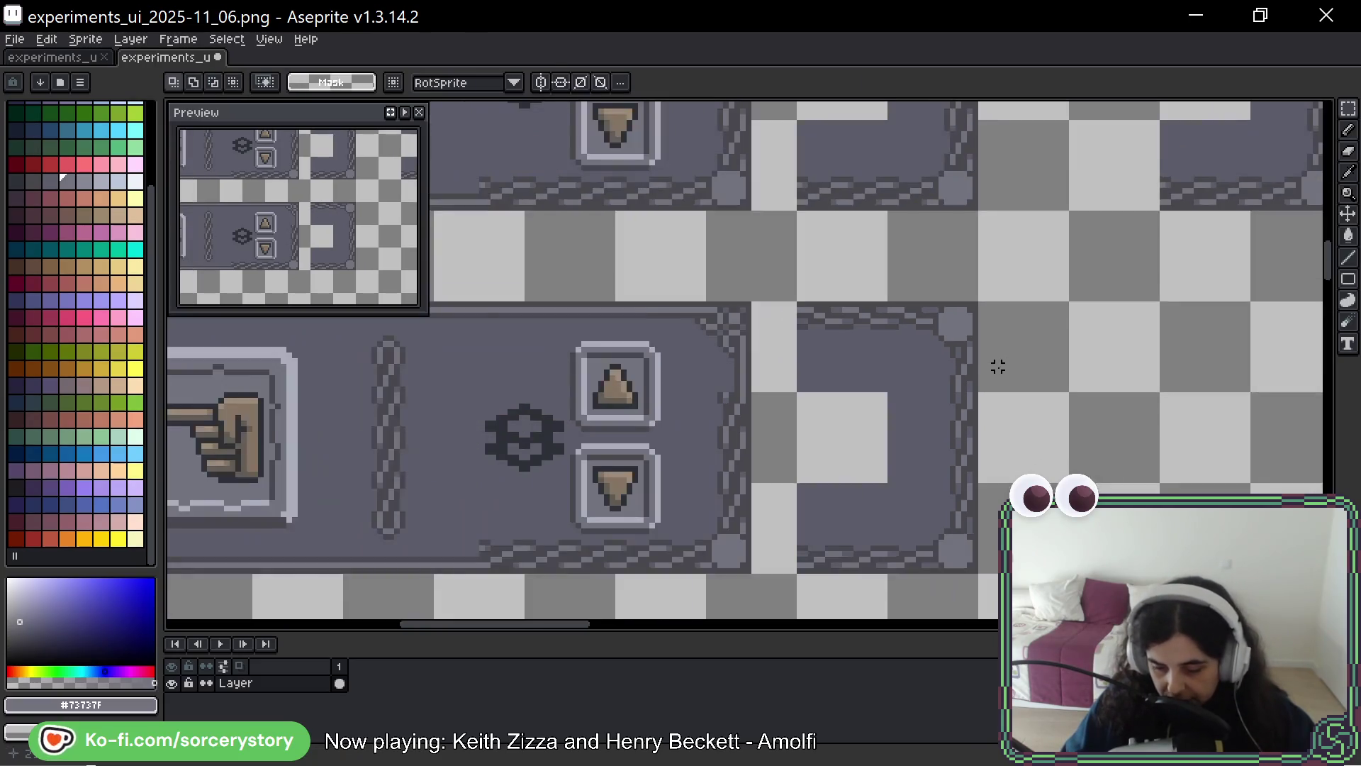
scroll(998, 367, up, 3)
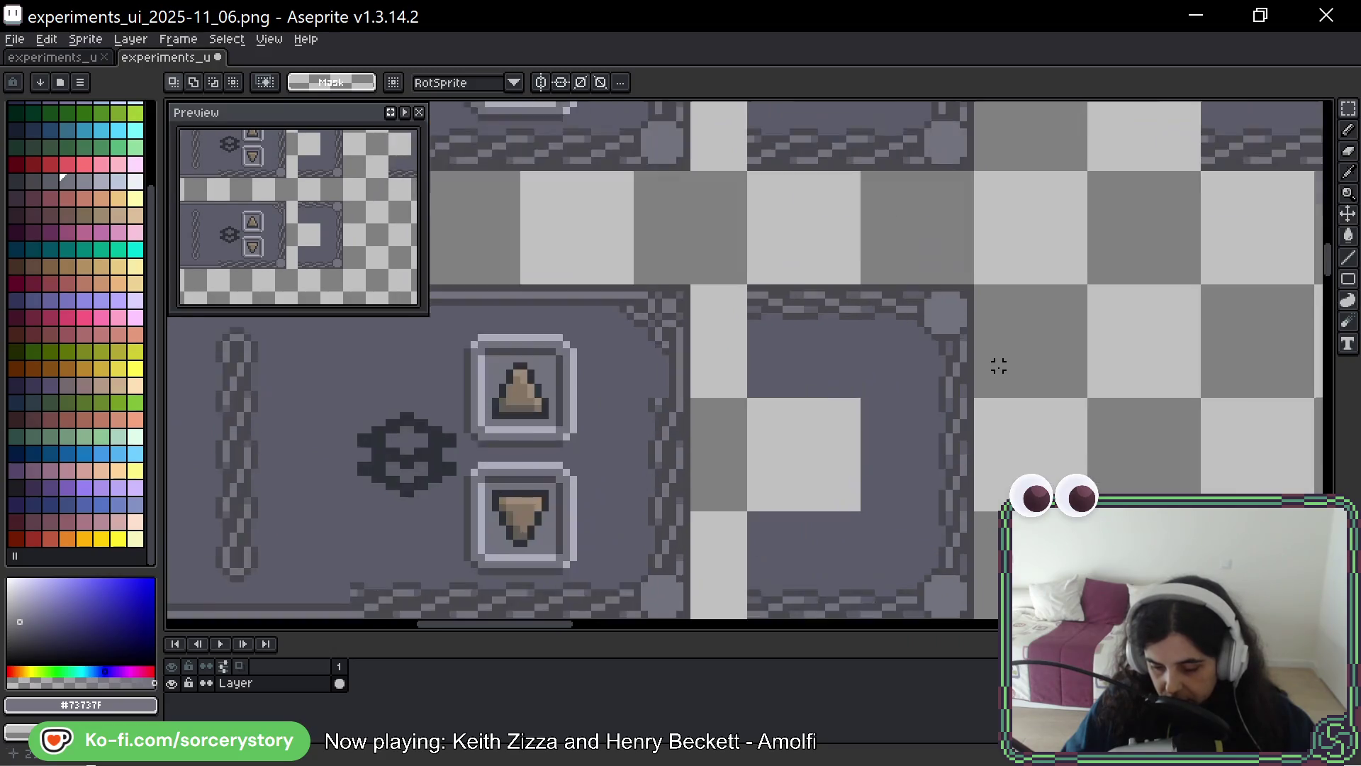
mouse_move(997, 365)
mouse_down()
mouse_move(978, 346)
mouse_move(981, 240)
mouse_move(990, 411)
mouse_up()
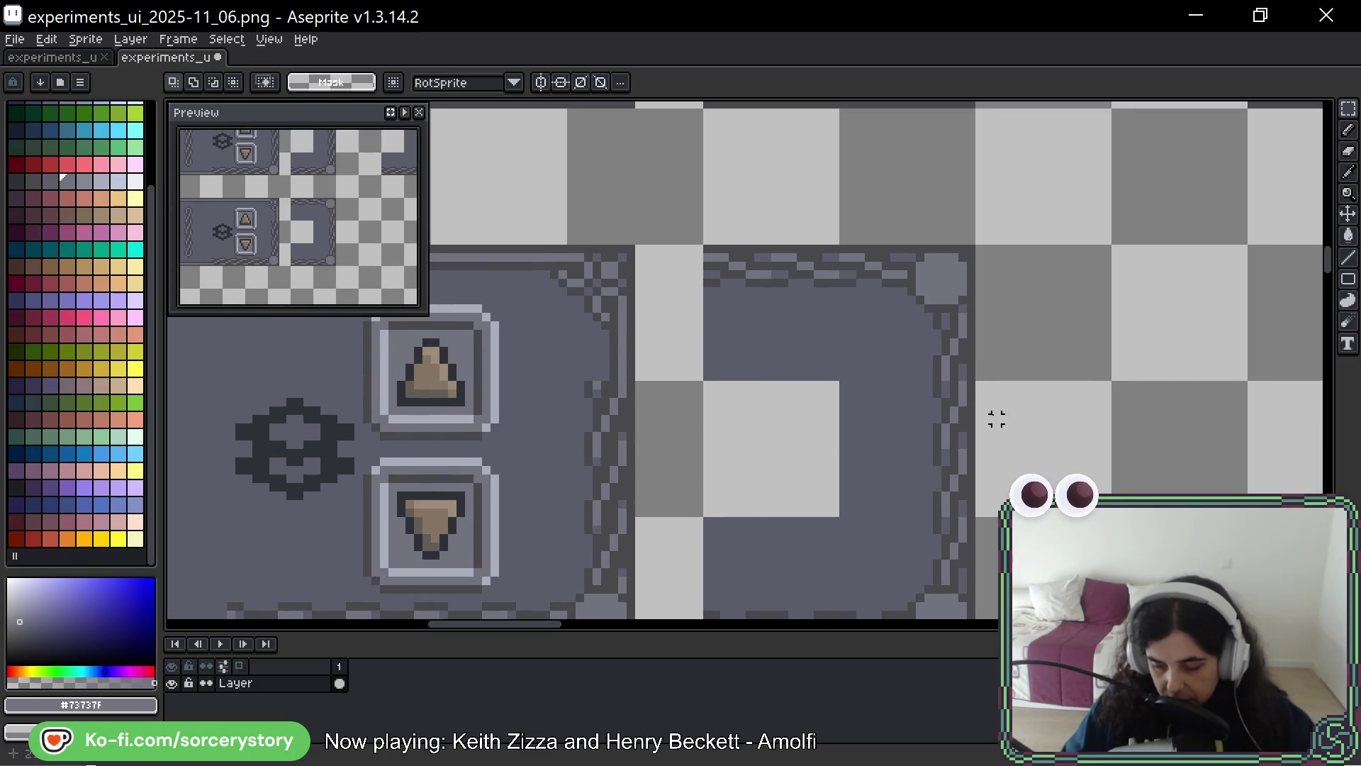
scroll(997, 419, down, 2)
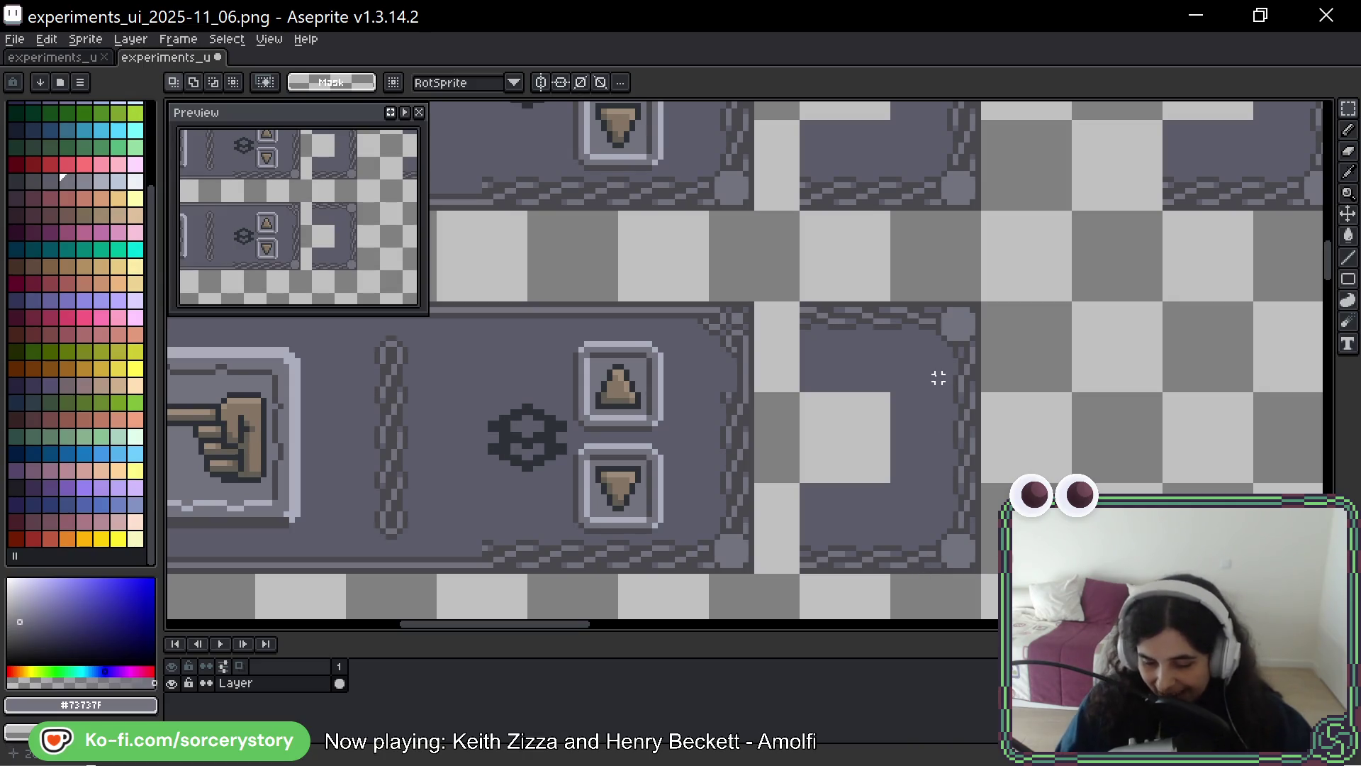
drag(862, 325, 804, 390)
click(872, 350)
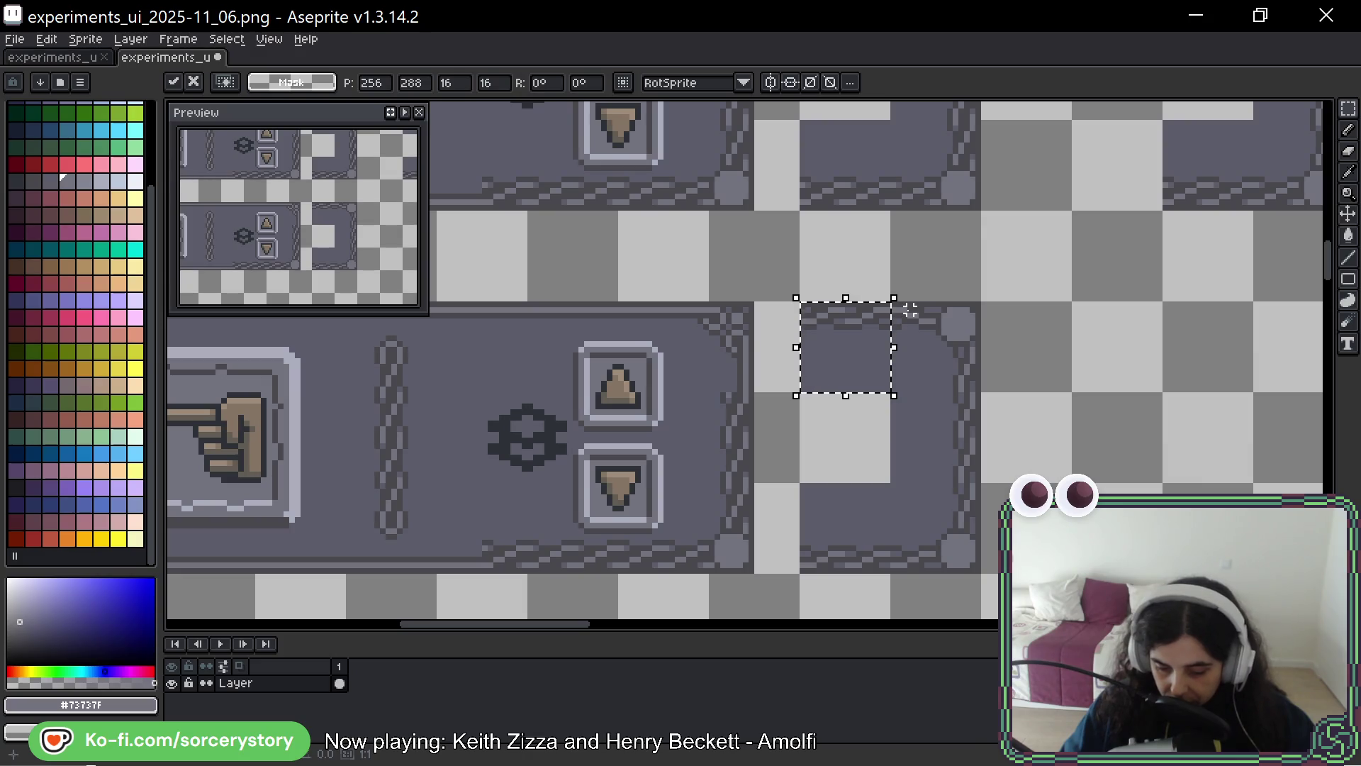
click(910, 312)
Slide the top border piece right until it meets the corner knob, and deselect
scroll(911, 313, up, 2)
drag(694, 290, 785, 383)
mouse_move(738, 319)
mouse_down()
mouse_move(926, 343)
mouse_move(933, 325)
mouse_up()
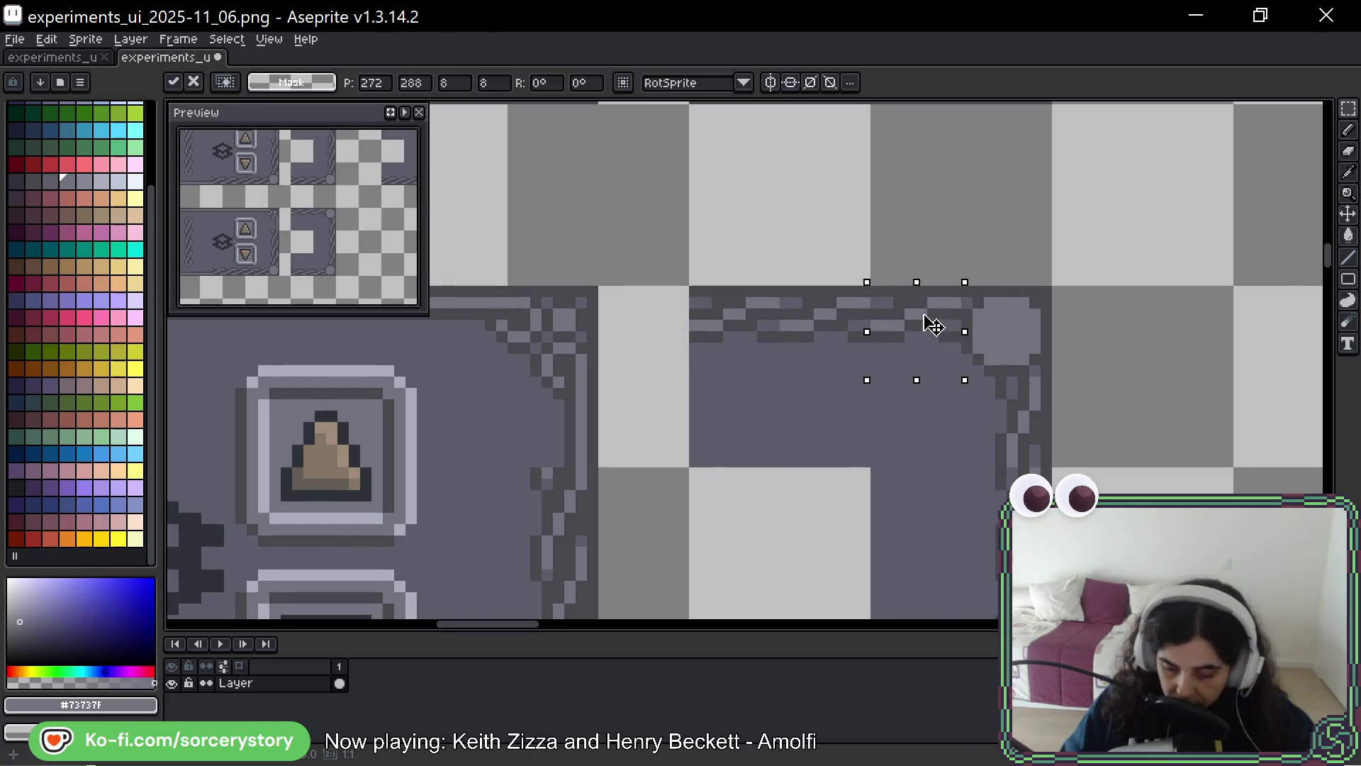
key(Return)
key(ctrl+d)
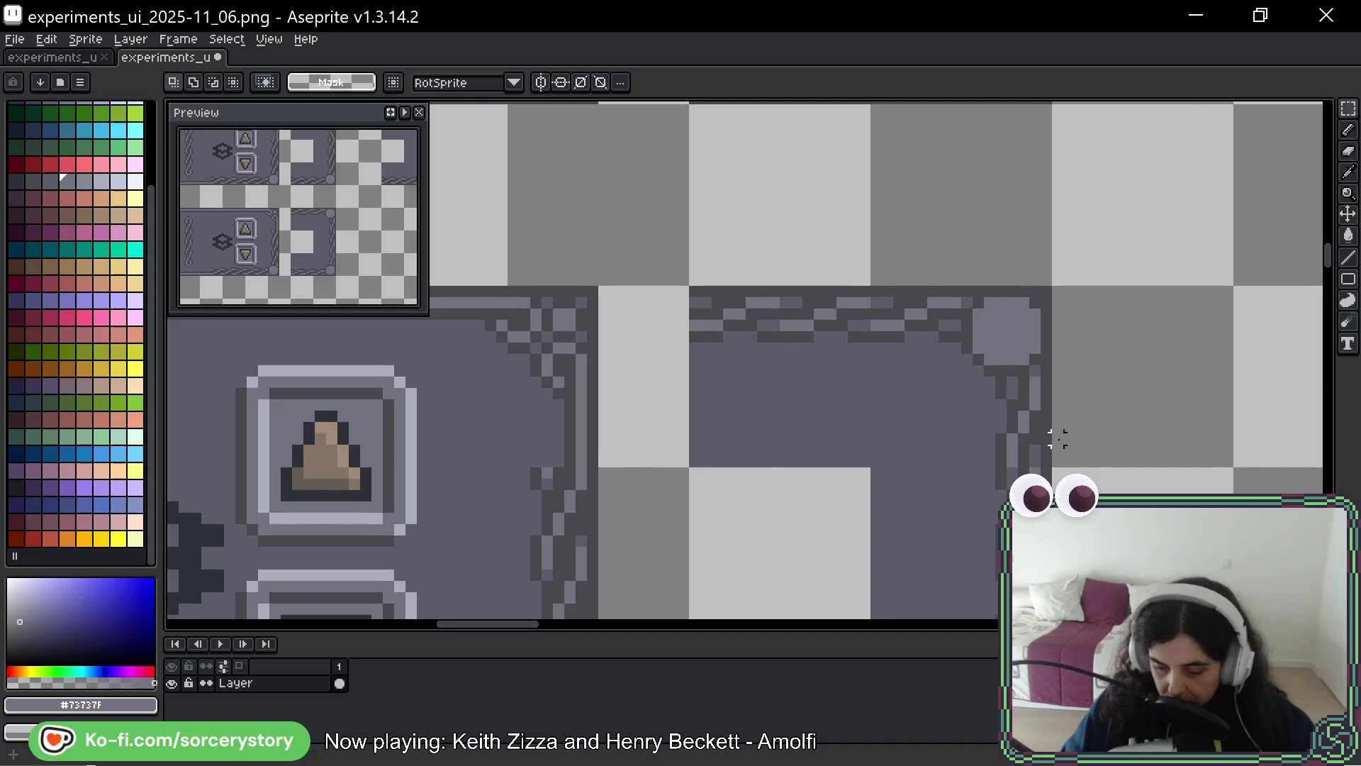
scroll(1057, 440, down, 5)
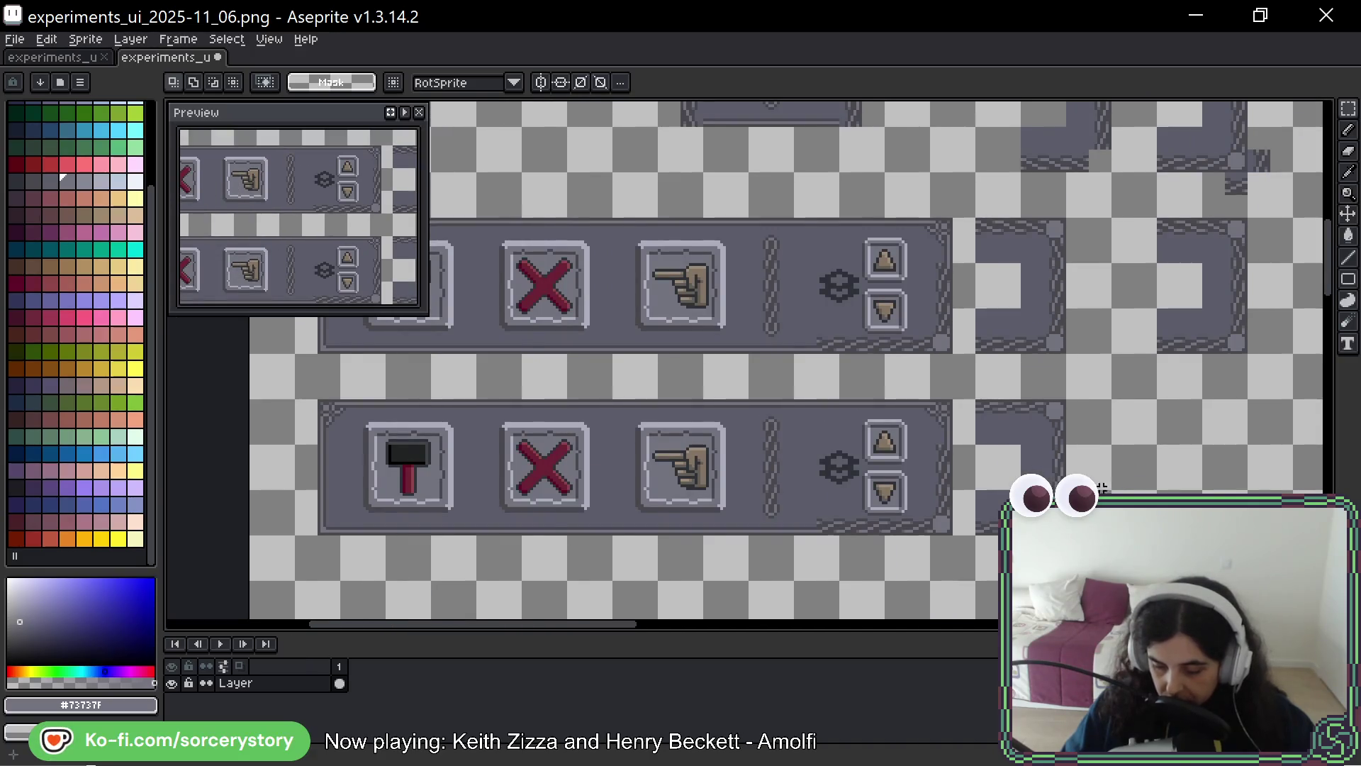
drag(1116, 503, 1086, 473)
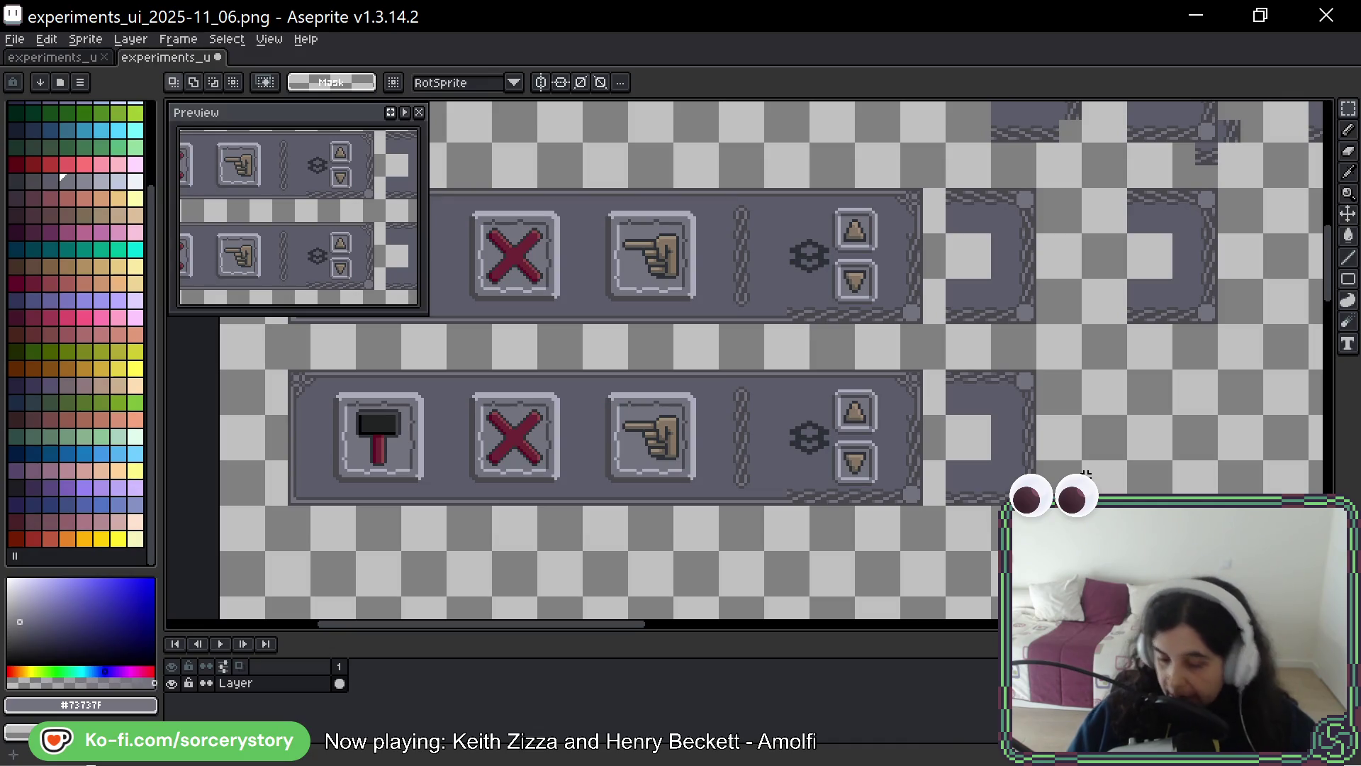
scroll(1061, 459, up, 2)
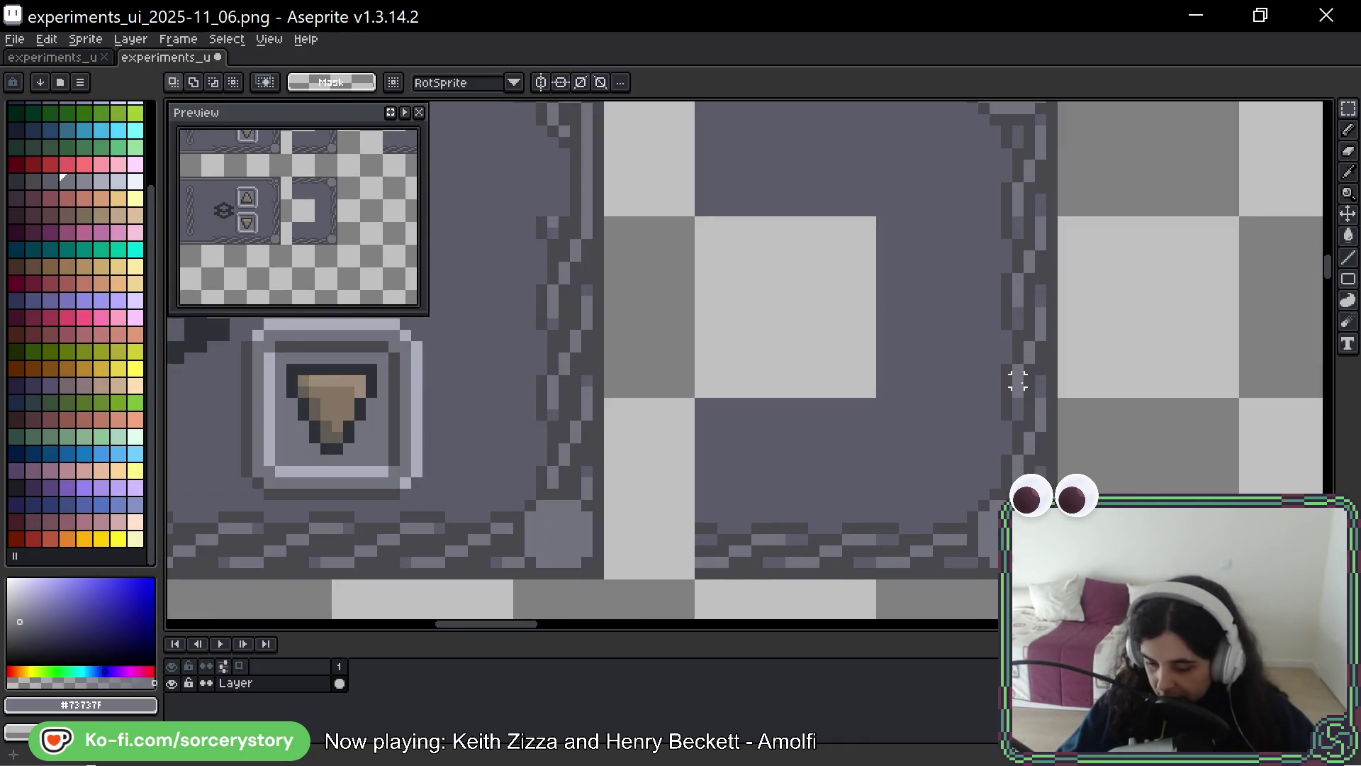
drag(1001, 376, 1057, 401)
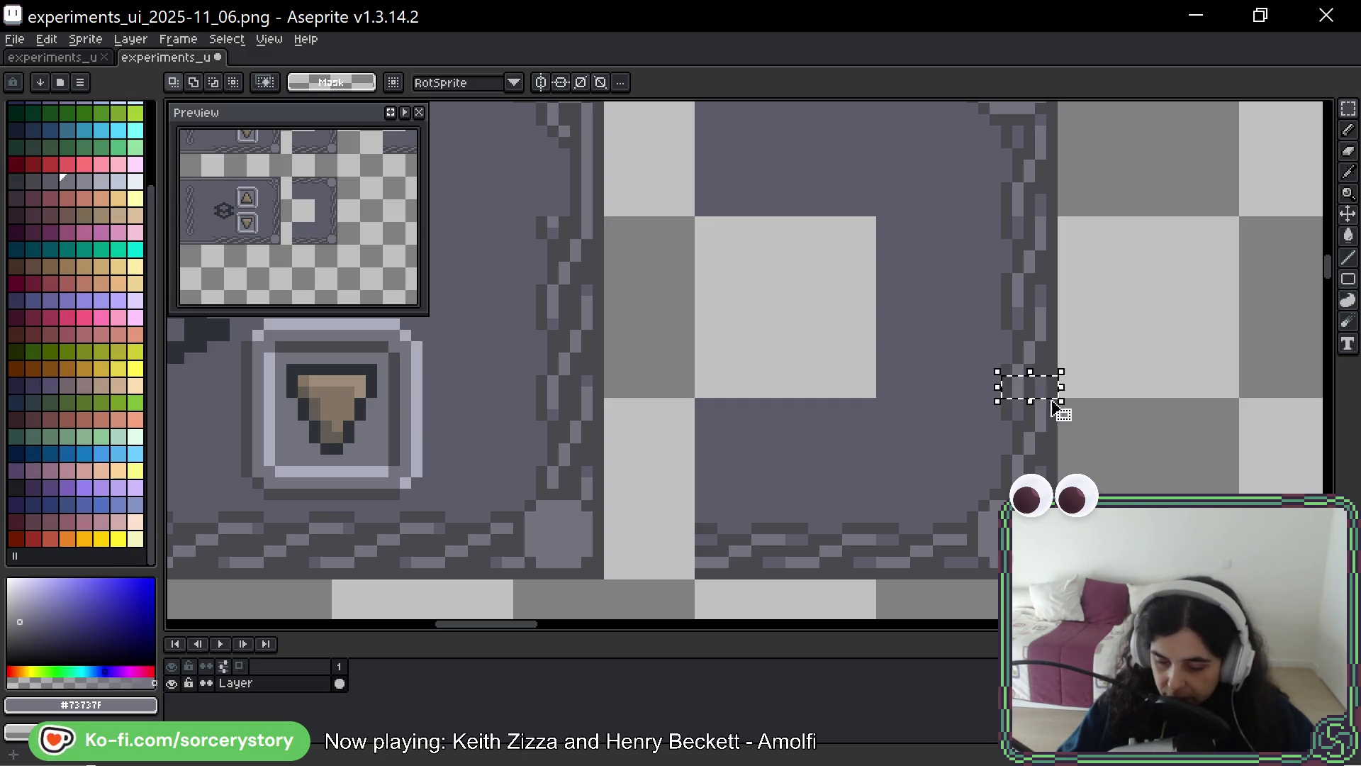
click(1017, 381)
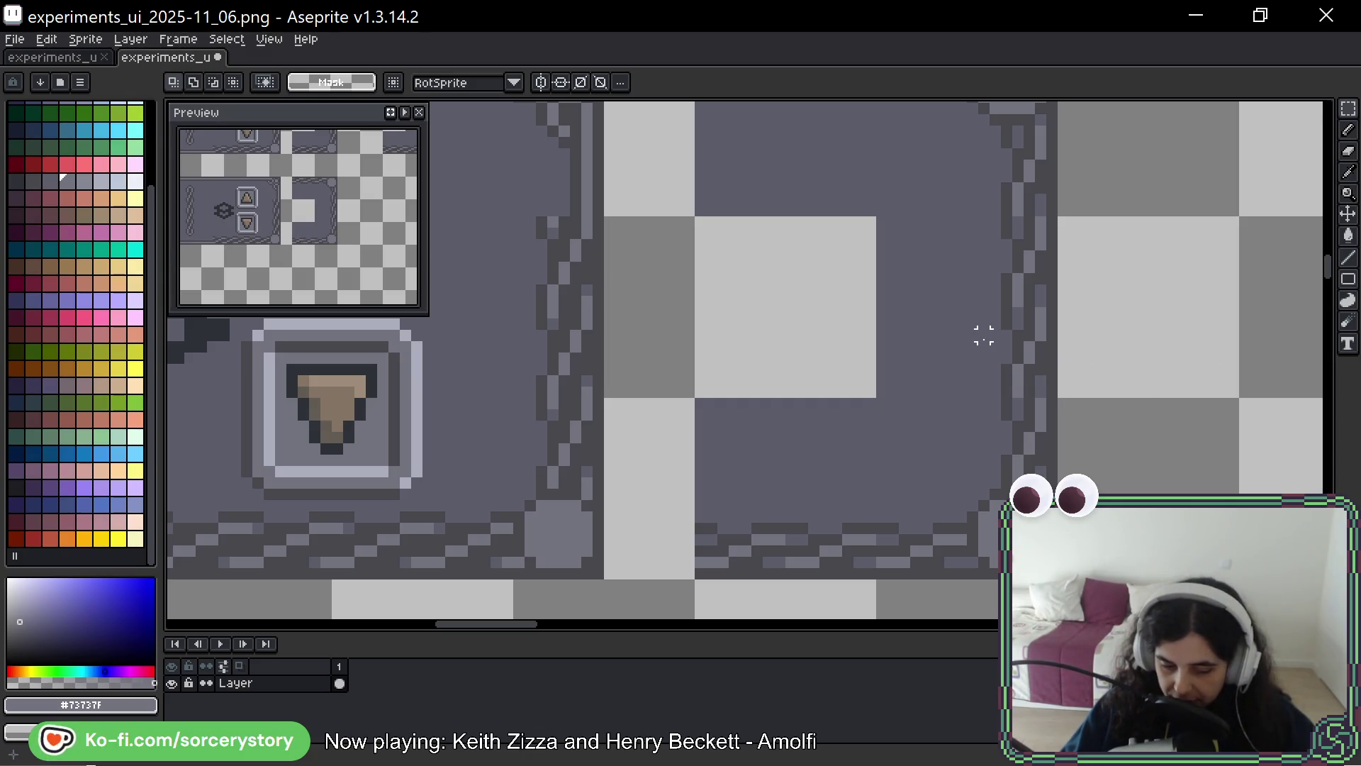
scroll(913, 369, down, 3)
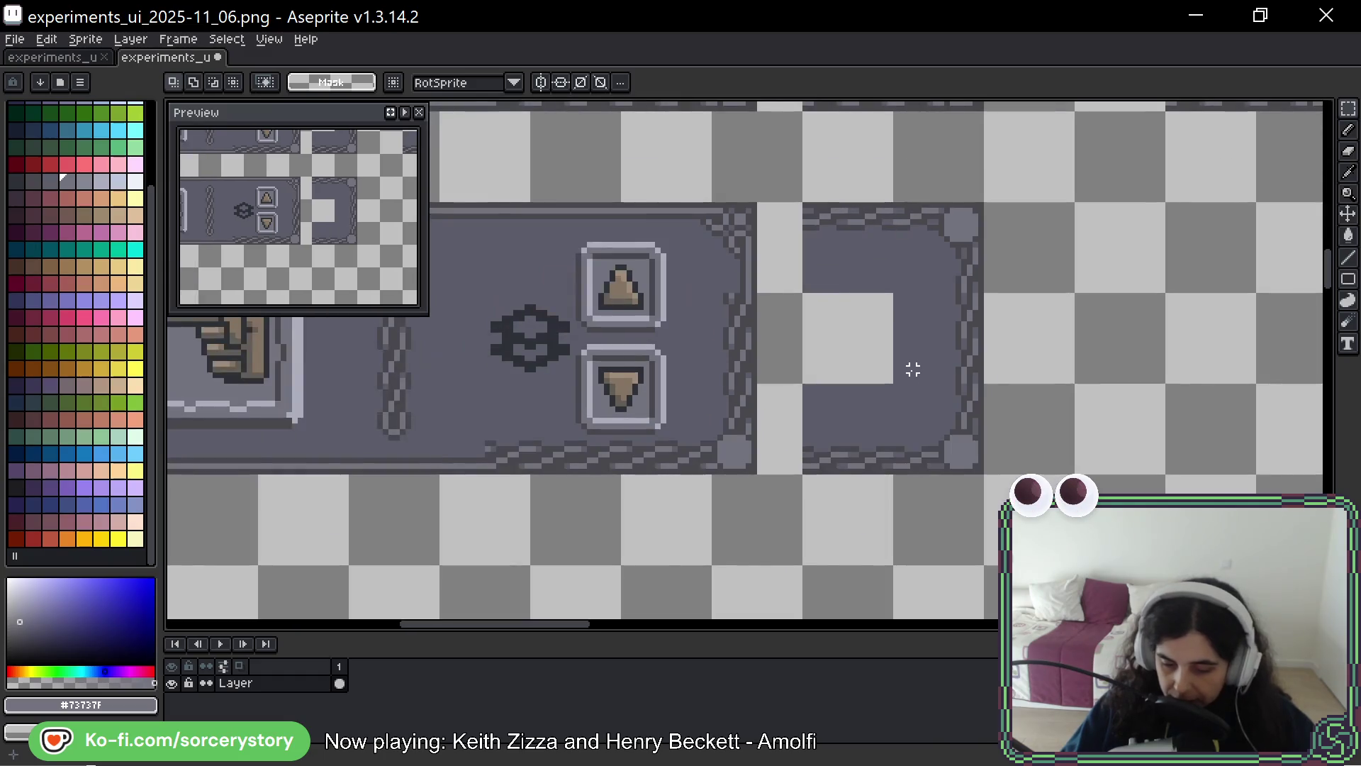
drag(907, 369, 1097, 348)
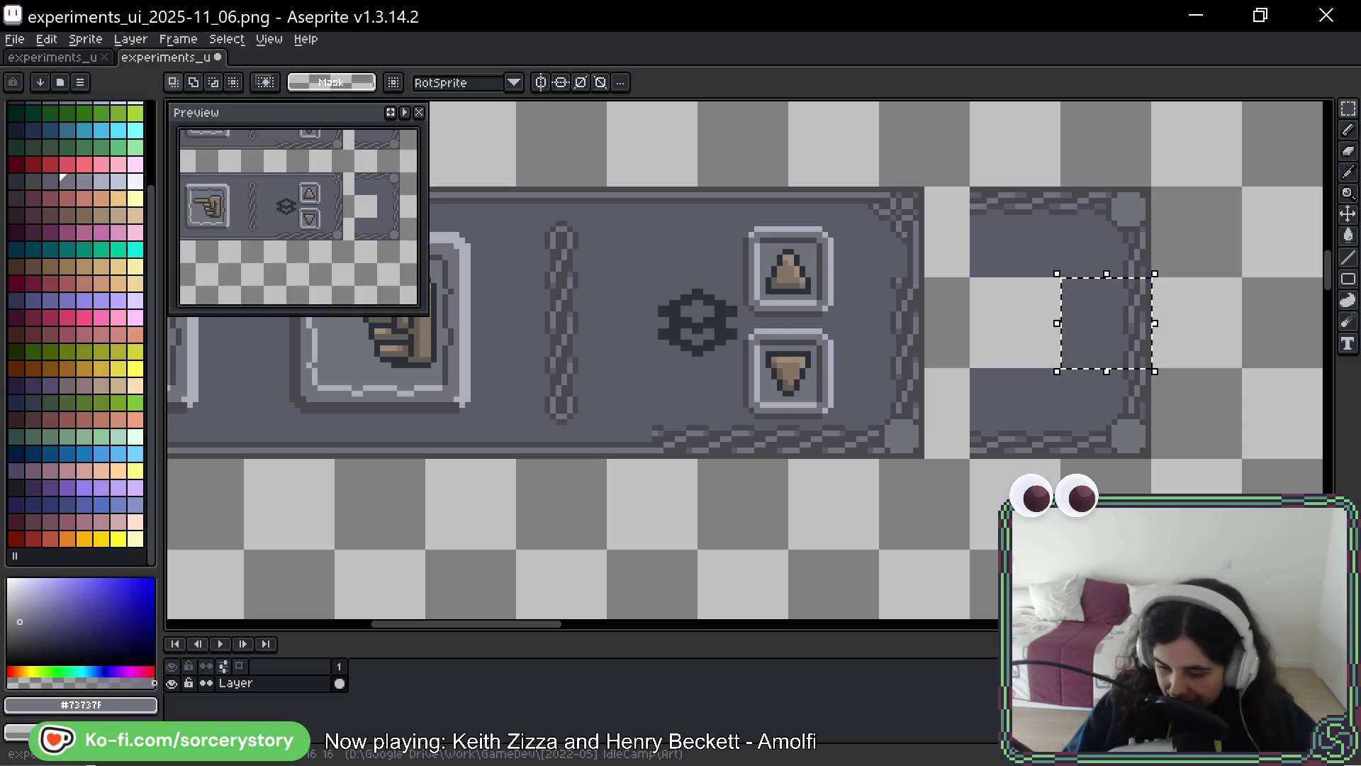
Move the panel's right border strip and bottom-right corner block inward to the left
scroll(1104, 256, up, 3)
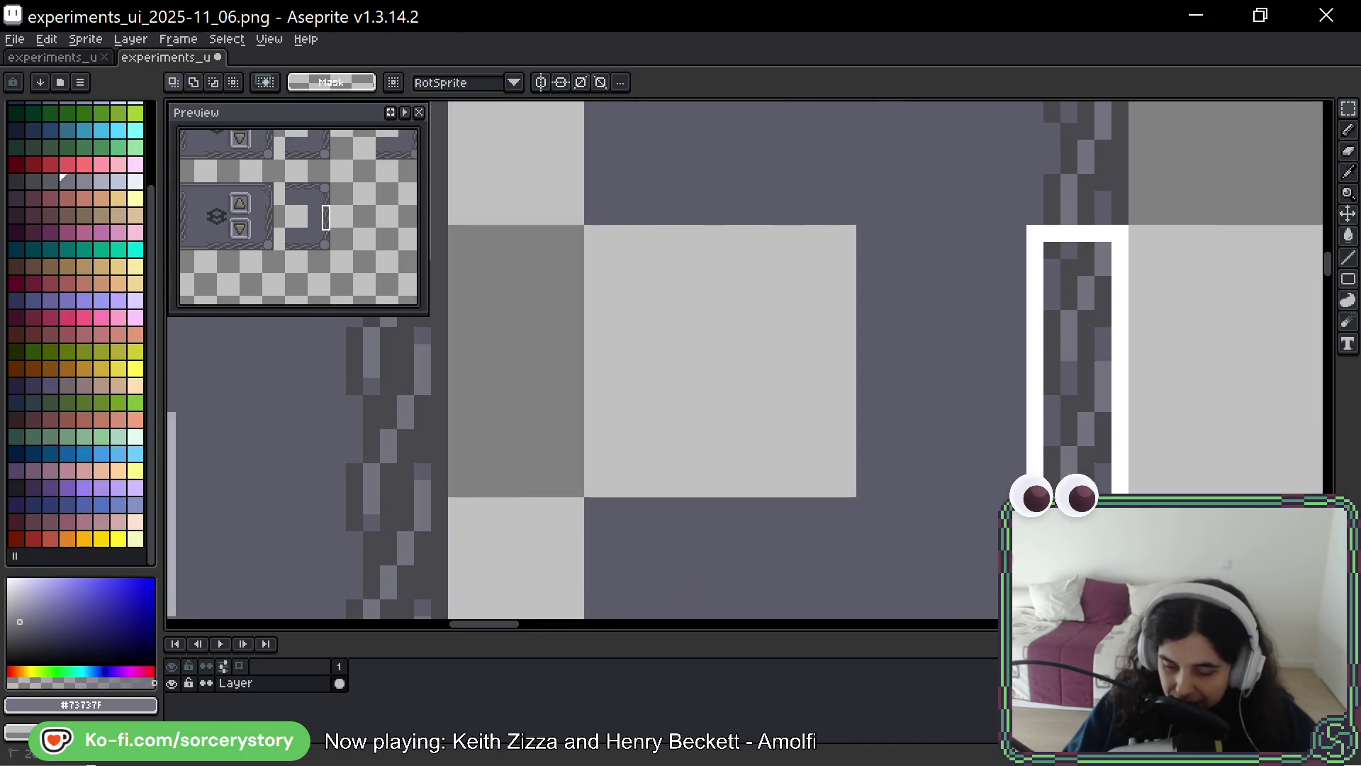
drag(1028, 472, 1001, 472)
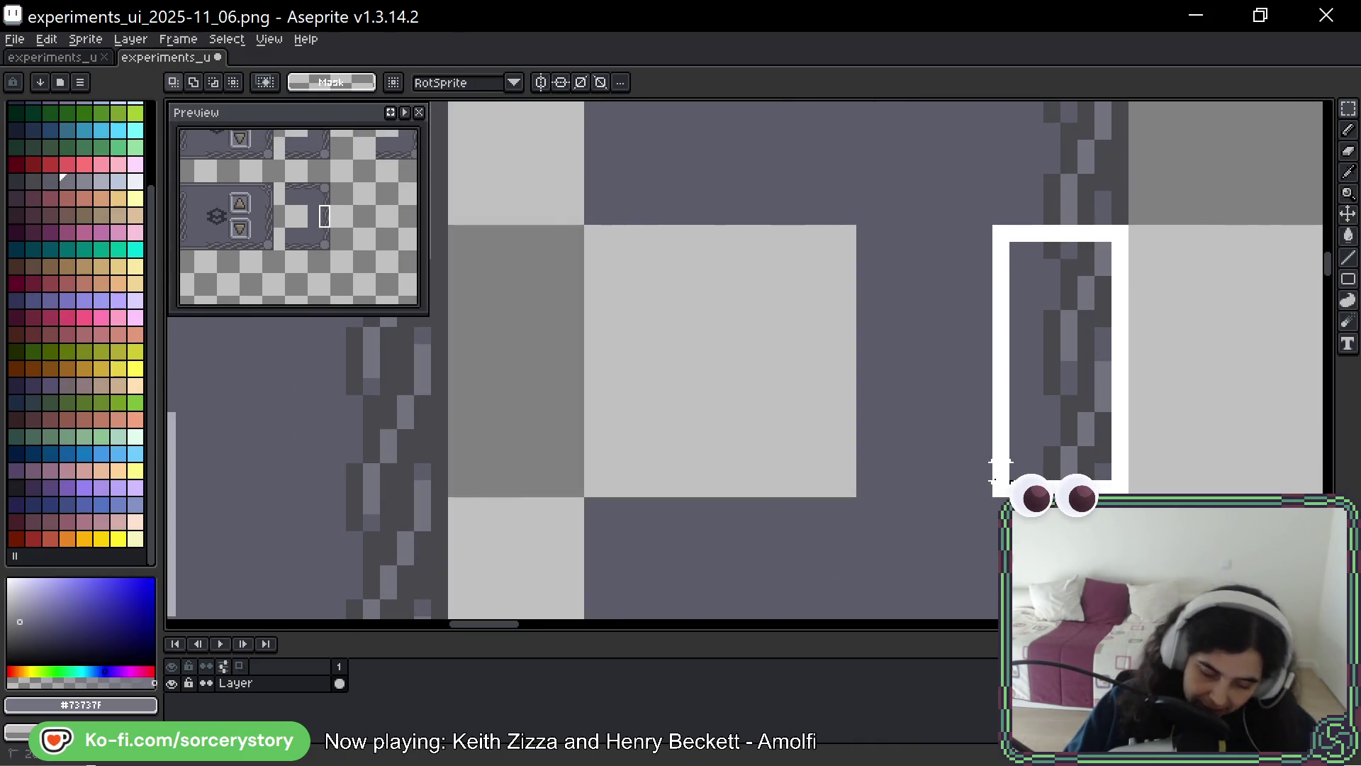
mouse_move(1033, 419)
mouse_down()
mouse_move(541, 397)
mouse_move(853, 401)
mouse_up()
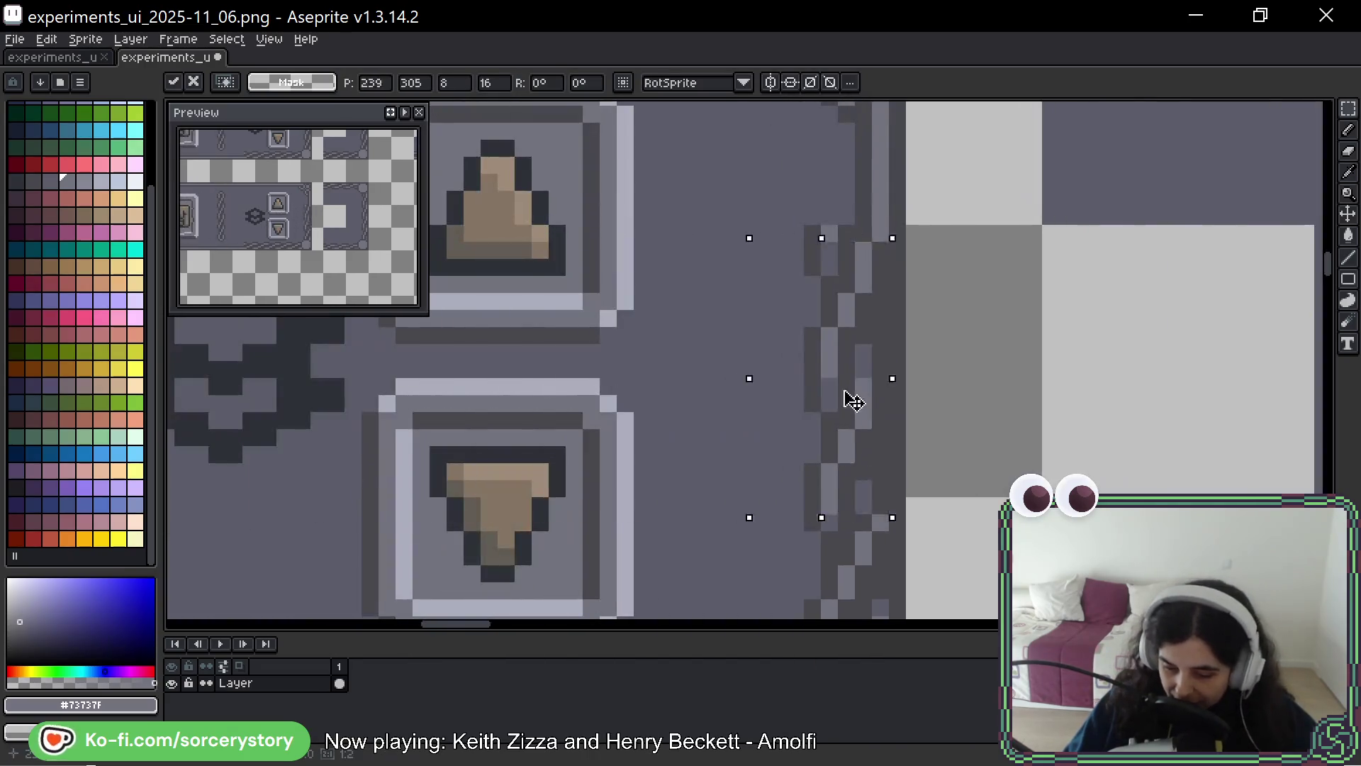
click(1048, 333)
mouse_move(1049, 334)
mouse_down()
mouse_move(876, 285)
mouse_move(716, 159)
mouse_up()
mouse_move(1211, 395)
mouse_down()
mouse_move(1215, 435)
mouse_move(385, 444)
mouse_move(1276, 423)
mouse_move(1018, 465)
mouse_move(1023, 445)
mouse_move(692, 473)
mouse_move(1061, 475)
mouse_move(1052, 487)
mouse_up()
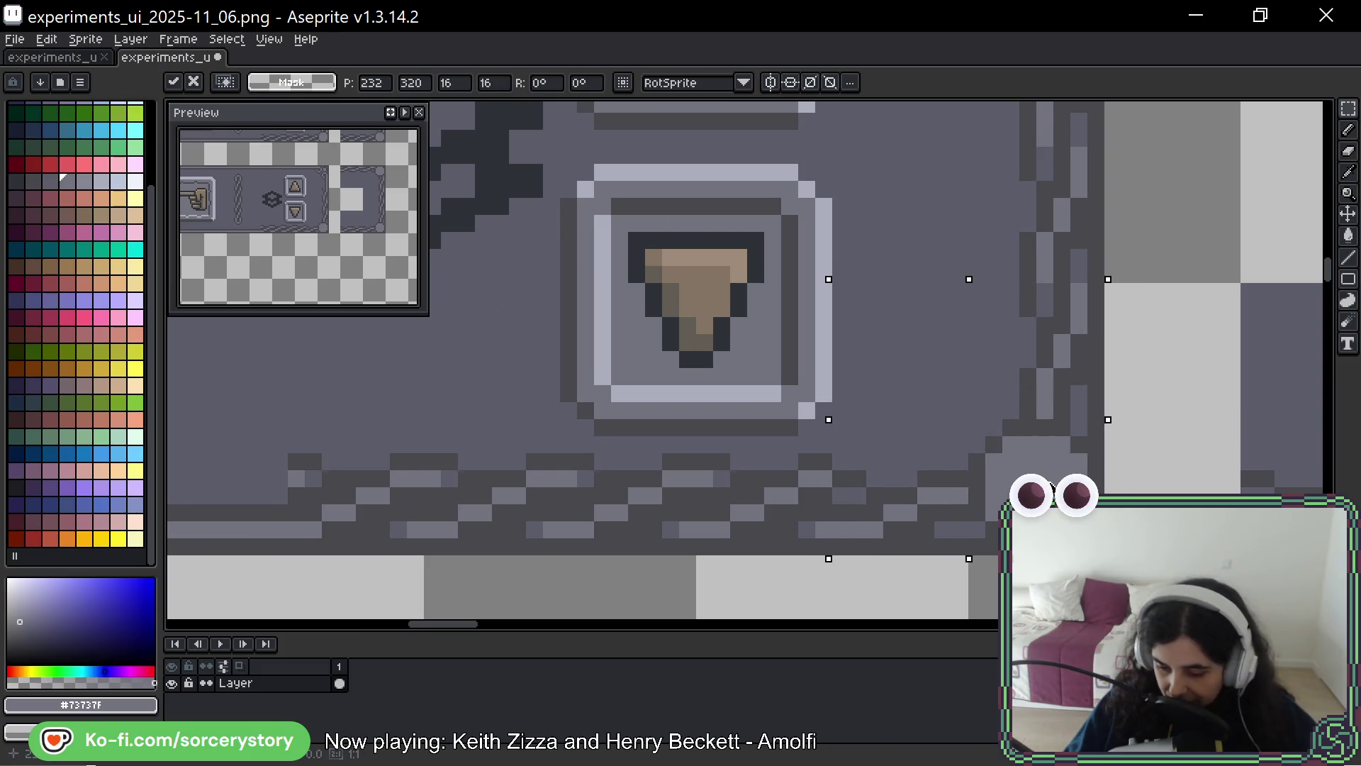
key(Return)
key(ctrl+d)
Slide the bottom stitched border strip left to realign it with the new corner
drag(1163, 461, 796, 316)
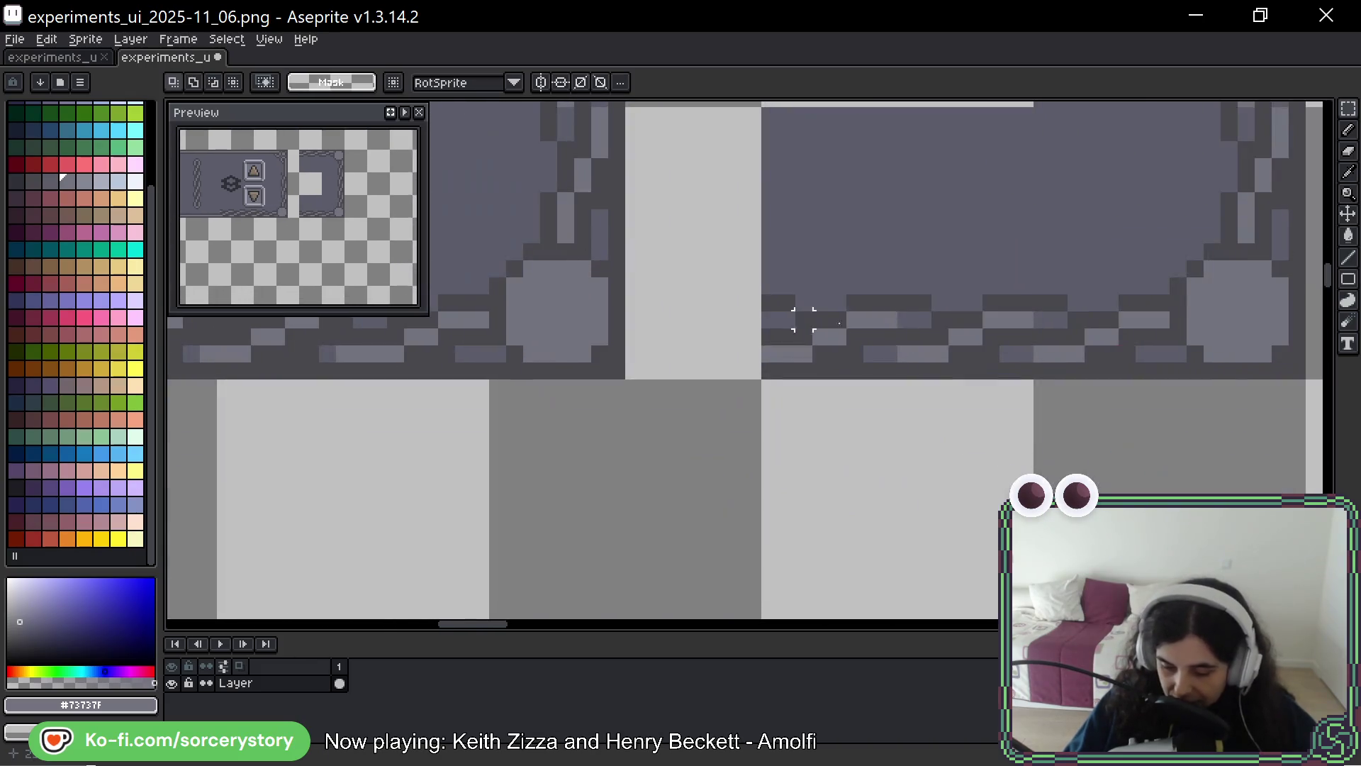
drag(957, 336, 1075, 343)
key(ctrl+d)
mouse_move(978, 397)
mouse_down()
mouse_move(1157, 394)
mouse_move(1237, 330)
mouse_move(1239, 307)
mouse_up()
mouse_move(1210, 352)
mouse_down()
mouse_move(158, 440)
mouse_move(841, 446)
mouse_move(1044, 427)
mouse_move(881, 385)
mouse_move(884, 356)
mouse_move(732, 373)
mouse_move(805, 361)
mouse_move(624, 573)
mouse_move(815, 371)
mouse_move(872, 353)
mouse_move(757, 380)
mouse_move(510, 346)
mouse_move(551, 356)
mouse_move(522, 529)
mouse_move(554, 372)
mouse_up()
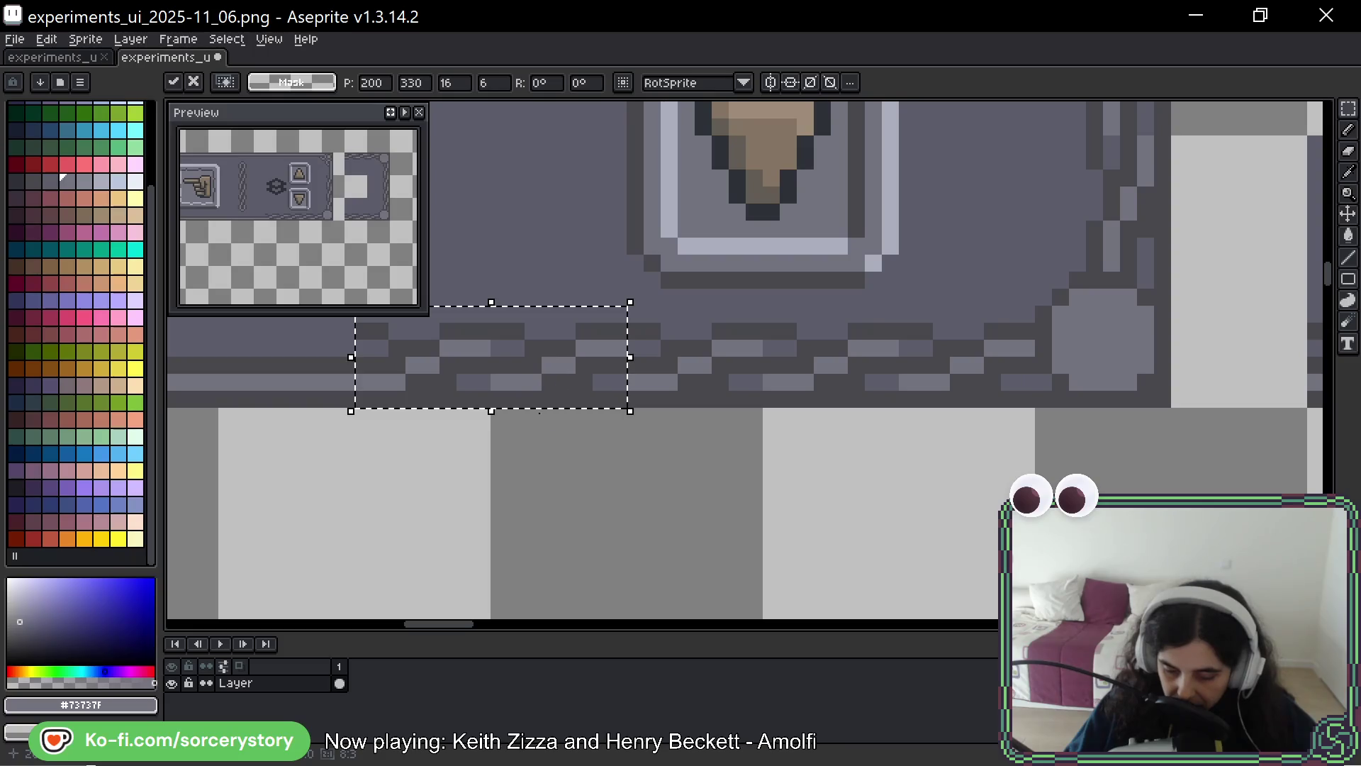
key(Return)
Zoom out and back in to check the framed panel, marking a thin vertical strip inside it
scroll(708, 395, down, 4)
scroll(919, 418, down, 2)
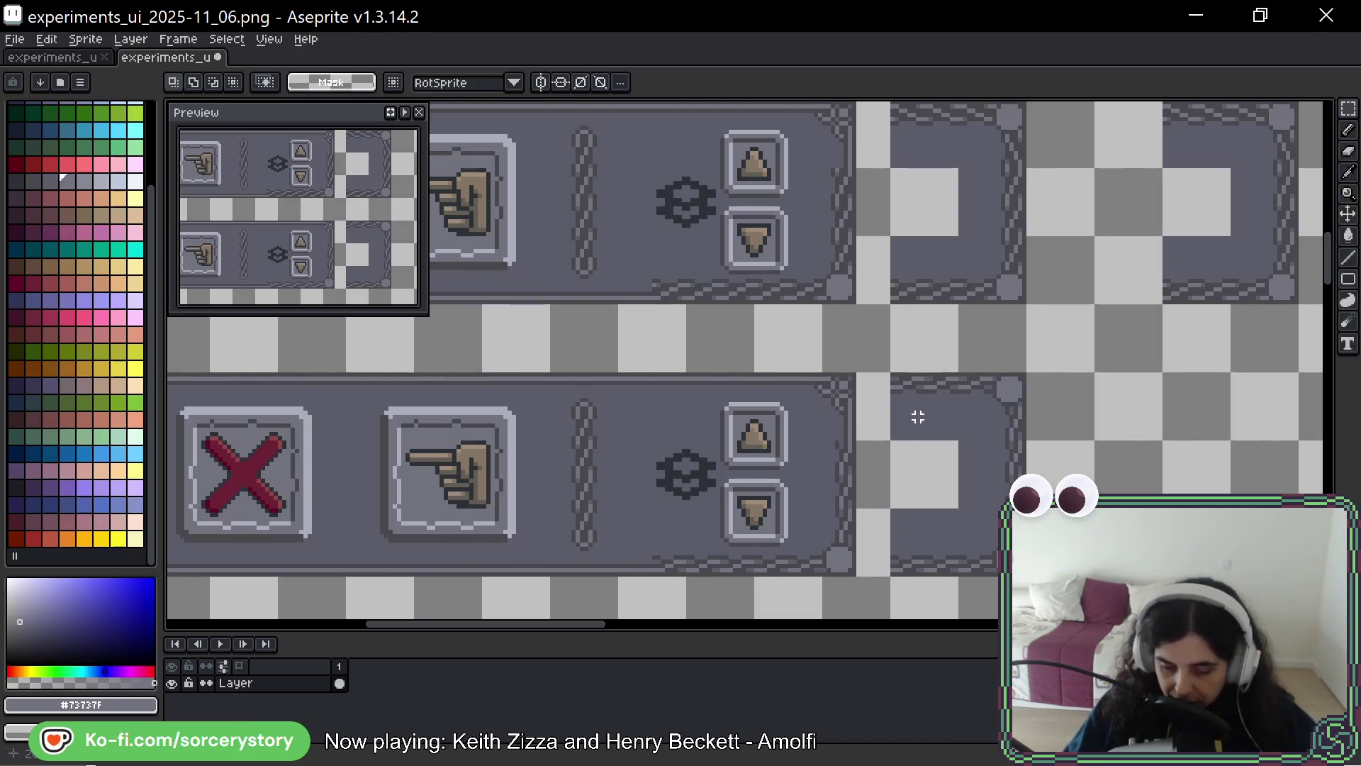
scroll(760, 276, up, 5)
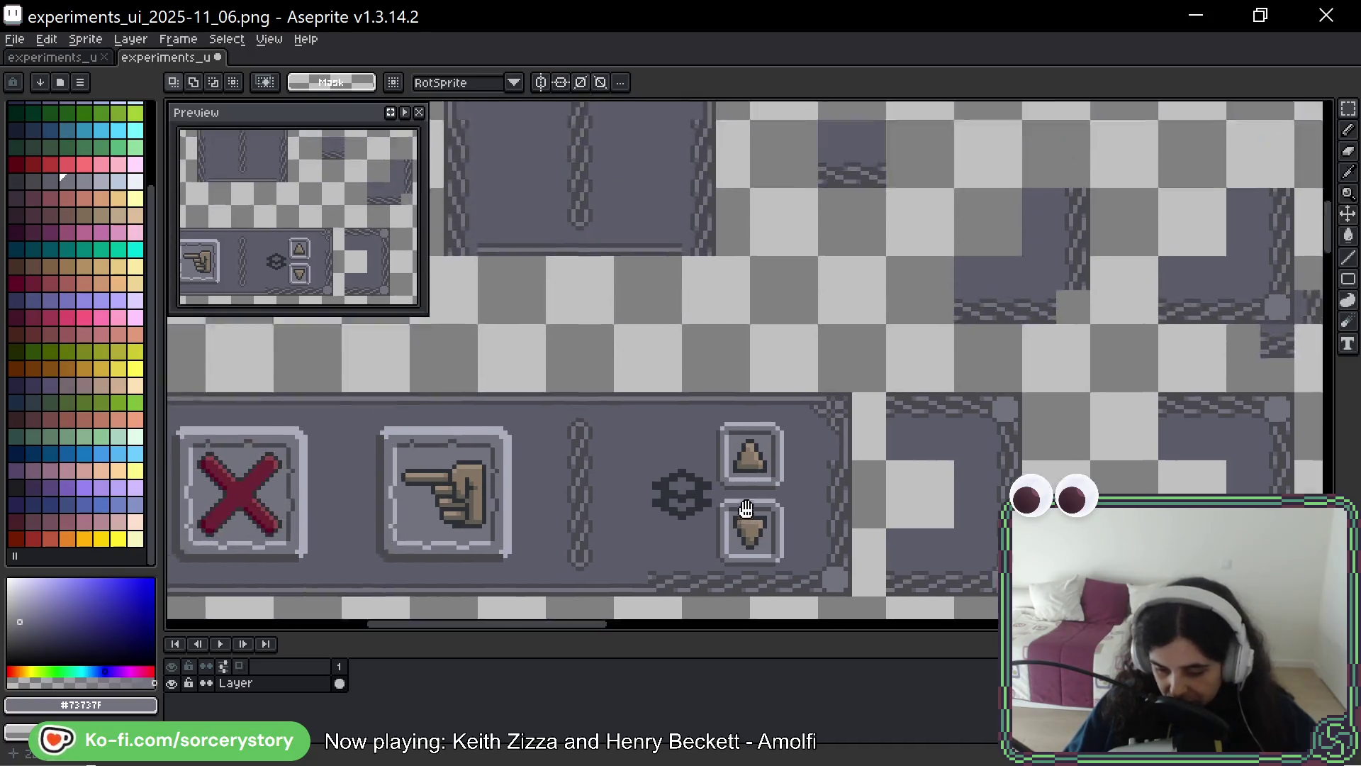
scroll(730, 410, up, 3)
ctrl+scroll(860, 362, up, 2)
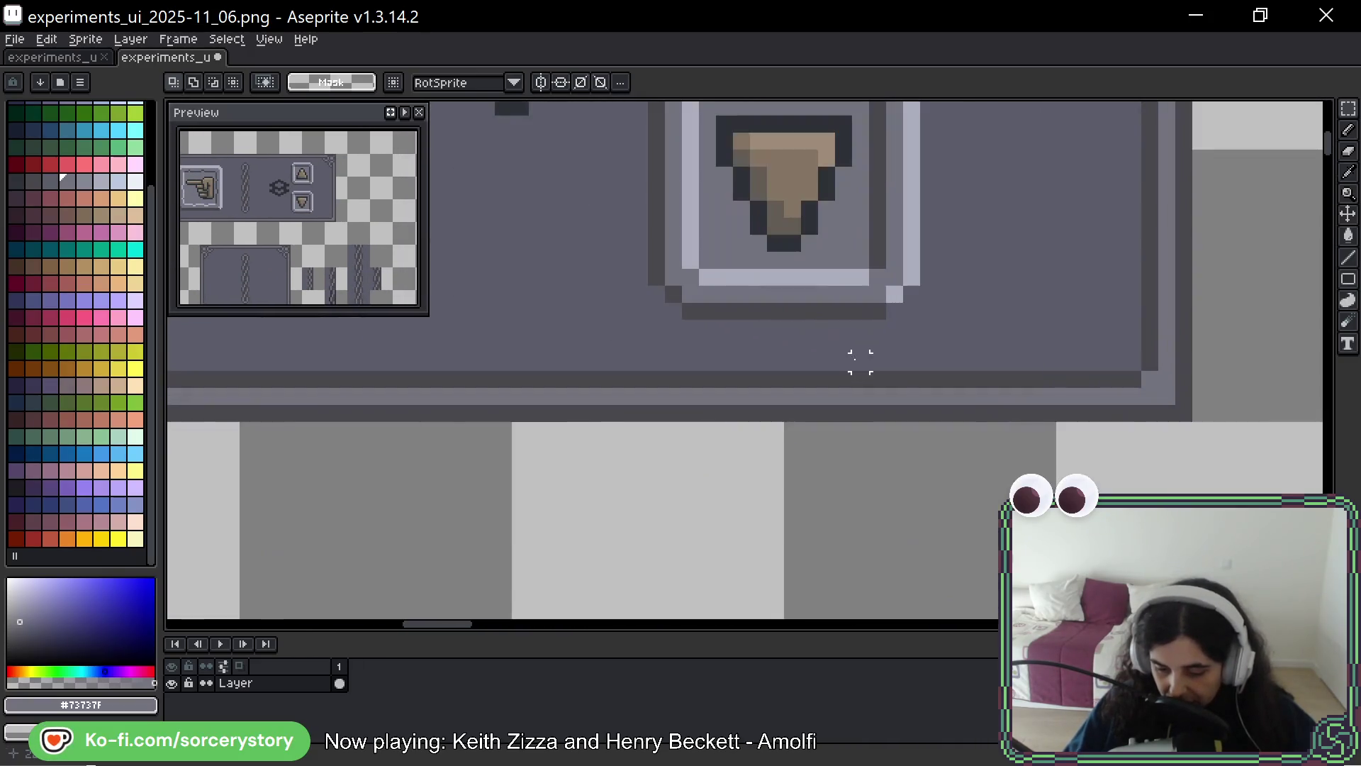
drag(809, 327, 810, 422)
scroll(809, 426, down, 5)
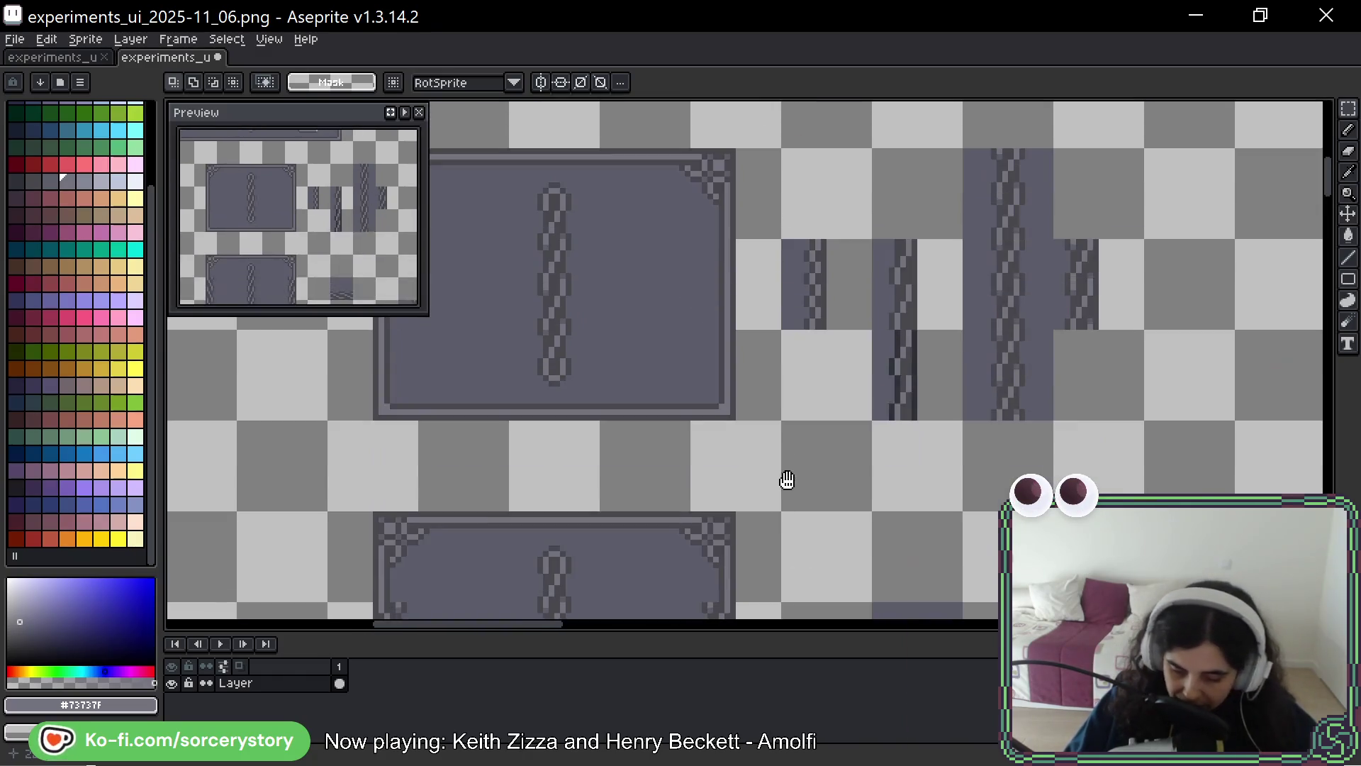
scroll(787, 480, down, 5)
ctrl+scroll(729, 480, up, 3)
Undo a stray vertical line drawn up from the panel's bottom edge
ctrl+scroll(683, 539, down, 3)
ctrl+scroll(646, 268, up, 3)
drag(664, 285, 664, 187)
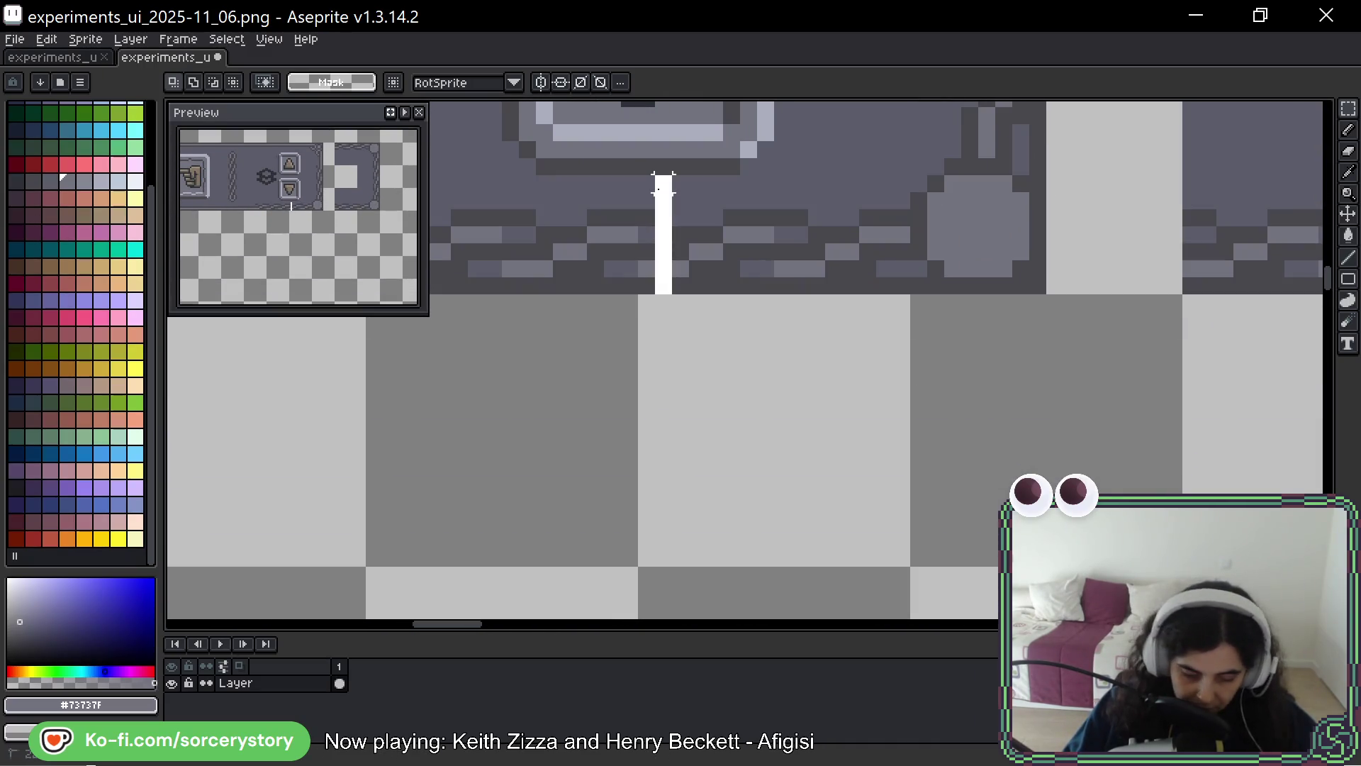
key(ctrl+z)
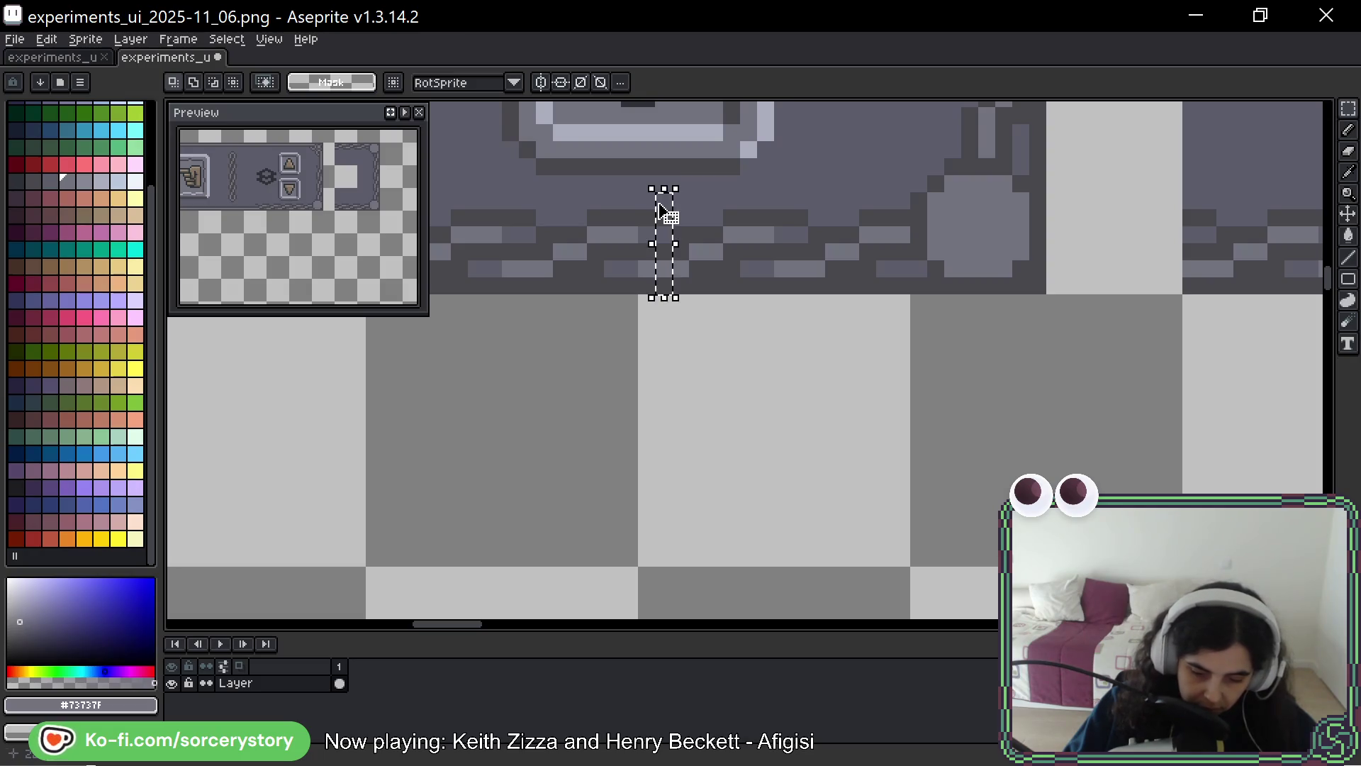
Select the lower arrow button, nudge it one pixel left and back, and commit
scroll(669, 247, up, 2)
scroll(543, 242, up, 2)
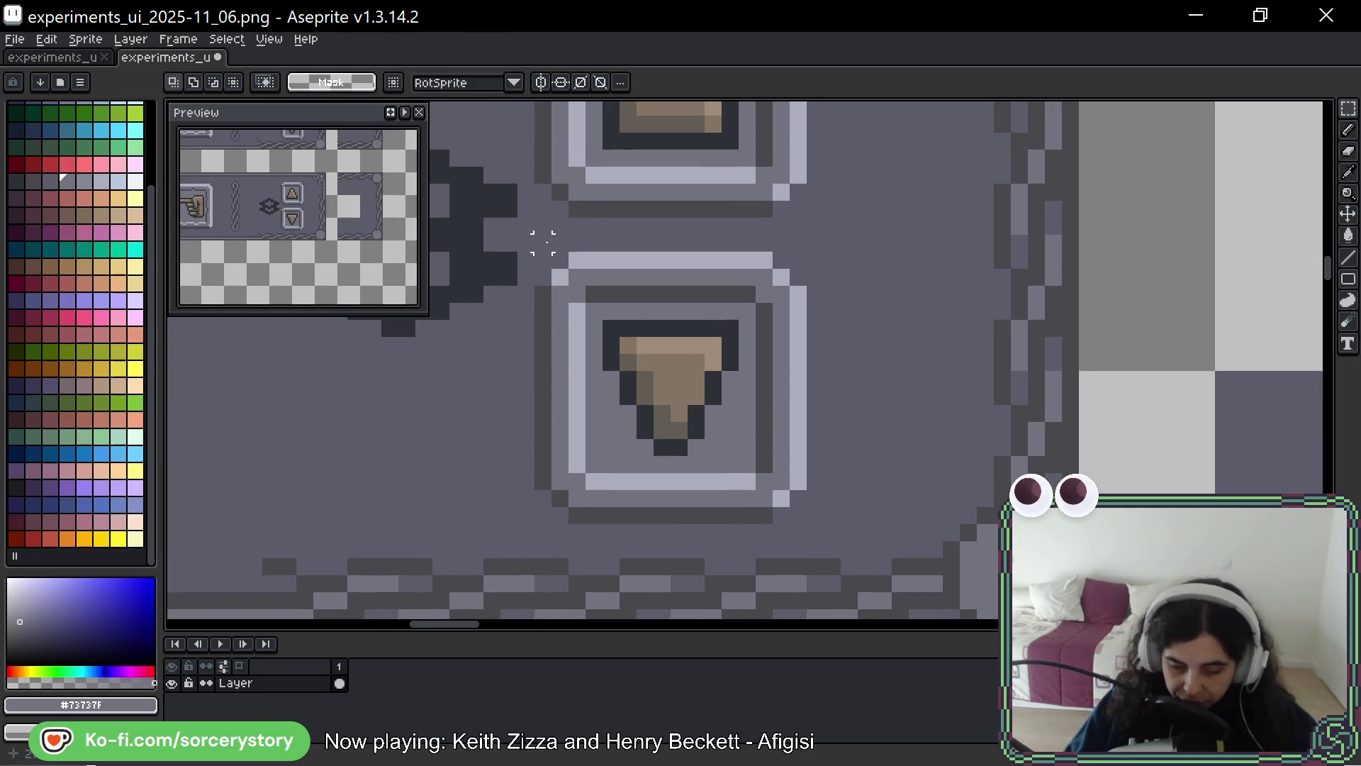
drag(543, 242, 826, 543)
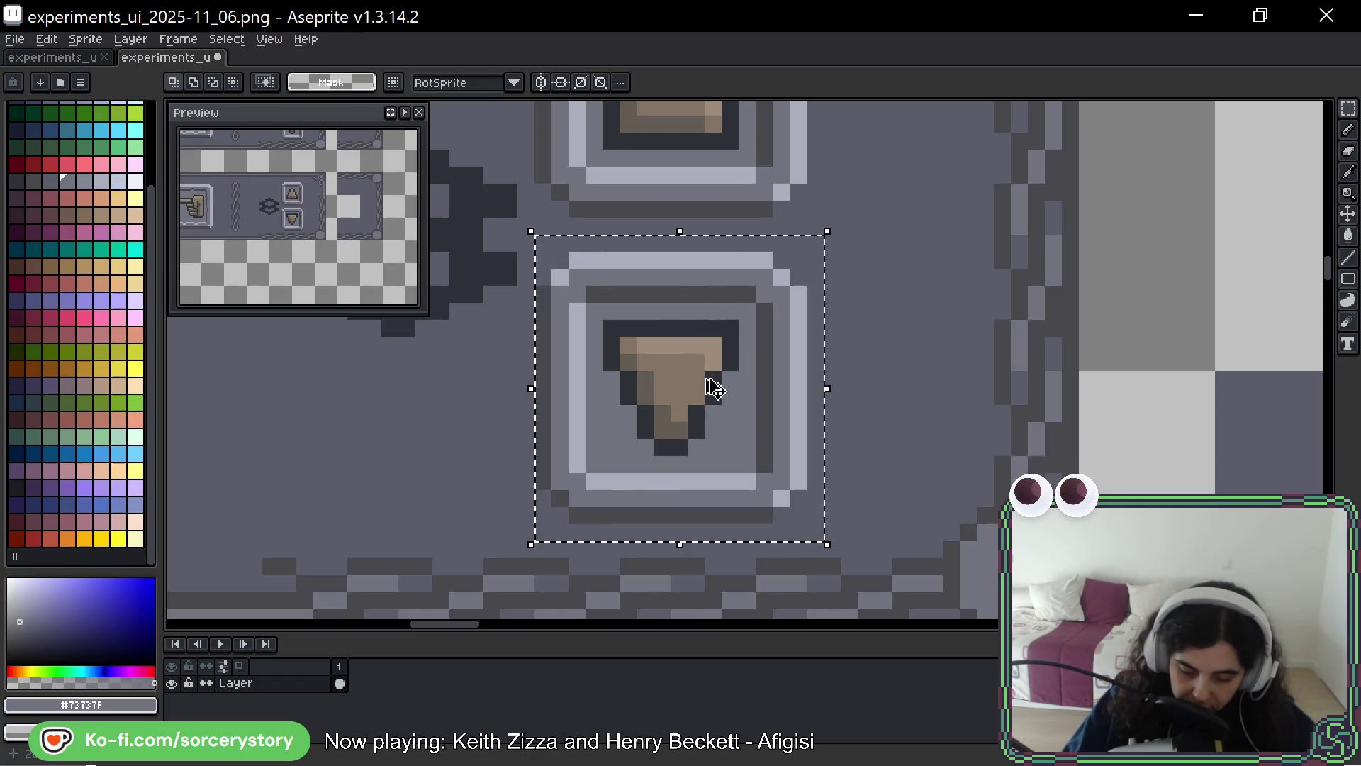
key(Left)
key(Right)
key(Return)
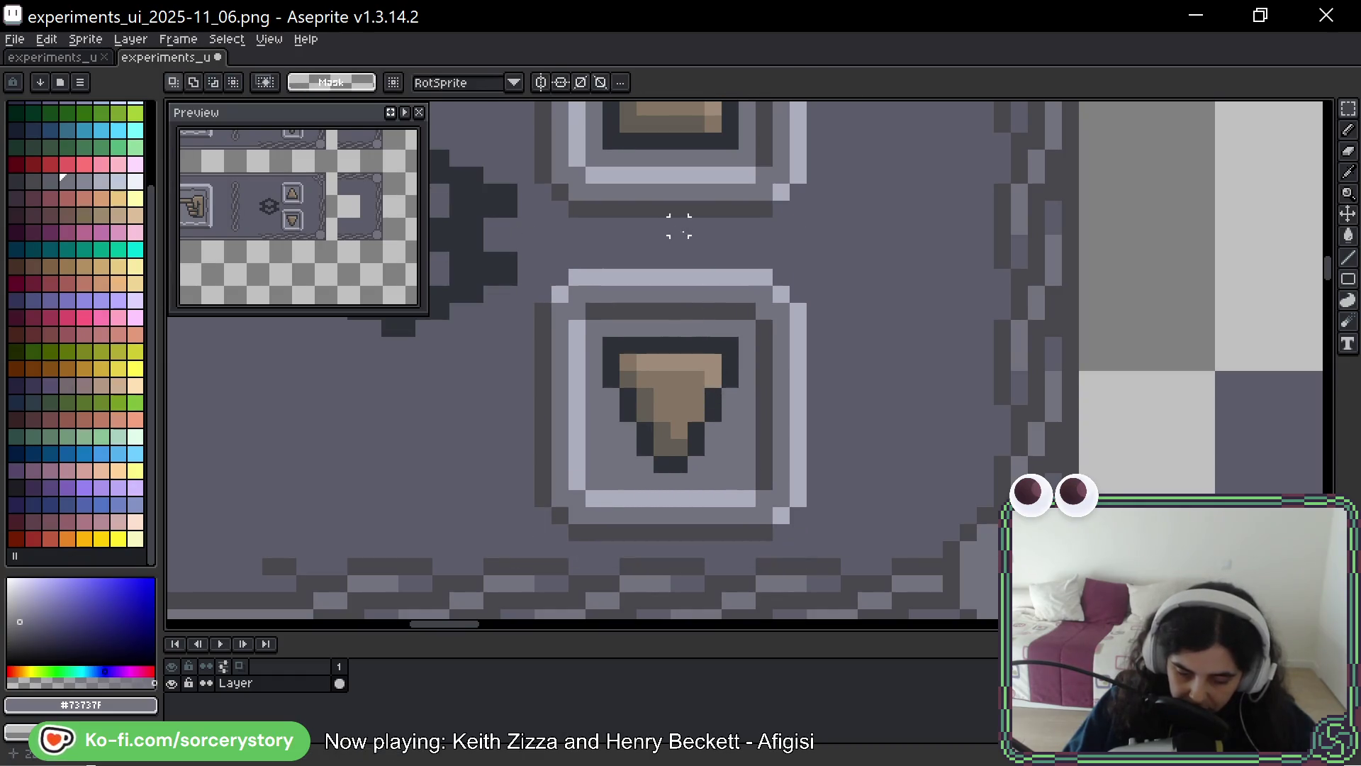
Raise the top triangle button by one pixel
scroll(813, 374, up, 2)
mouse_move(853, 346)
mouse_down()
mouse_move(737, 267)
mouse_move(534, 194)
mouse_move(531, 176)
mouse_up()
scroll(738, 267, up, 2)
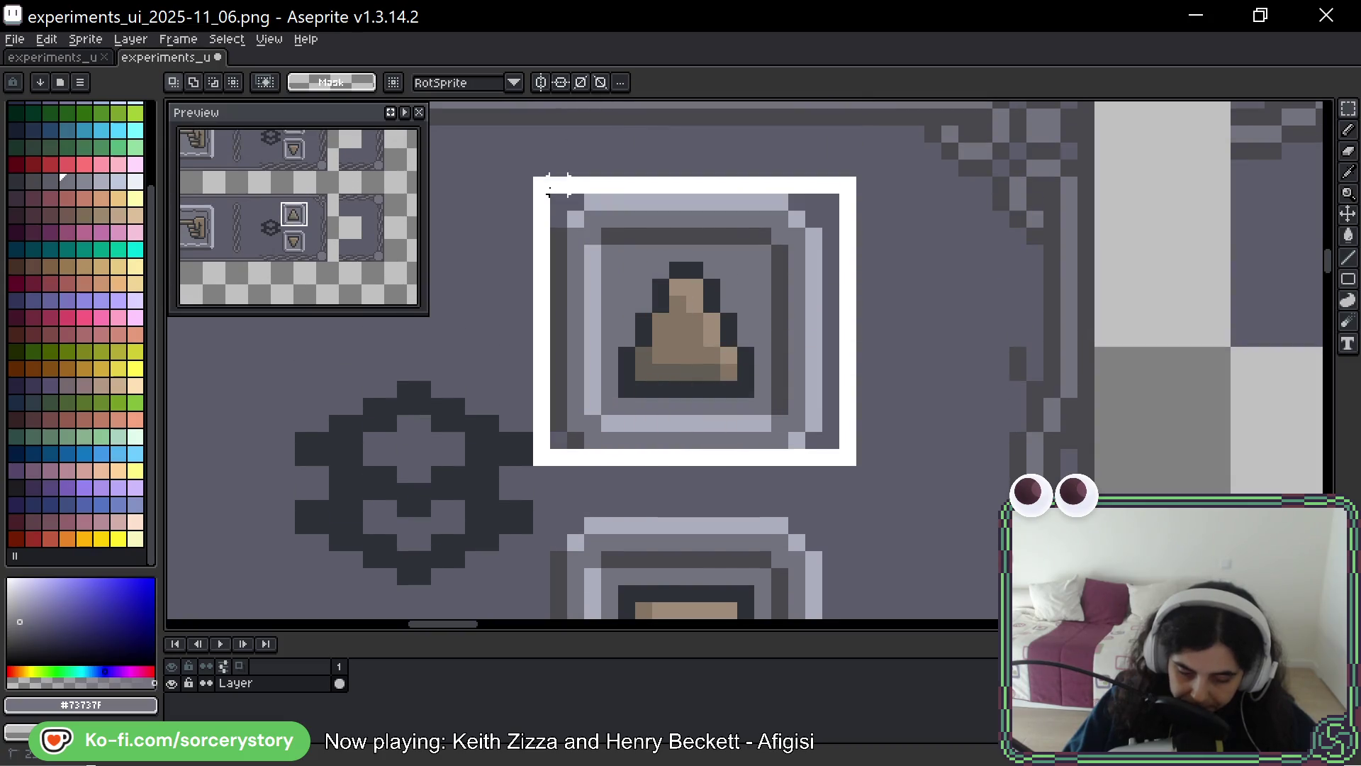
mouse_move(848, 491)
mouse_down()
mouse_move(587, 365)
mouse_move(539, 365)
mouse_up()
drag(666, 399, 664, 388)
key(Return)
Move the top-right corner piece left and up, commit it, and deselect
scroll(666, 386, down, 4)
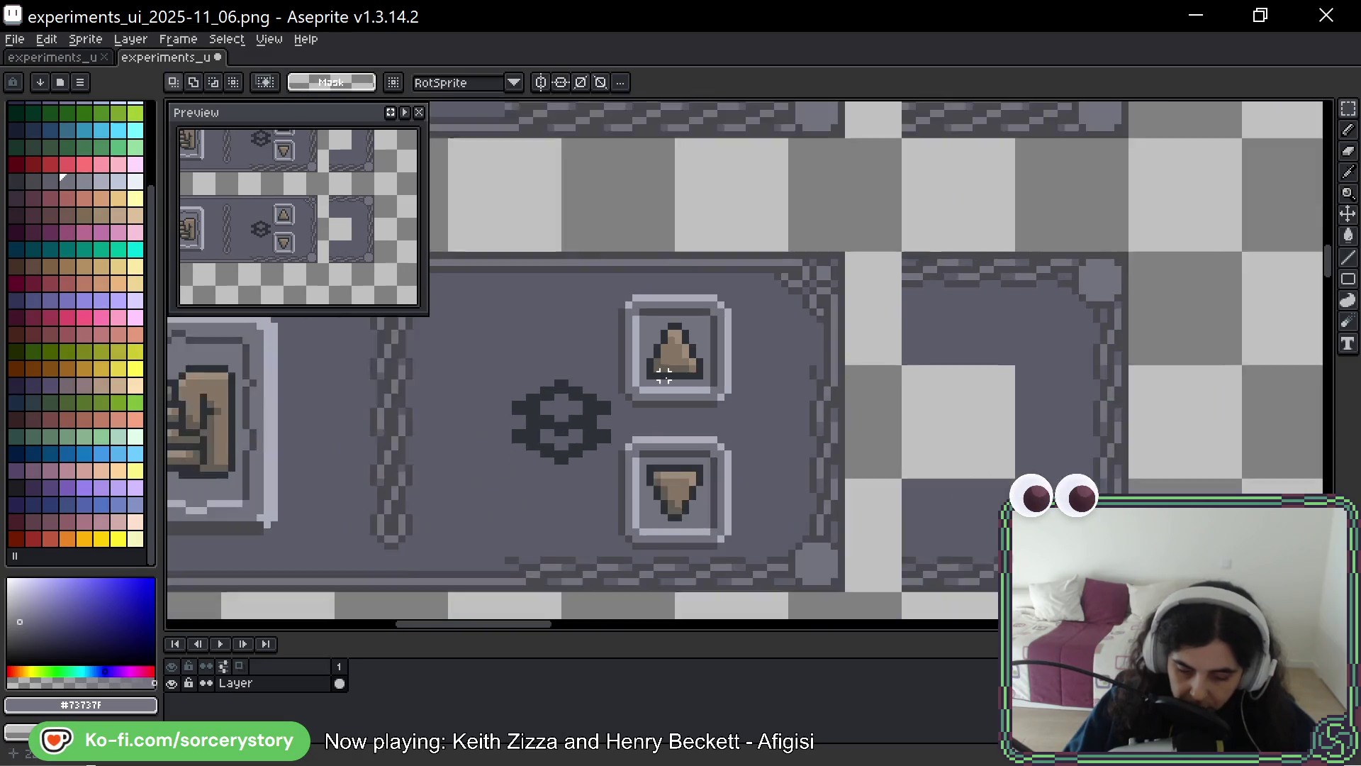
scroll(709, 401, down, 1)
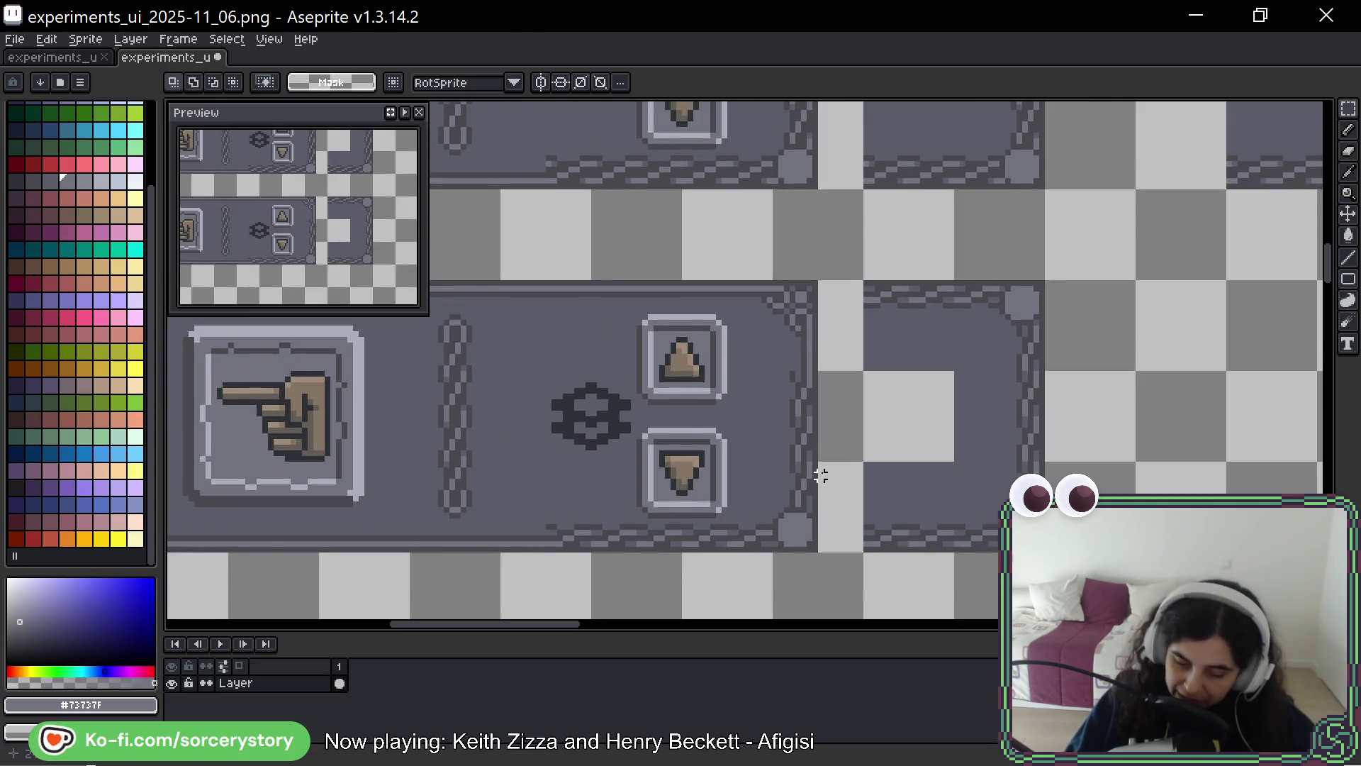
mouse_move(990, 304)
mouse_down()
mouse_move(1003, 306)
mouse_move(826, 316)
mouse_move(799, 332)
mouse_up()
key(Up)
key(Up)
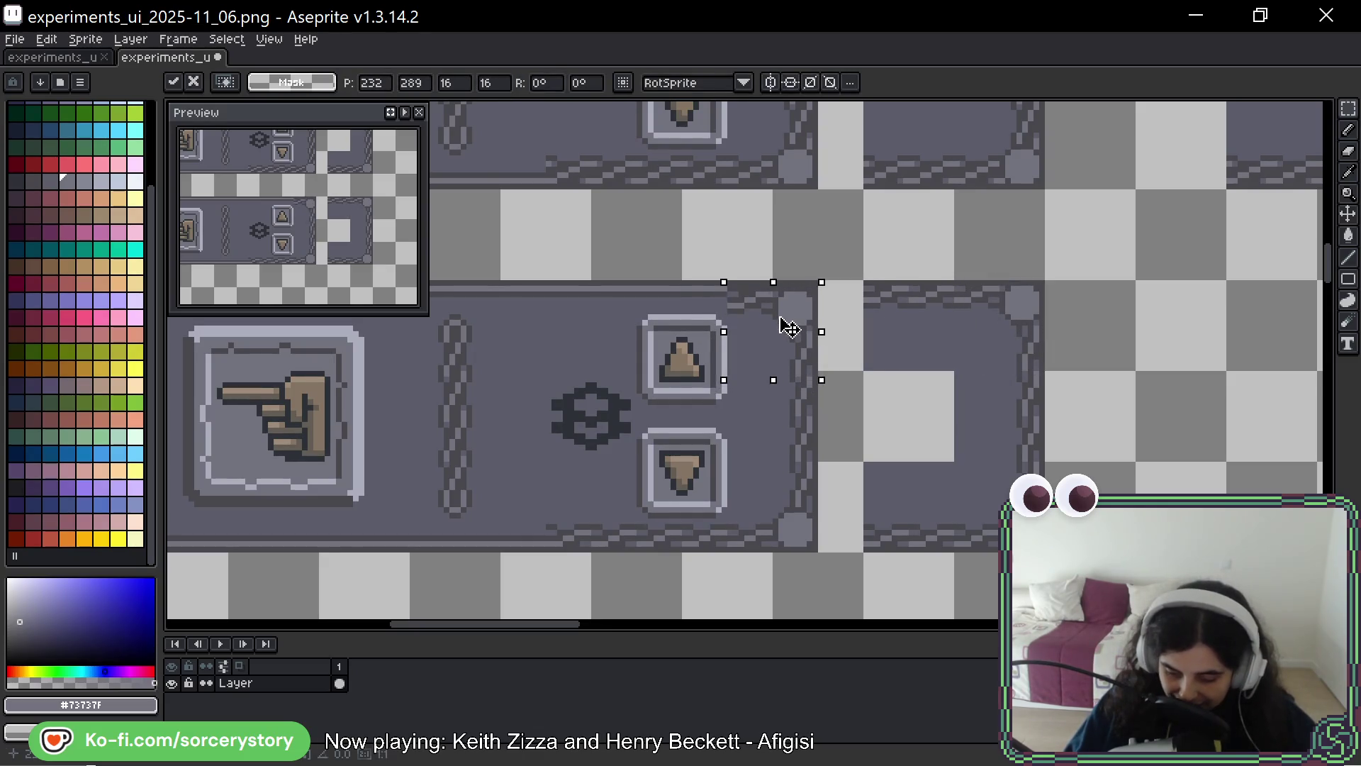
key(Return)
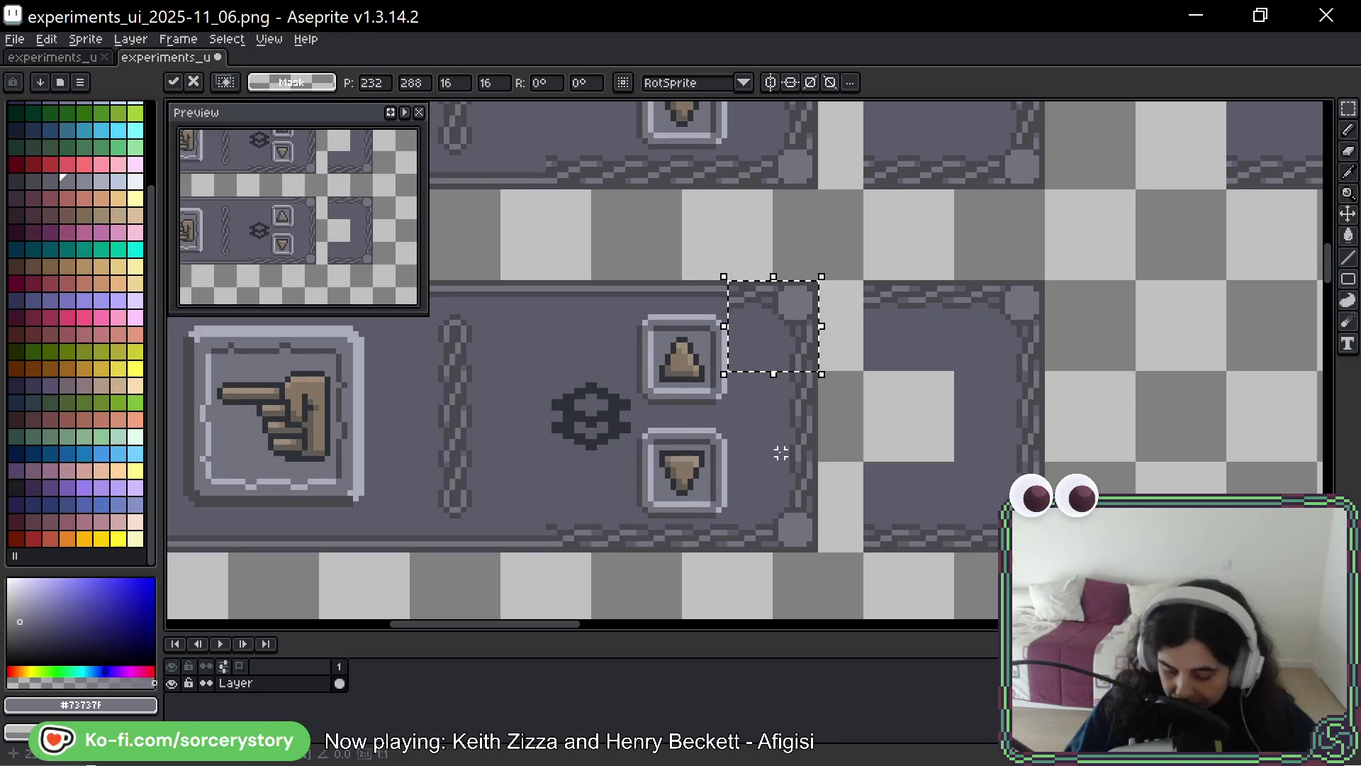
key(ctrl+d)
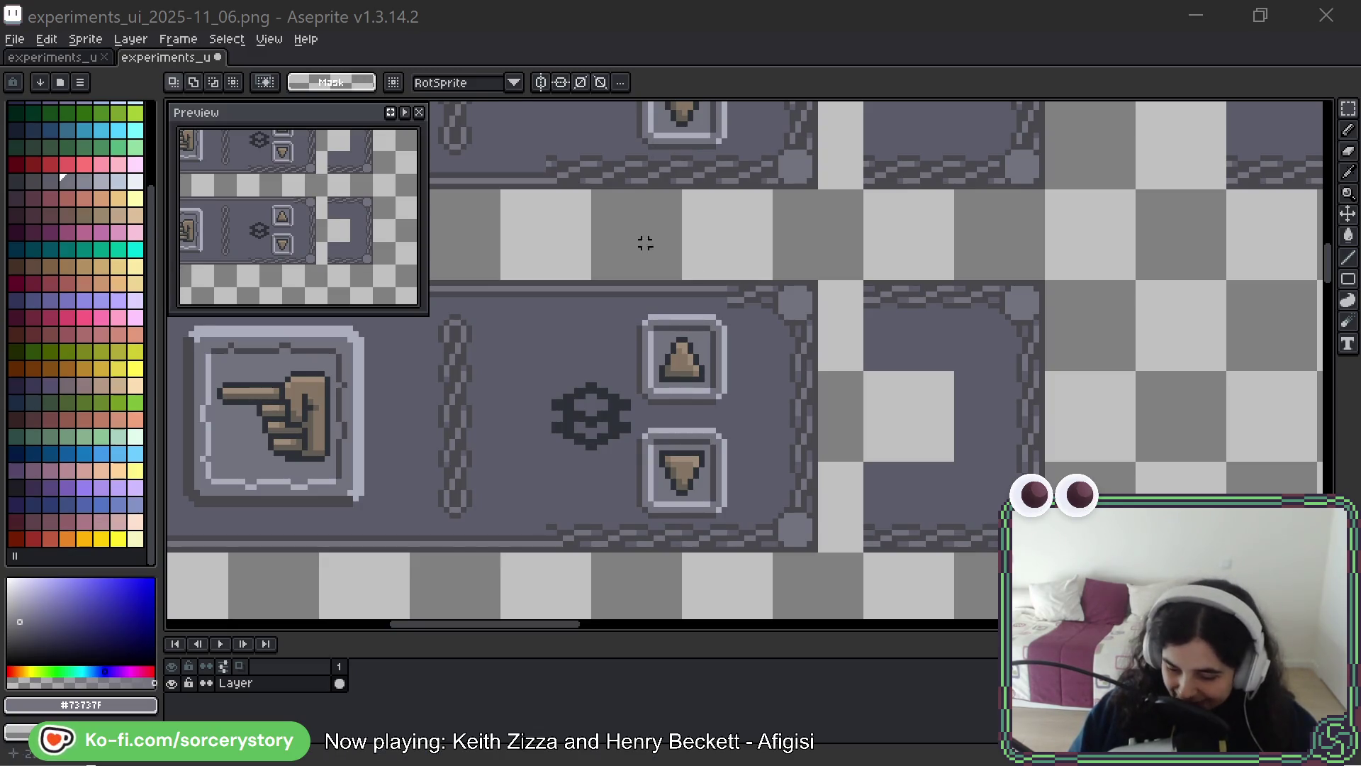
Move a strip of the stitched border far left and drop it in place
scroll(861, 294, up, 3)
mouse_move(864, 278)
mouse_down()
mouse_move(1102, 383)
mouse_move(1141, 372)
mouse_move(1124, 368)
mouse_move(1123, 407)
mouse_up()
mouse_move(945, 343)
mouse_down()
mouse_move(1249, 334)
mouse_move(532, 347)
mouse_move(554, 358)
mouse_move(747, 333)
mouse_move(767, 179)
mouse_move(962, 212)
mouse_up()
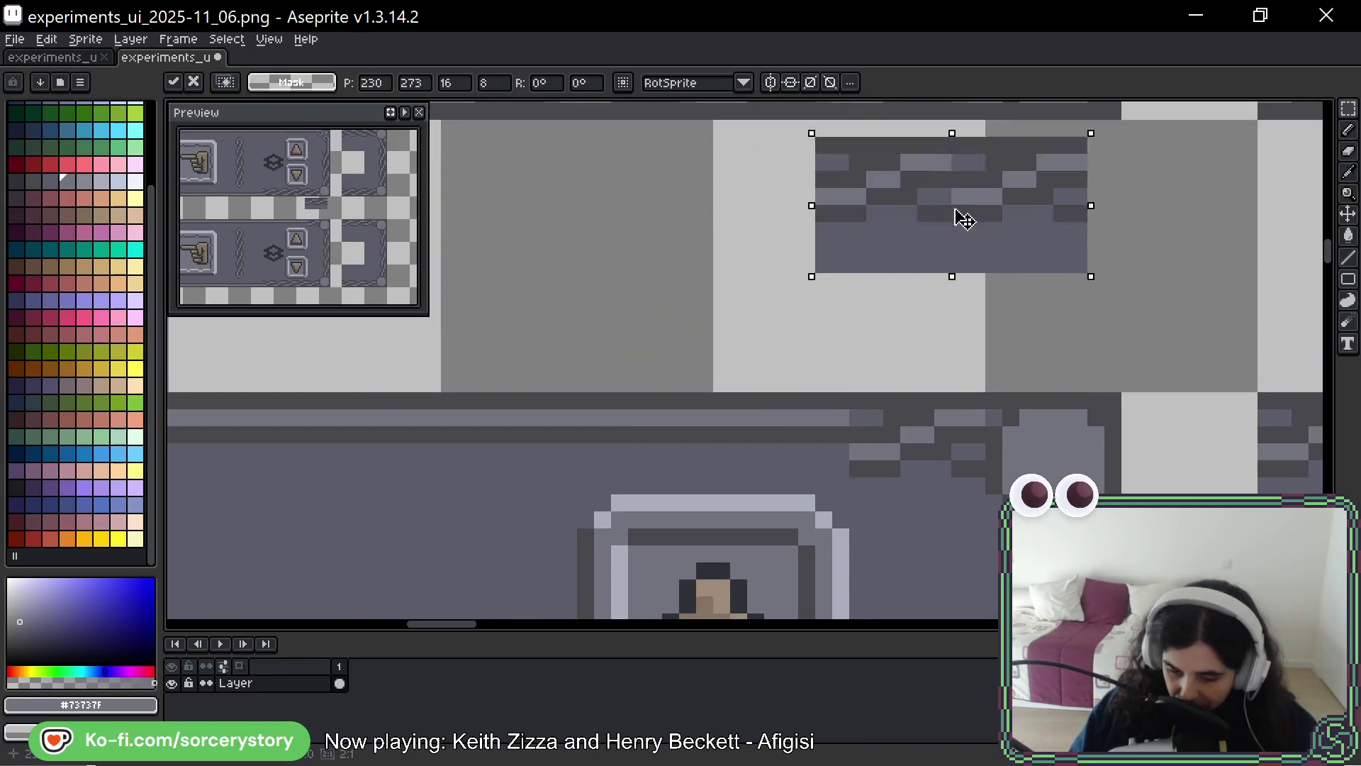
key(Return)
Shift a second top-border strip along the edge, then select the plain area above the gear
mouse_move(512, 306)
mouse_down()
mouse_move(768, 383)
mouse_move(780, 404)
mouse_up()
mouse_move(674, 398)
mouse_down()
mouse_move(1021, 377)
mouse_move(158, 334)
mouse_move(1276, 312)
mouse_move(917, 305)
mouse_move(842, 332)
mouse_move(855, 344)
mouse_move(878, 338)
mouse_move(571, 355)
mouse_move(602, 349)
mouse_up()
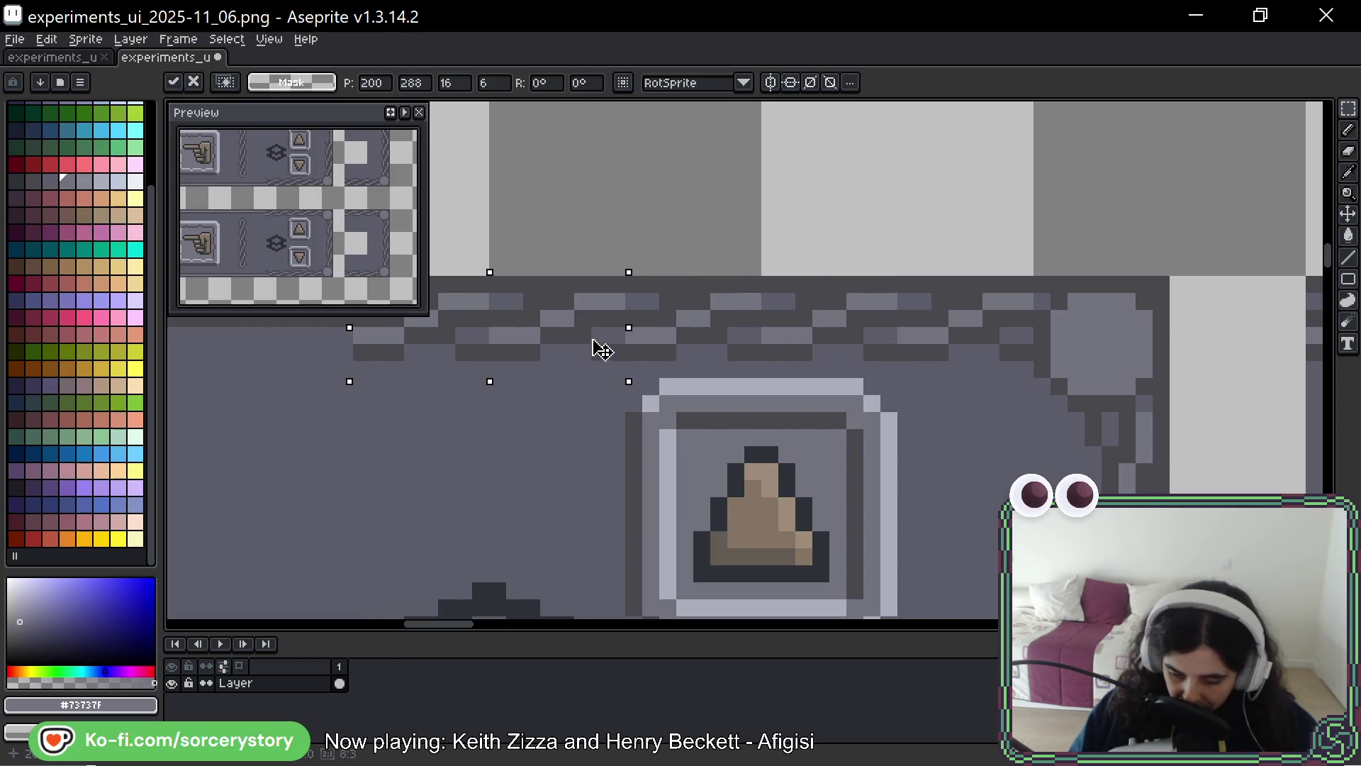
click(799, 386)
scroll(825, 324, down, 3)
scroll(826, 325, down, 3)
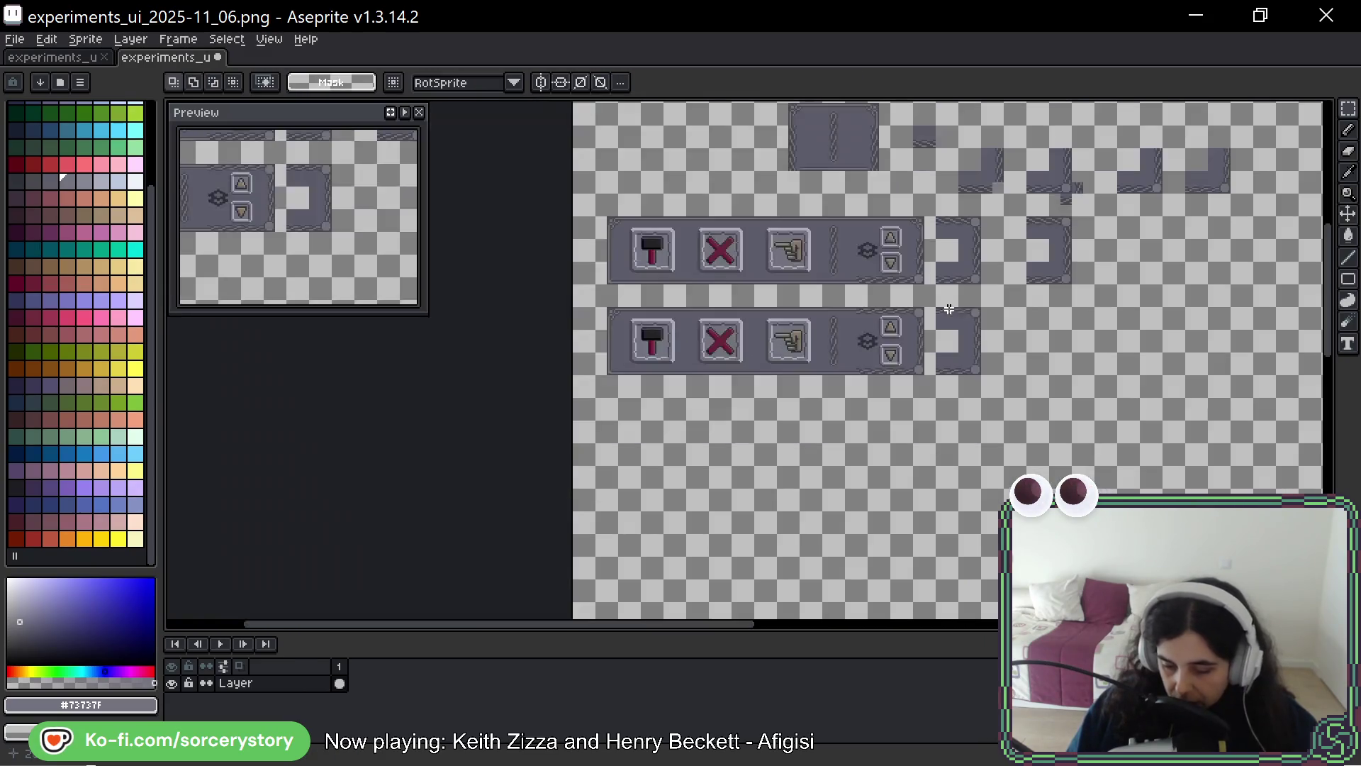
scroll(860, 339, up, 5)
drag(663, 282, 784, 403)
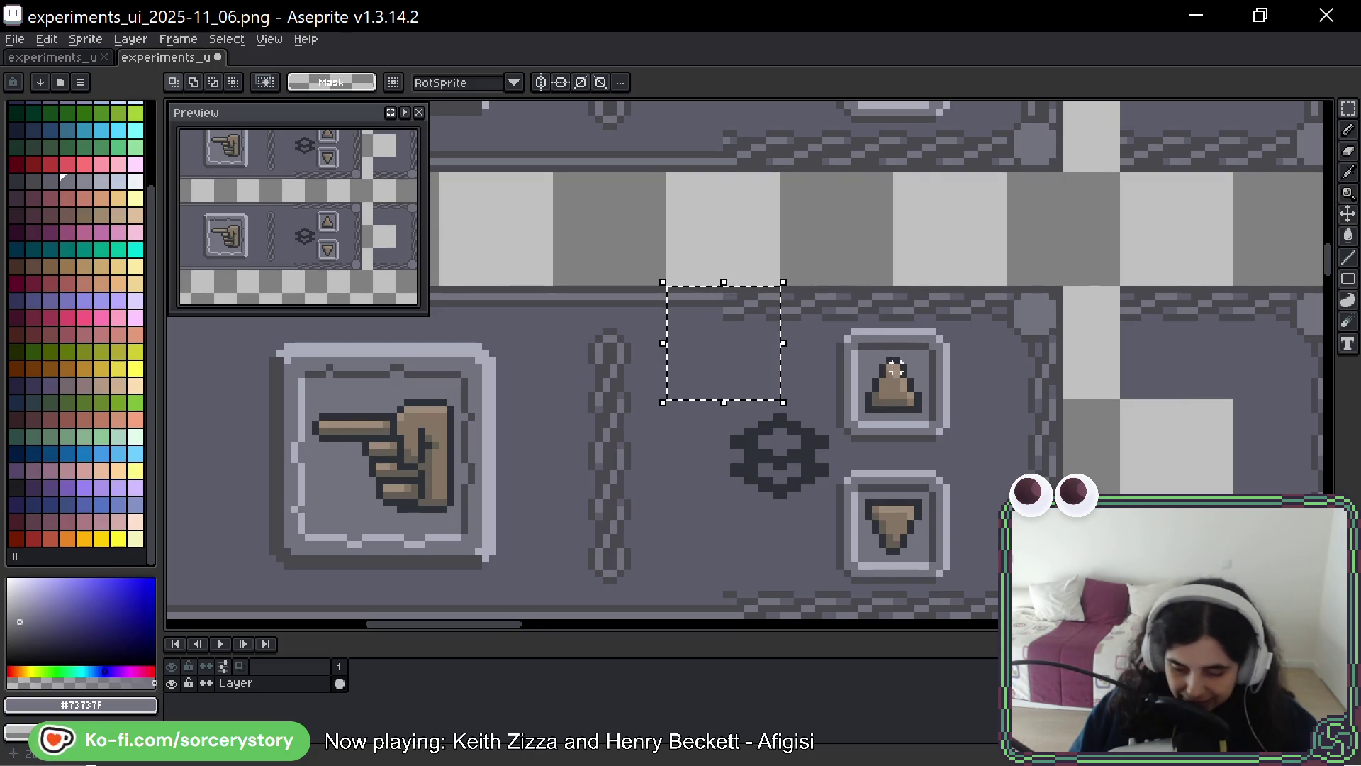
Select a stretch of the stitched top border and slide it left and slightly up
scroll(780, 350, down, 1)
click(562, 316)
scroll(790, 289, up, 1)
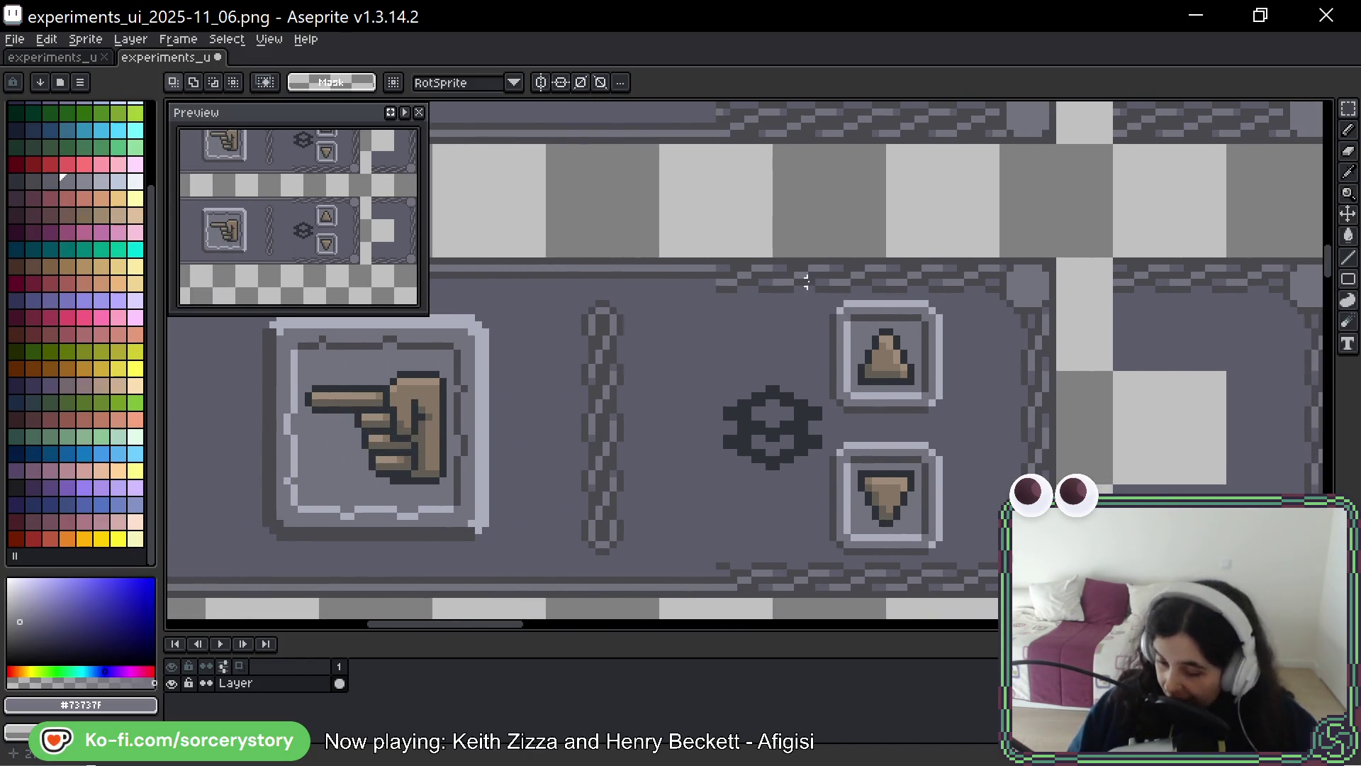
scroll(1162, 301, right, 2)
scroll(1021, 262, up, 1)
mouse_move(1006, 260)
mouse_down()
mouse_move(1180, 295)
mouse_move(1181, 310)
mouse_up()
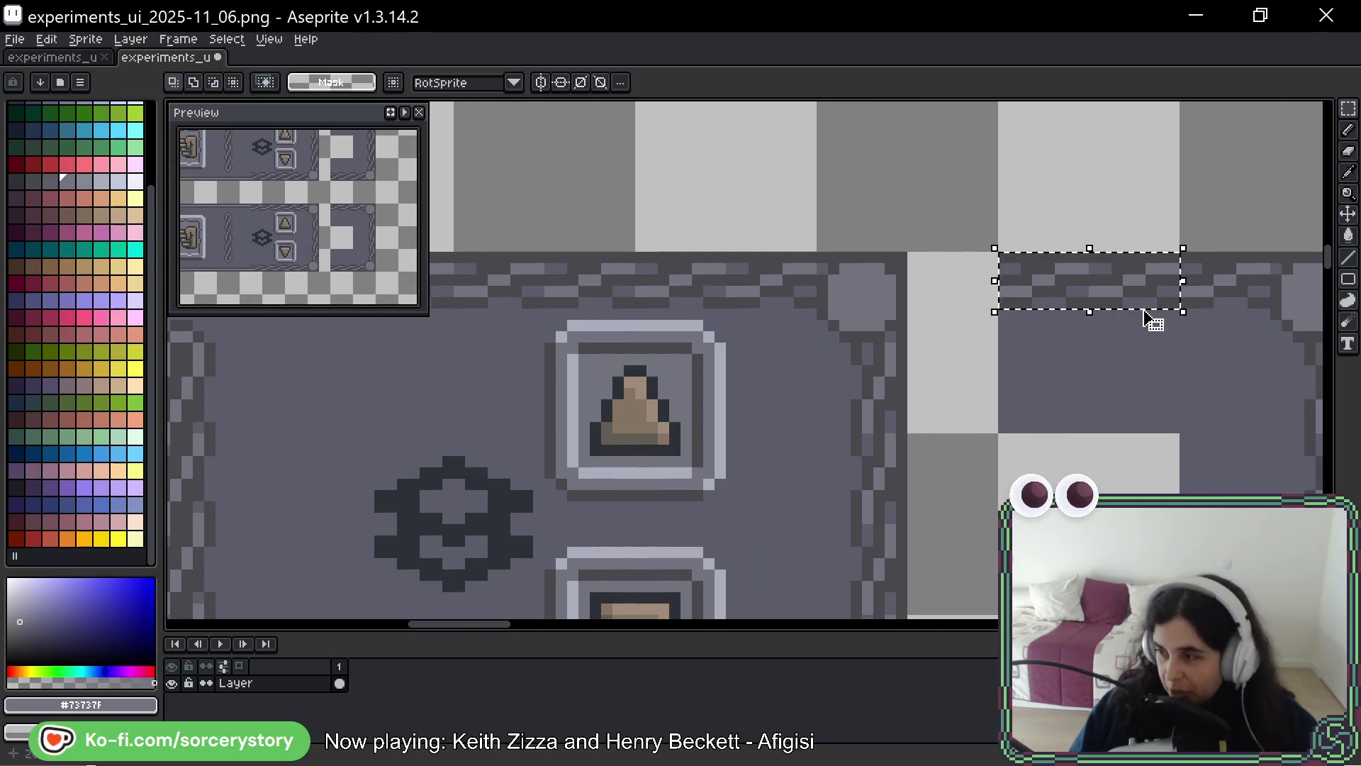
mouse_move(1152, 294)
mouse_down()
mouse_move(177, 298)
mouse_move(1332, 283)
mouse_move(1036, 304)
mouse_move(951, 297)
mouse_move(960, 292)
mouse_move(319, 337)
mouse_move(951, 283)
mouse_move(759, 274)
mouse_move(789, 275)
mouse_up()
key(Return)
scroll(908, 401, down, 1)
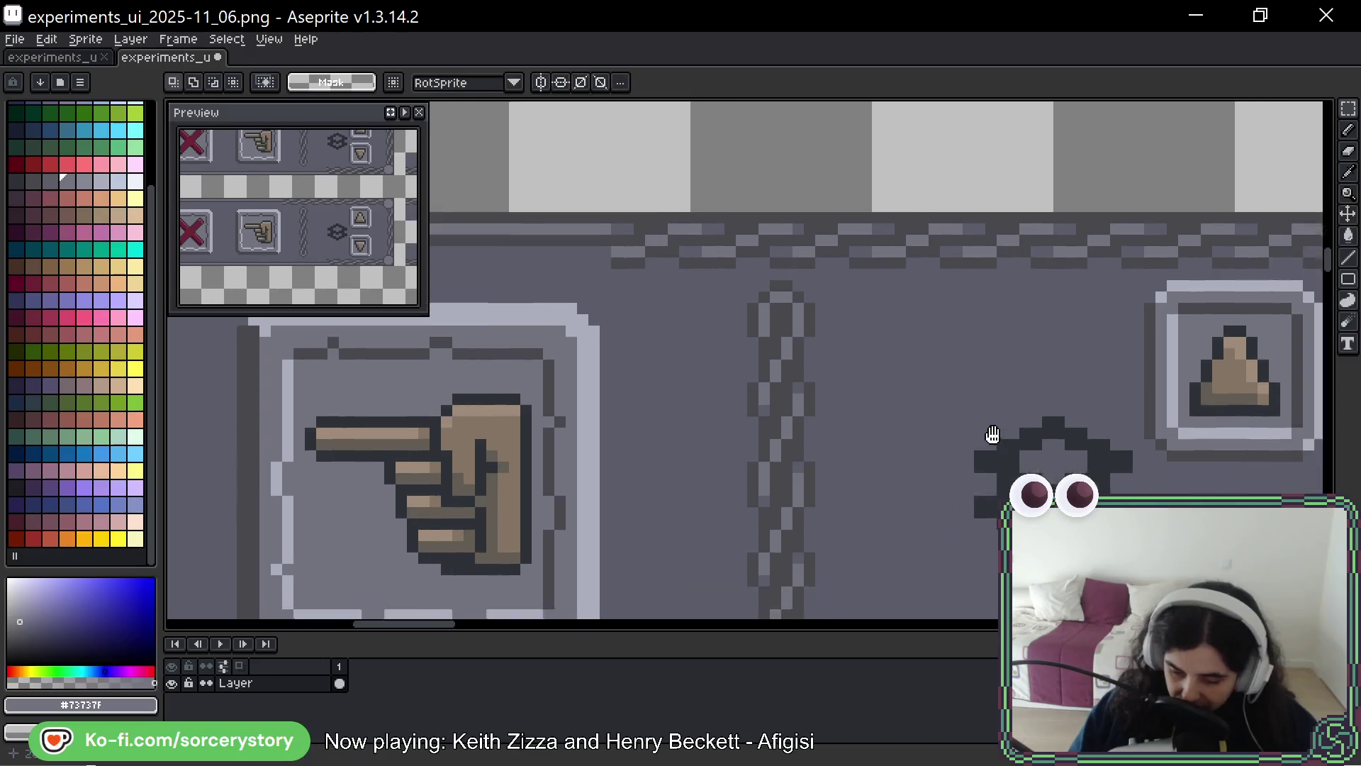
scroll(844, 358, down, 2)
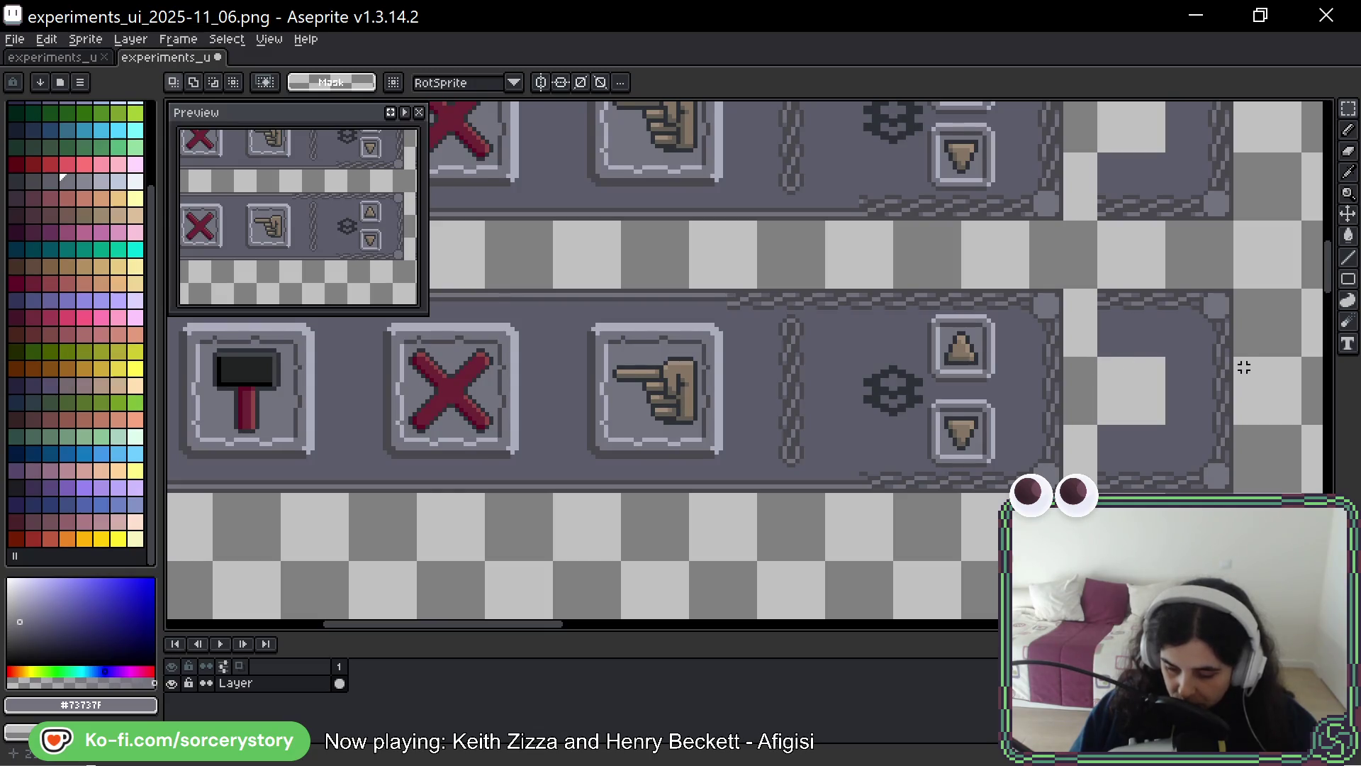
Pick up a bottom-border section and move it further left and slightly down
scroll(1200, 349, up, 3)
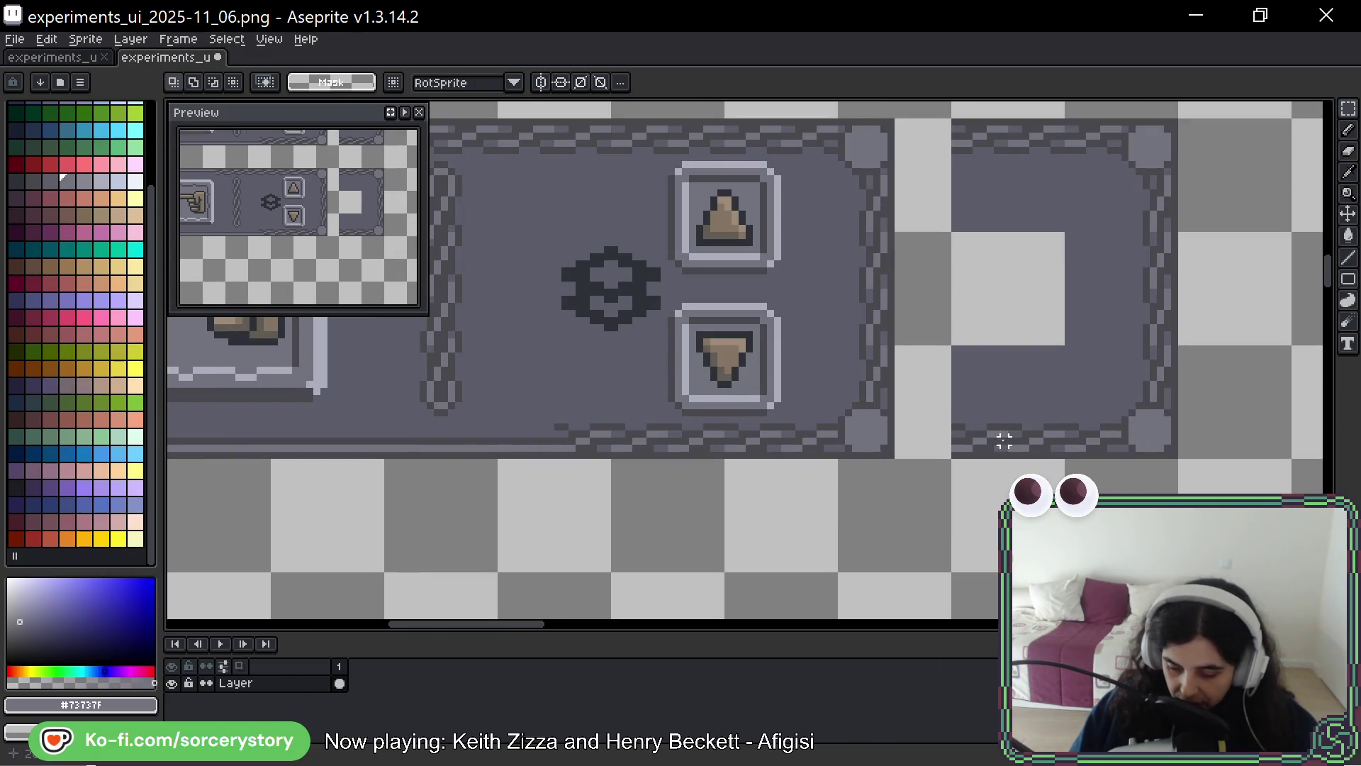
scroll(963, 452, up, 1)
scroll(1032, 368, up, 2)
drag(715, 221, 903, 391)
click(872, 380)
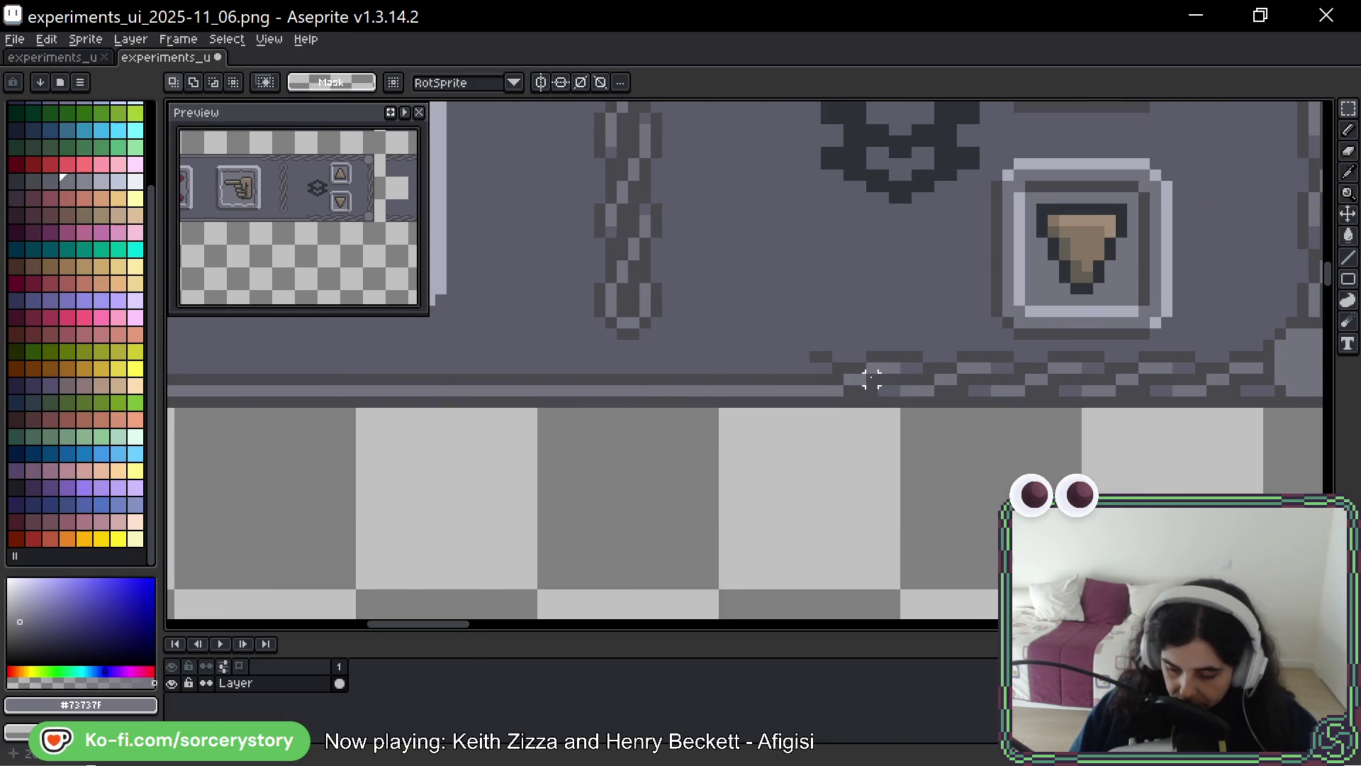
mouse_move(906, 401)
mouse_down()
mouse_move(1078, 353)
mouse_move(1081, 337)
mouse_move(1069, 380)
mouse_move(771, 396)
mouse_move(797, 374)
mouse_move(608, 380)
mouse_move(920, 388)
mouse_move(660, 438)
mouse_move(715, 383)
mouse_move(741, 390)
mouse_up()
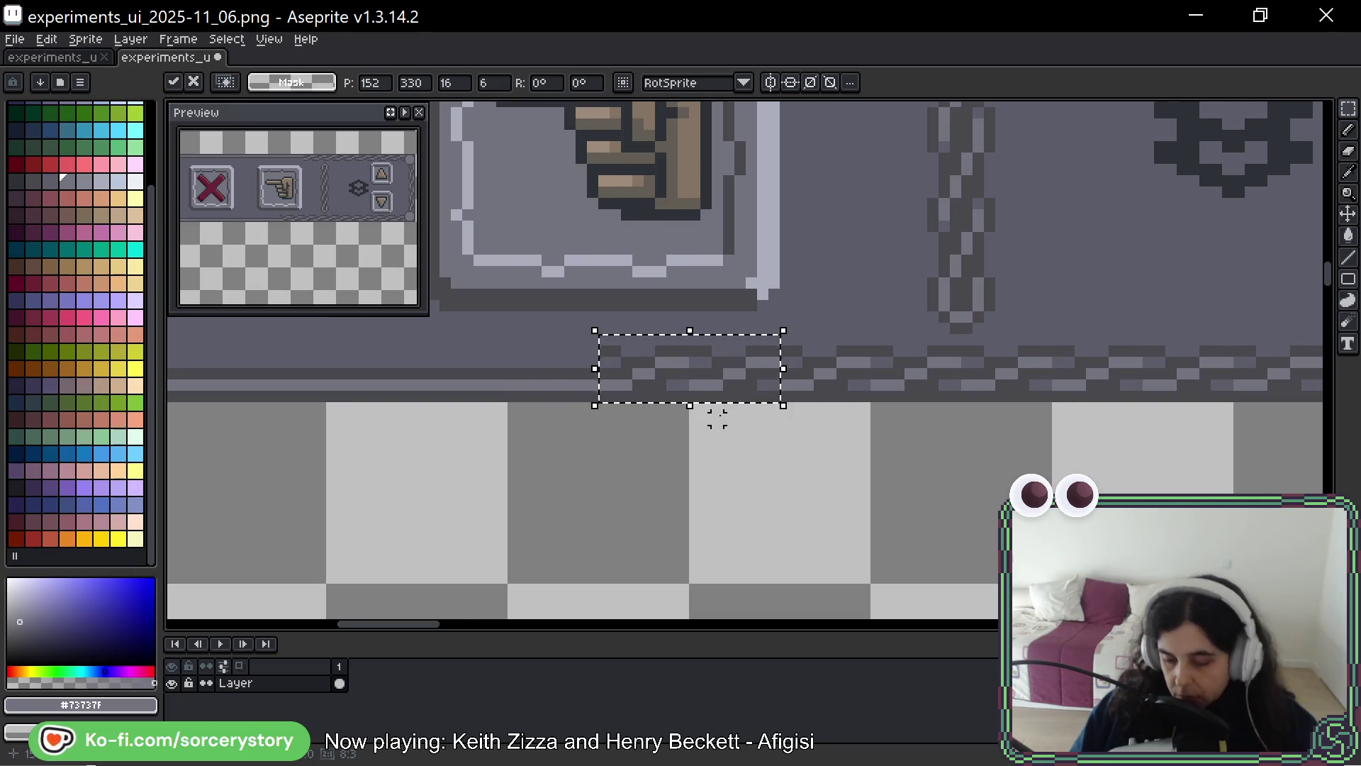
scroll(717, 411, down, 1)
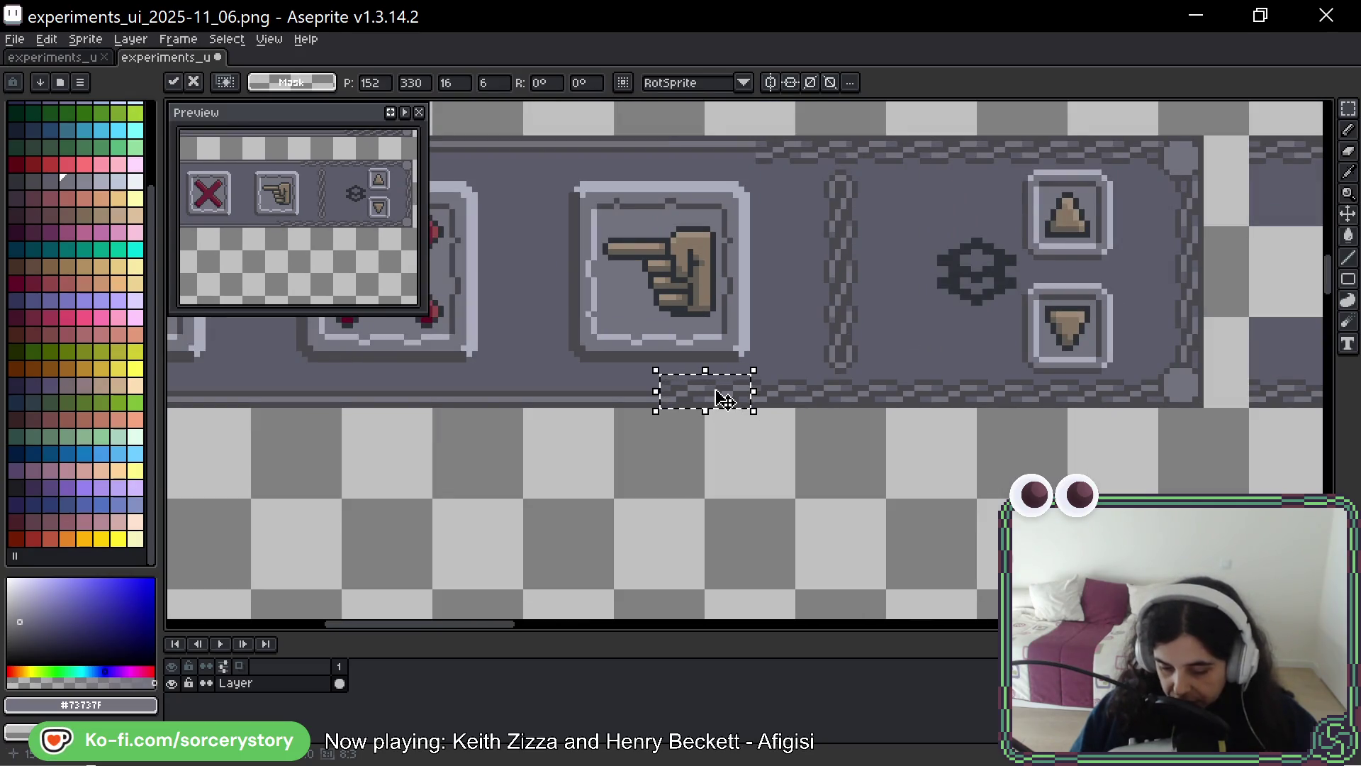
mouse_move(730, 399)
mouse_down()
mouse_move(528, 448)
mouse_move(641, 394)
mouse_up()
click(799, 420)
scroll(801, 420, down, 3)
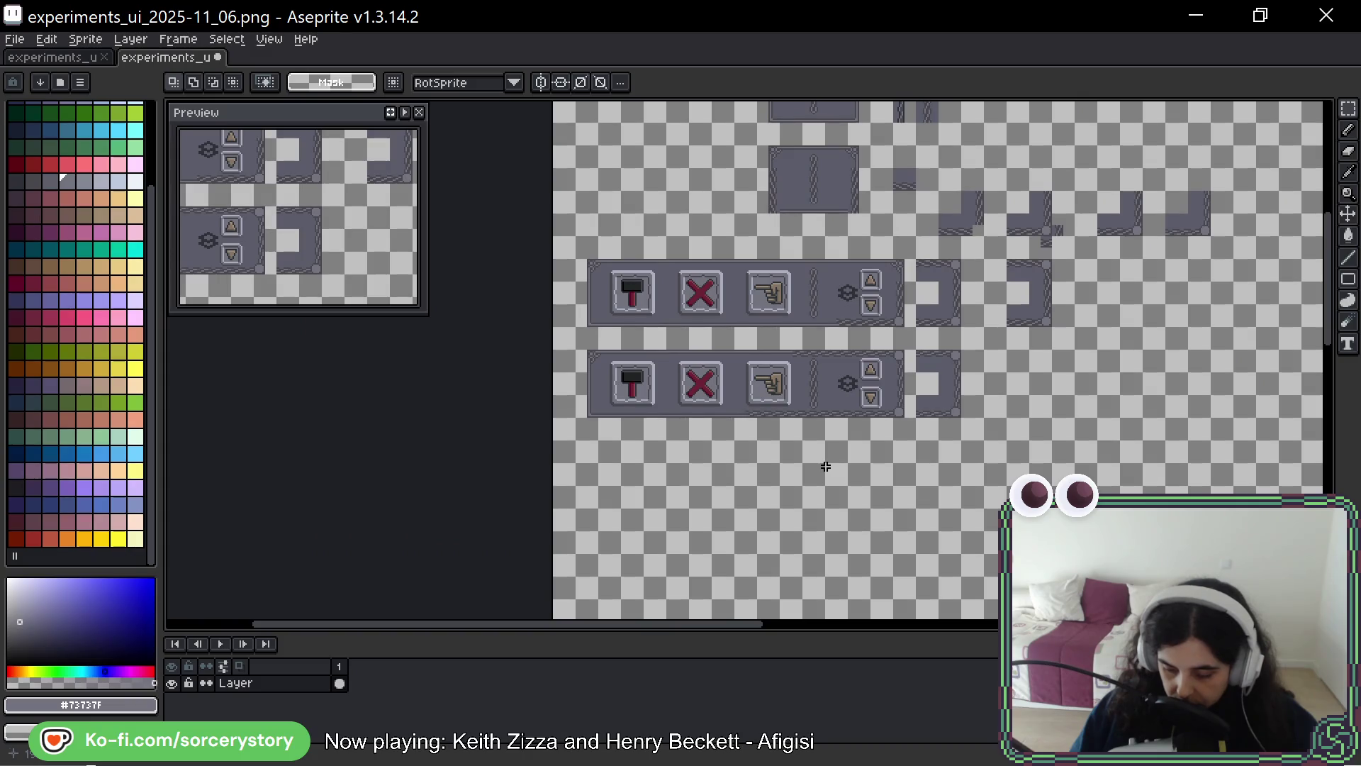
scroll(815, 411, up, 3)
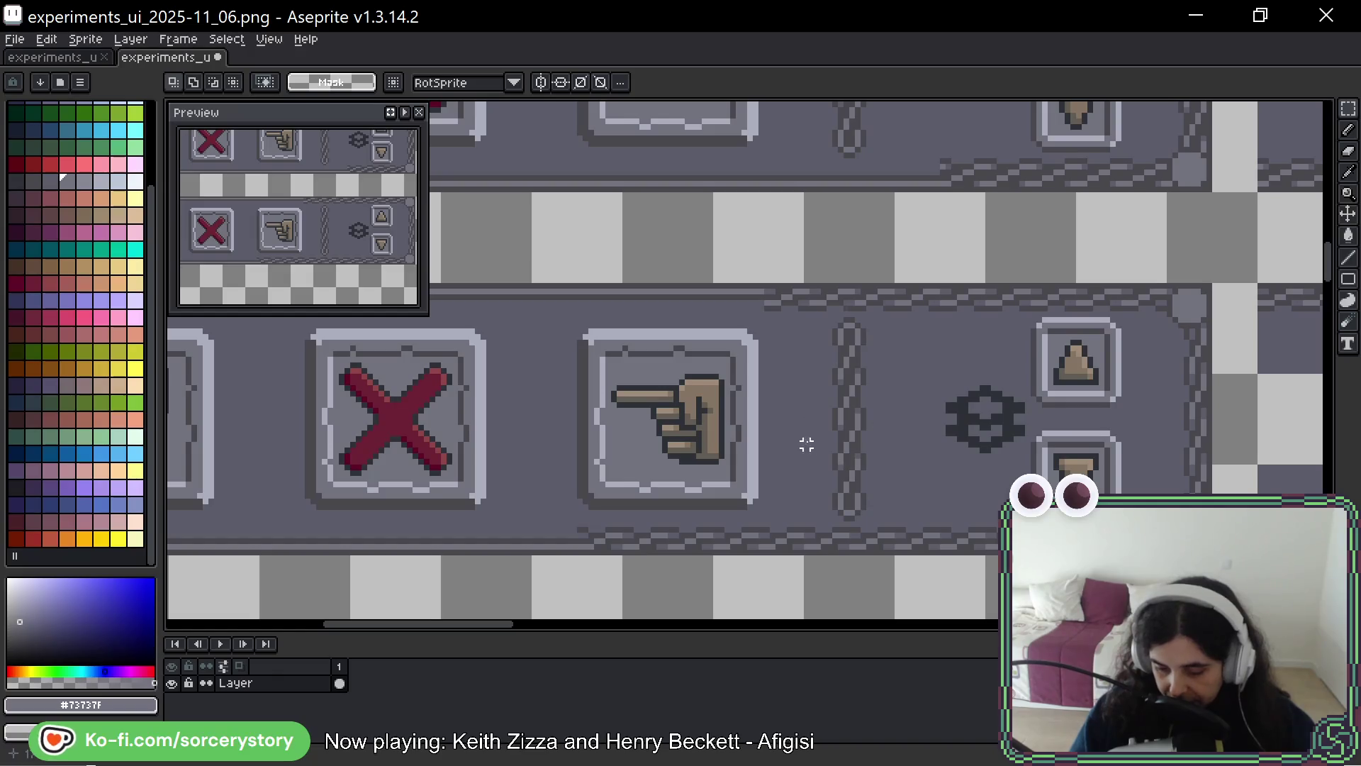
scroll(914, 443, down, 2)
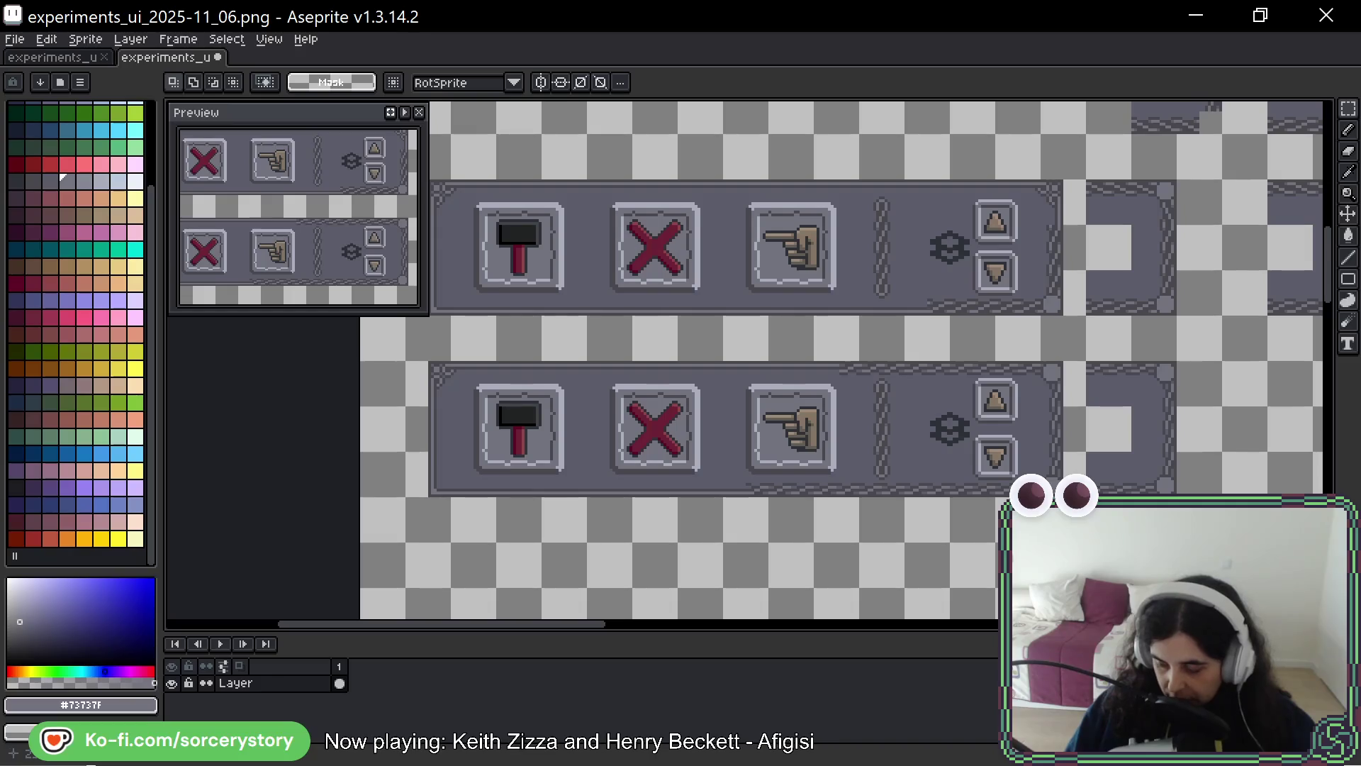
scroll(920, 409, down, 2)
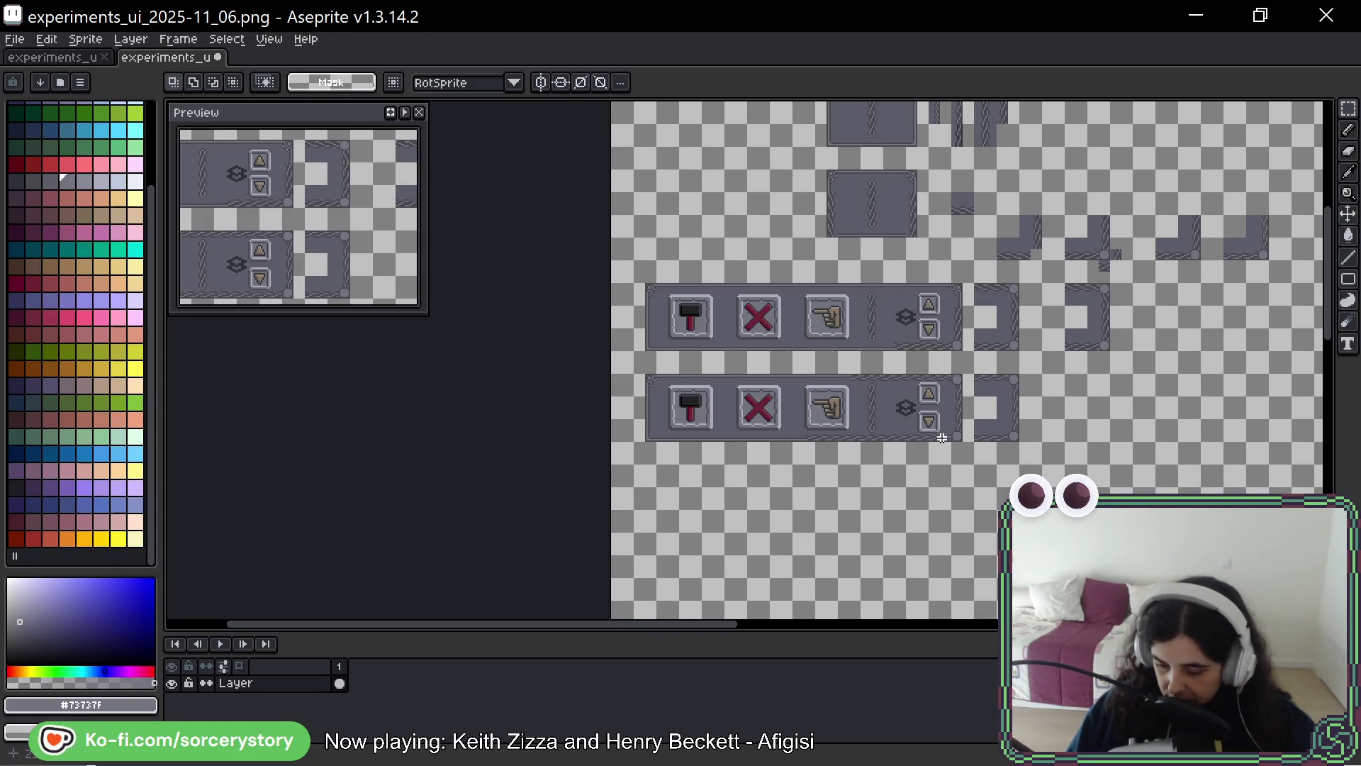
scroll(905, 403, up, 2)
scroll(905, 401, up, 2)
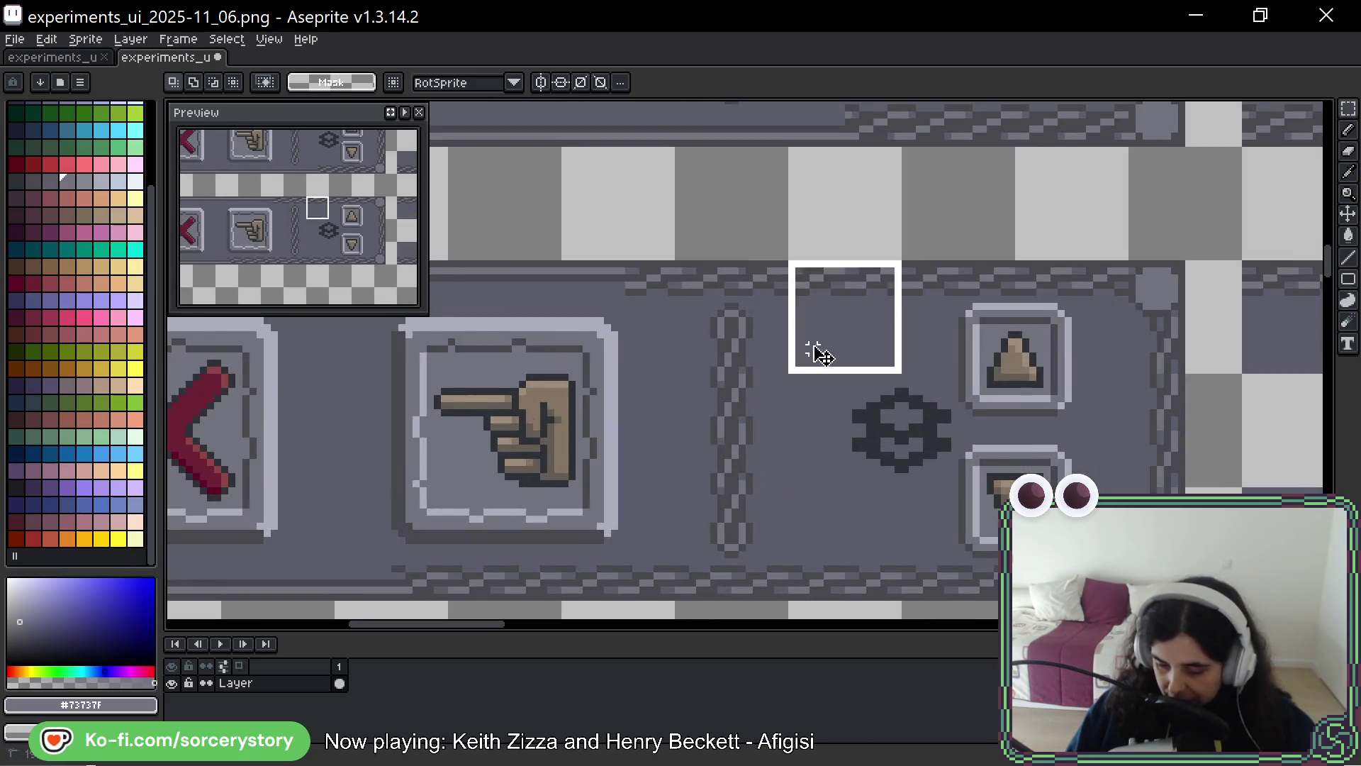
key(e)
mouse_move(780, 326)
mouse_down()
mouse_move(879, 418)
mouse_move(950, 525)
mouse_up()
key(ctrl+z)
key(b)
mouse_move(842, 444)
mouse_down()
mouse_move(886, 305)
mouse_move(936, 326)
mouse_move(850, 511)
mouse_move(886, 528)
mouse_up()
key(ctrl+z)
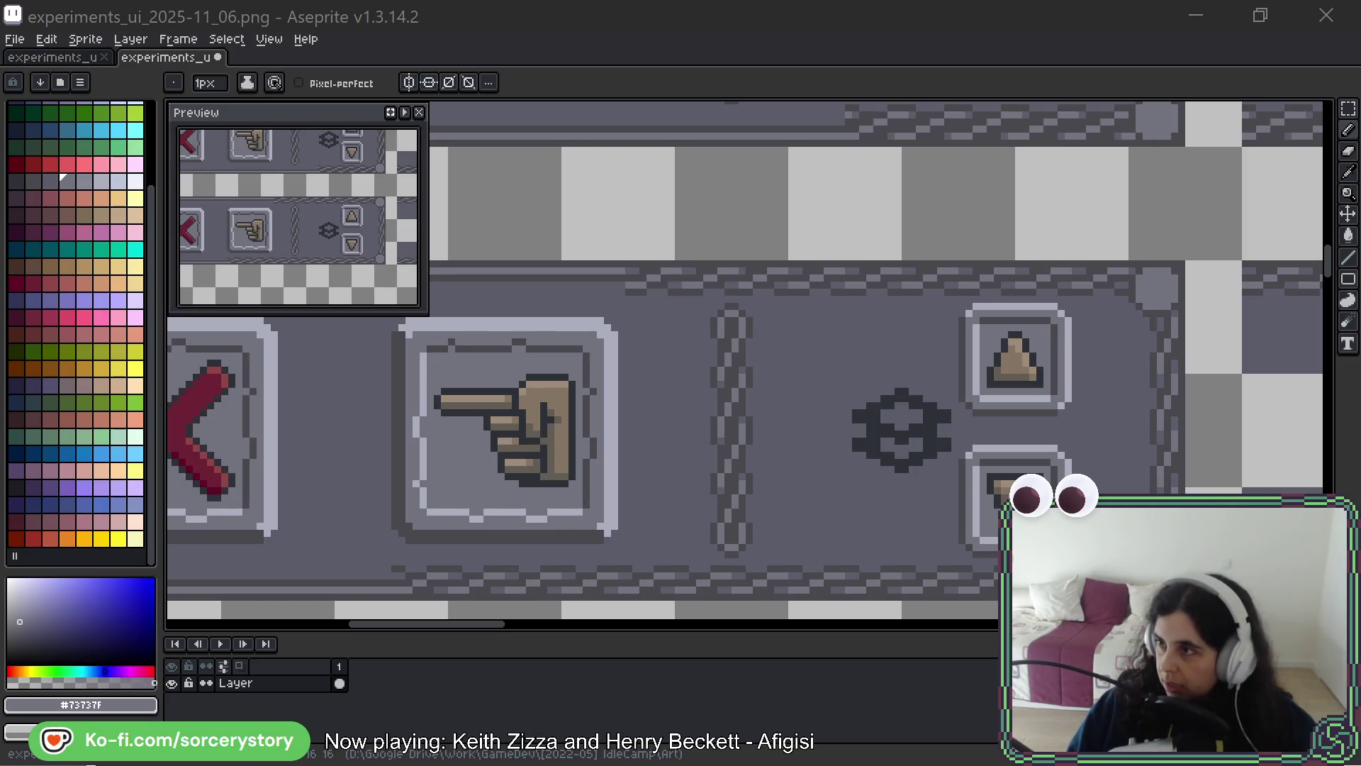
mouse_move(0, 304)
mouse_down()
mouse_move(556, 303)
mouse_move(775, 112)
mouse_up()
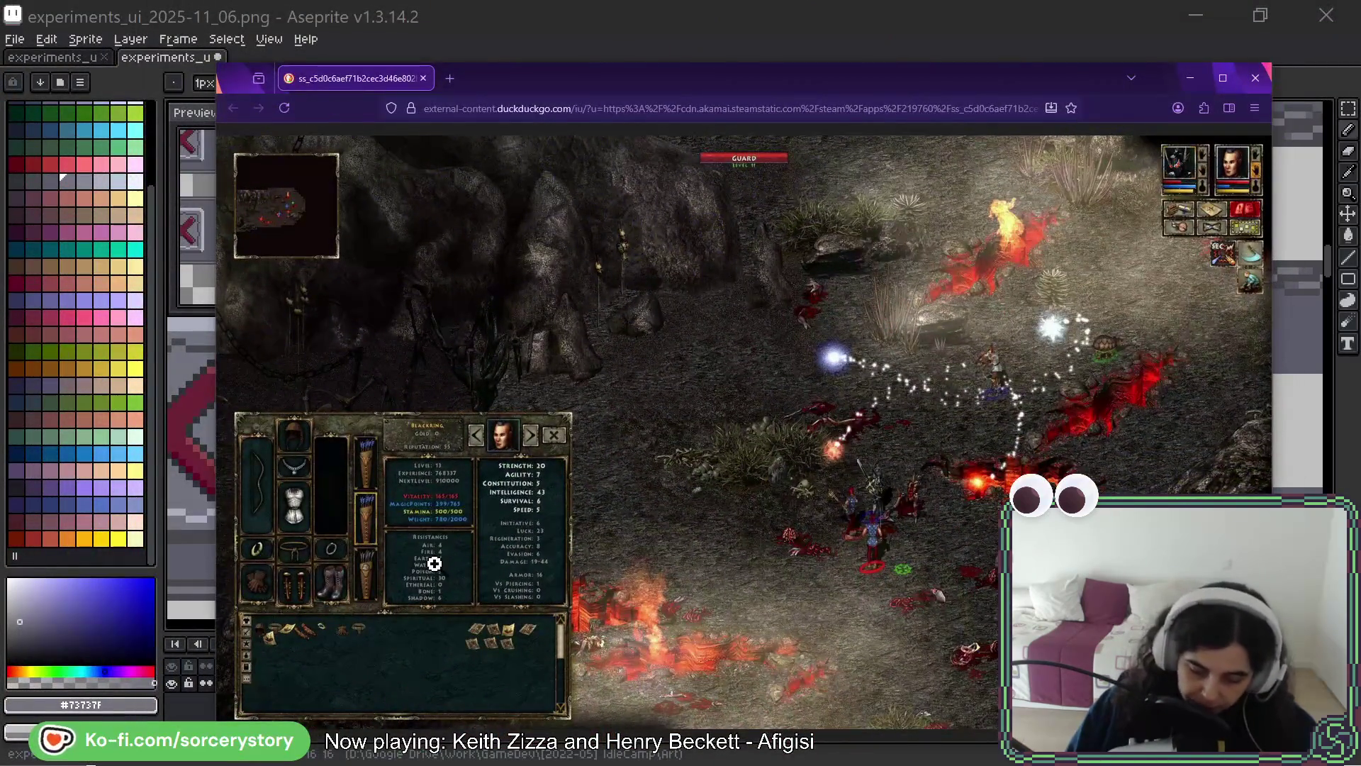
click(435, 556)
ctrl+scroll(518, 578, up, 4)
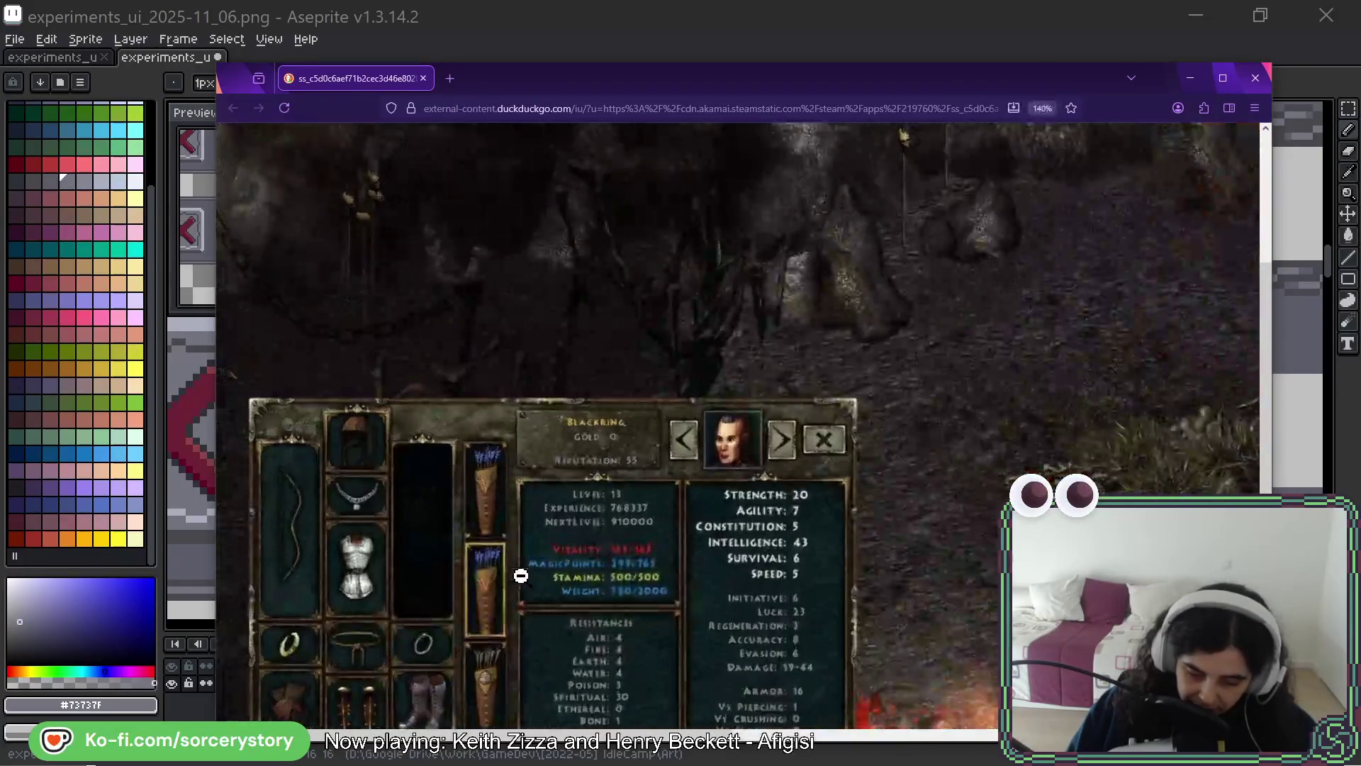
ctrl+scroll(656, 526, up, 5)
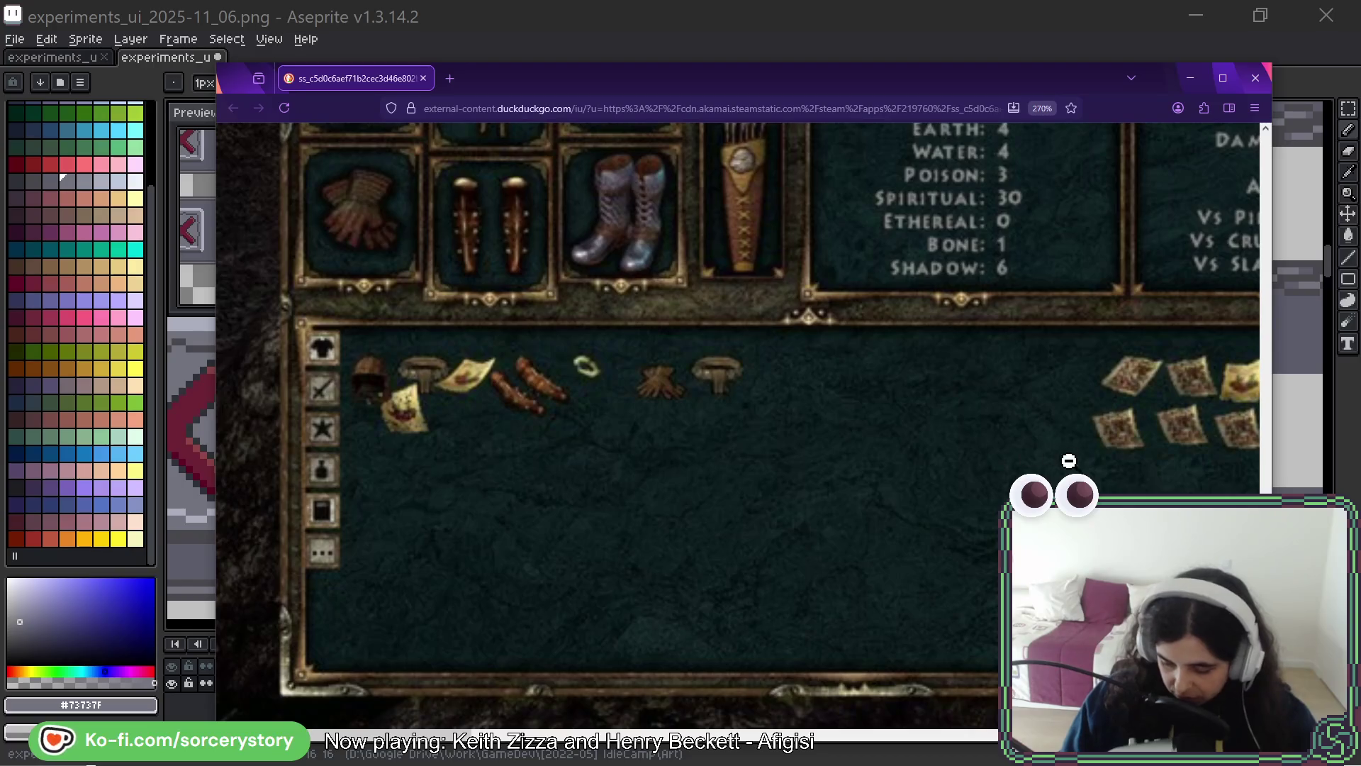
scroll(701, 373, up, 10)
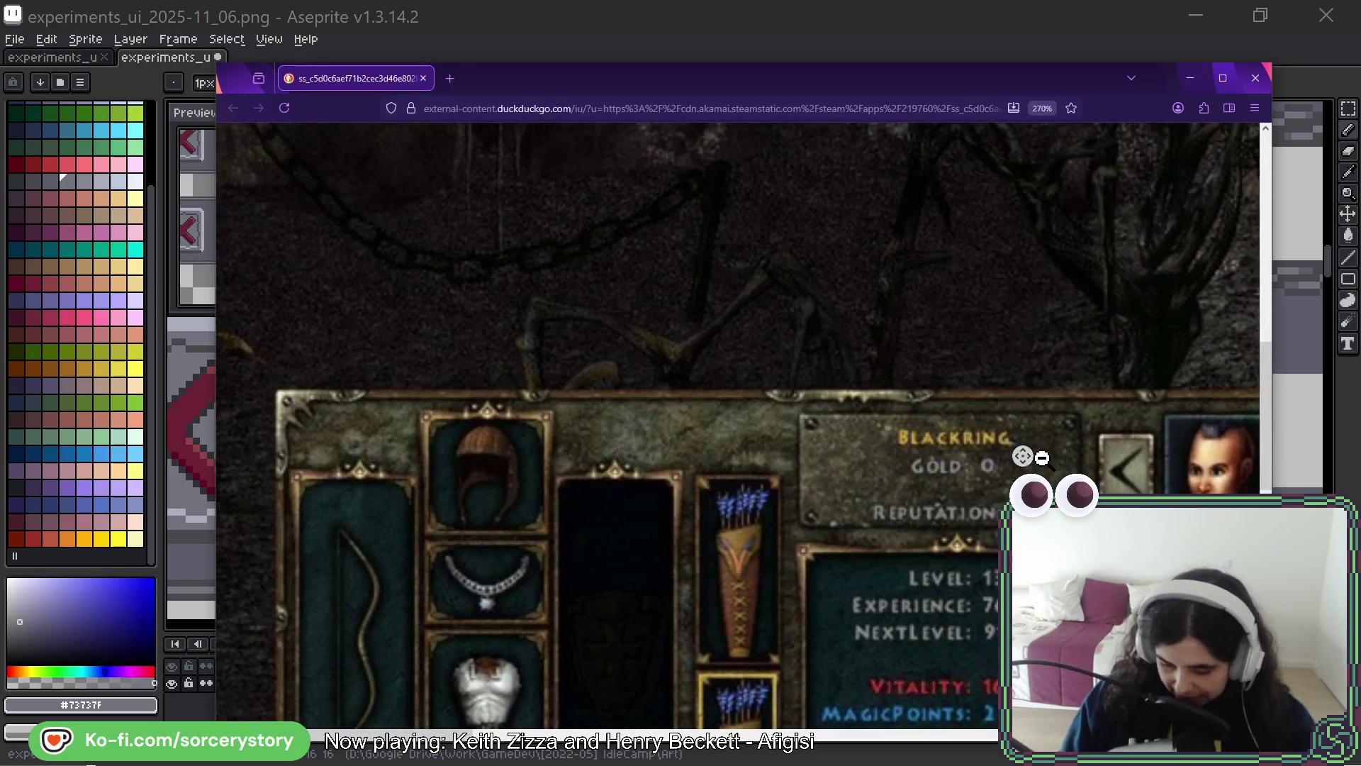
scroll(1042, 458, down, 5)
scroll(971, 431, down, 4)
middle_click(981, 361)
middle_click(988, 403)
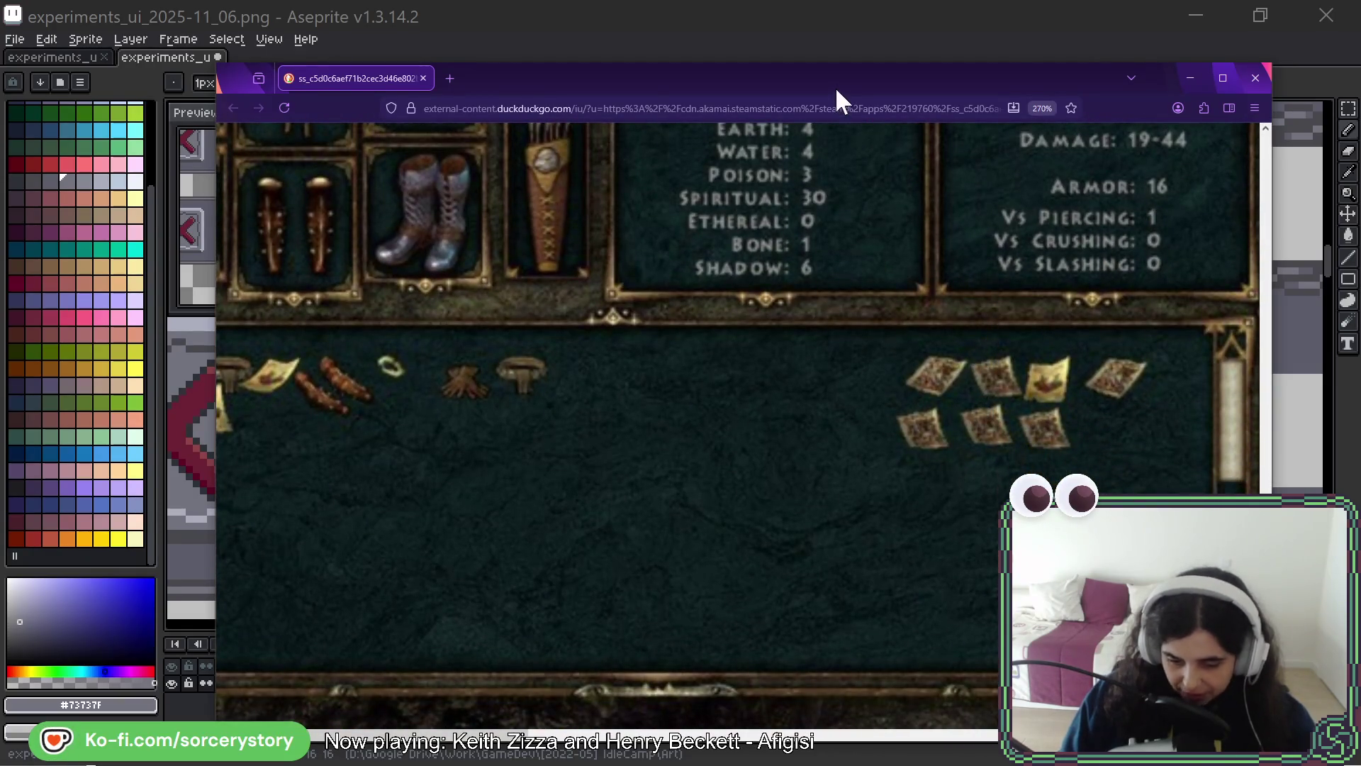
key(alt+Tab)
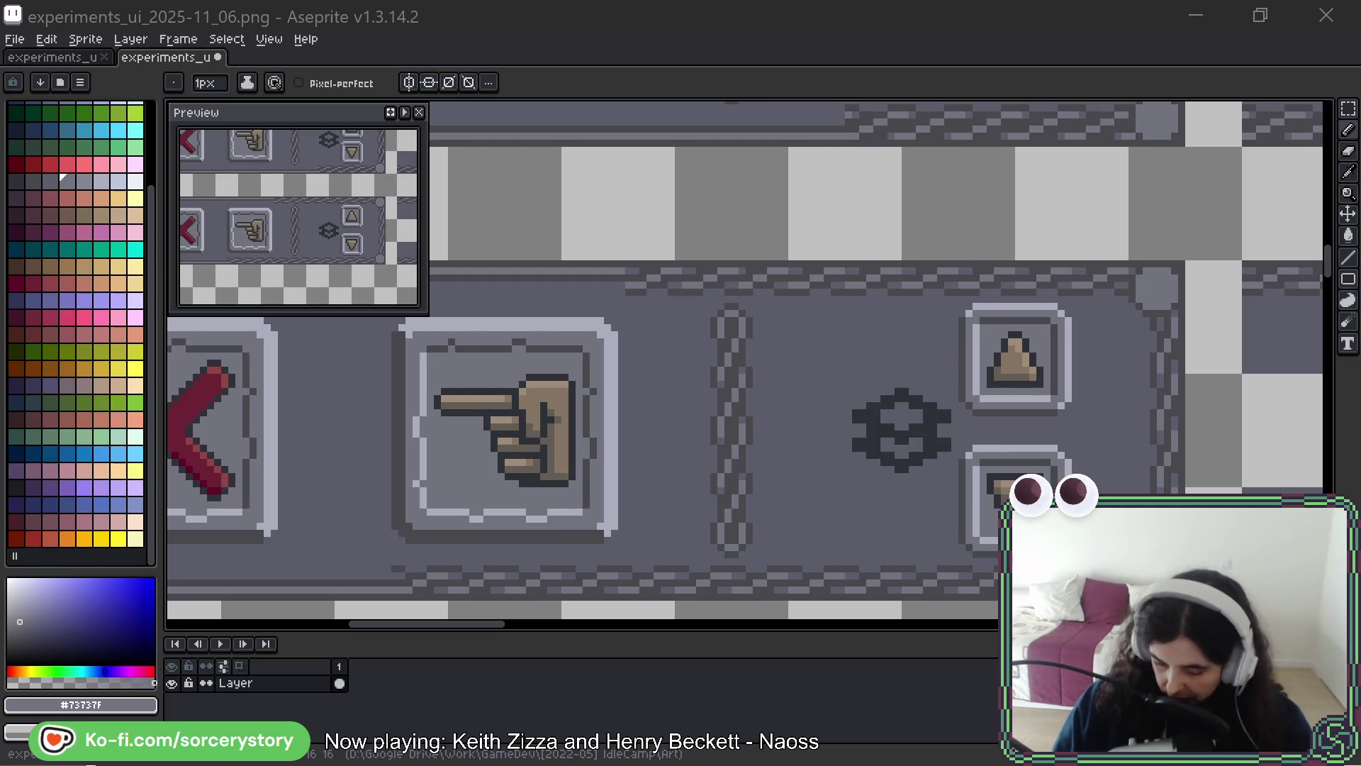
Copy the chain divider into the empty narrow panel and commit it
mouse_move(762, 323)
mouse_down()
mouse_move(747, 313)
mouse_move(878, 297)
mouse_up()
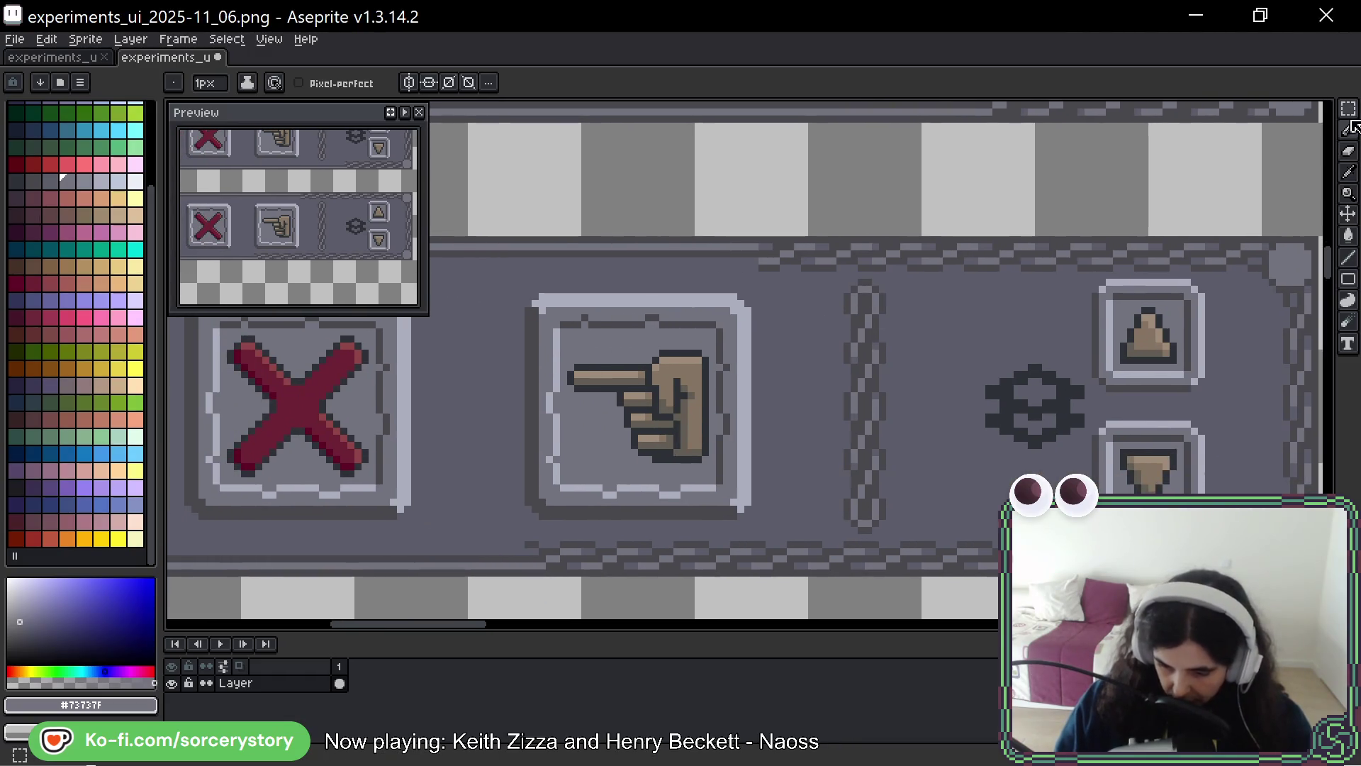
key(m)
drag(945, 480, 831, 388)
mouse_move(759, 261)
mouse_down()
mouse_move(749, 410)
mouse_move(778, 464)
mouse_up()
mouse_move(760, 328)
mouse_down()
mouse_move(1287, 664)
mouse_move(1261, 325)
mouse_move(946, 368)
mouse_move(886, 323)
mouse_up()
key(Return)
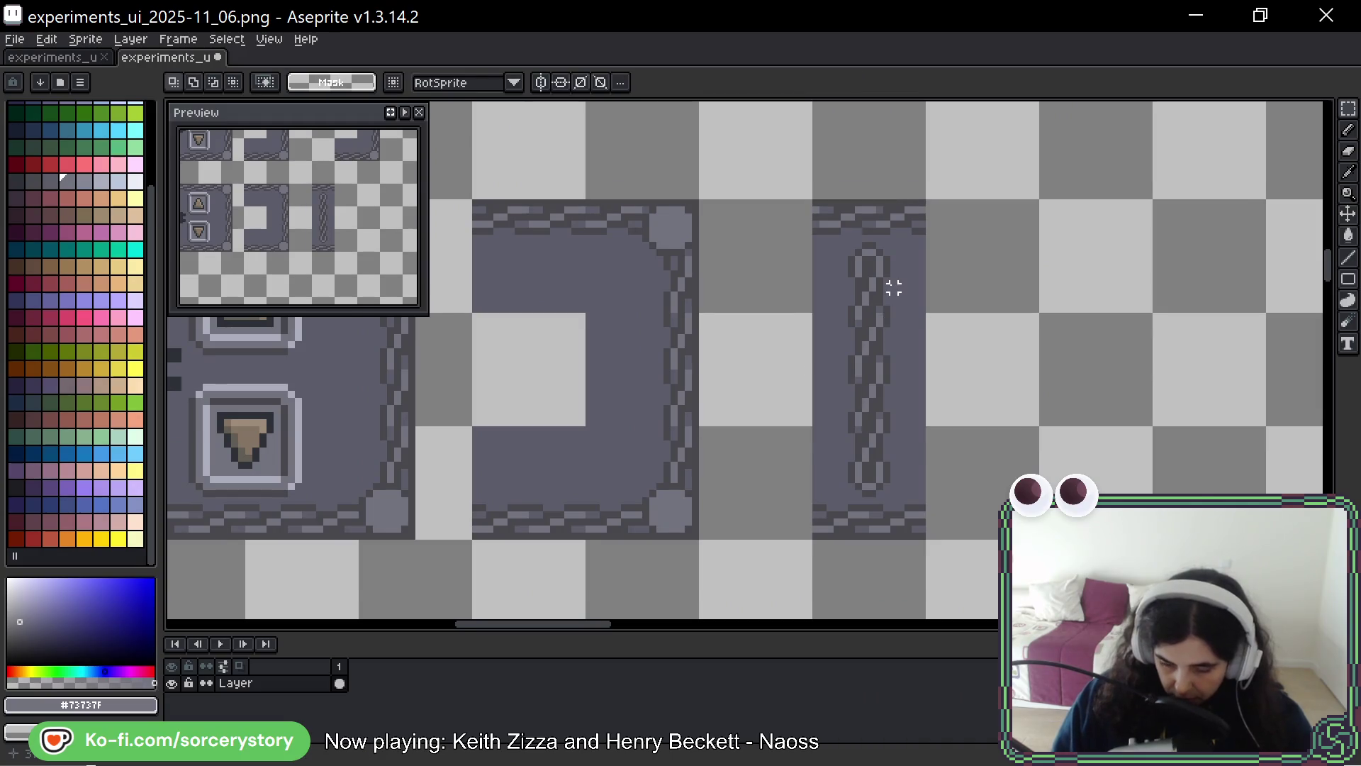
scroll(893, 287, up, 2)
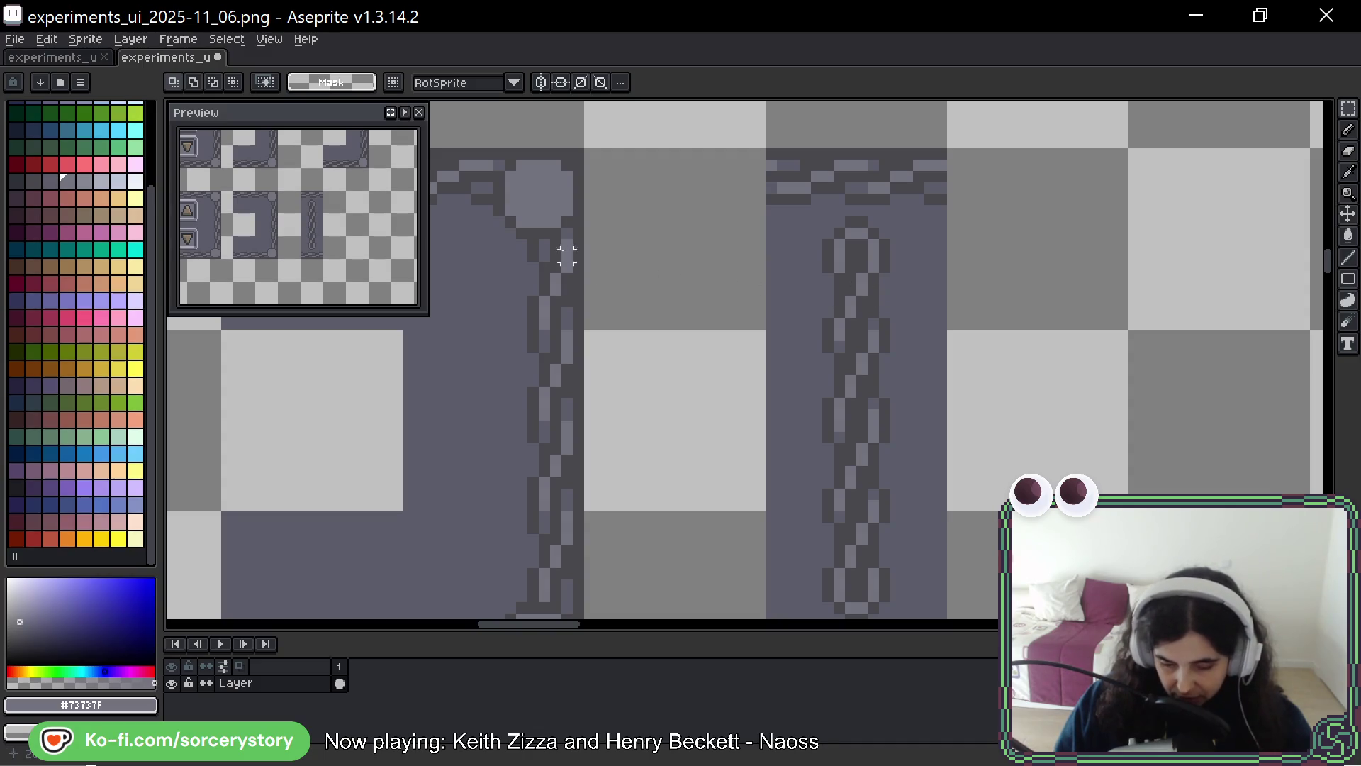
Lift the top of the standalone chain into its new position
drag(546, 336, 579, 365)
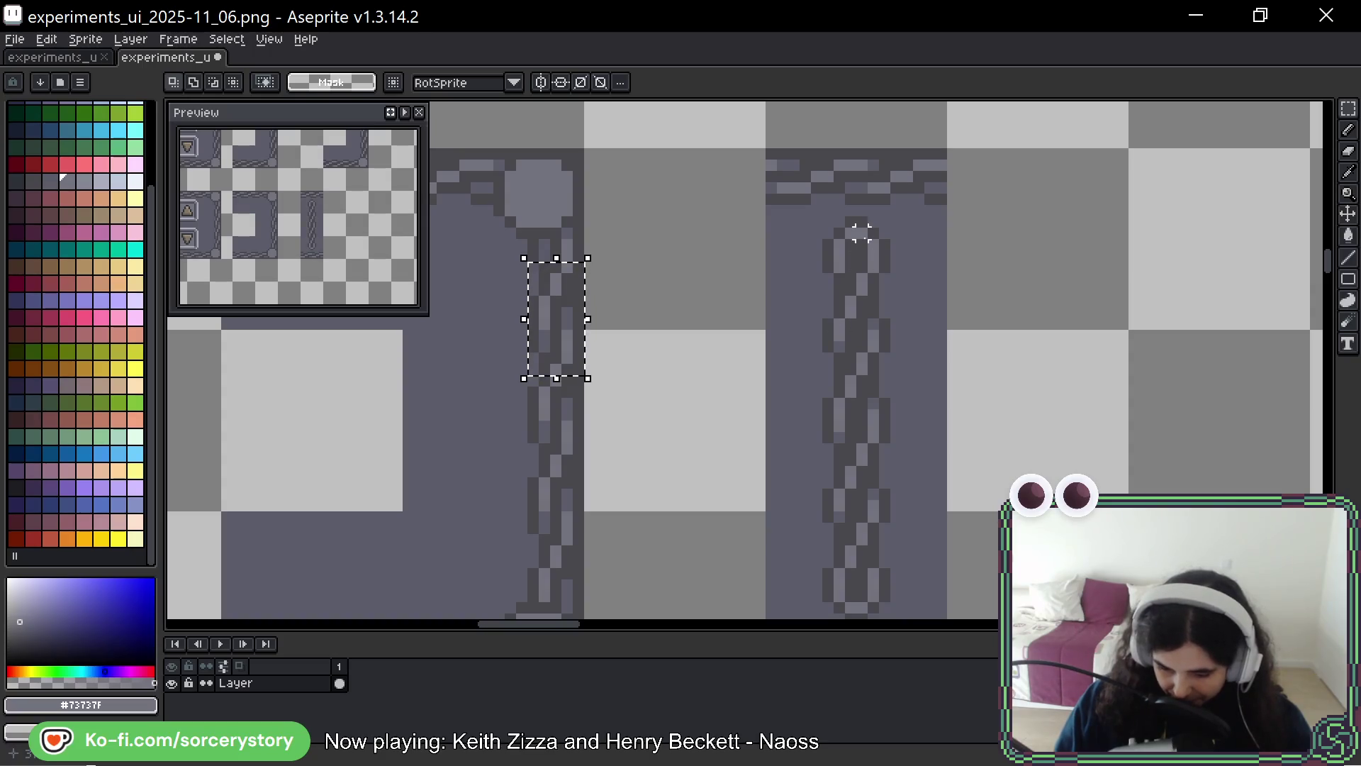
key(b)
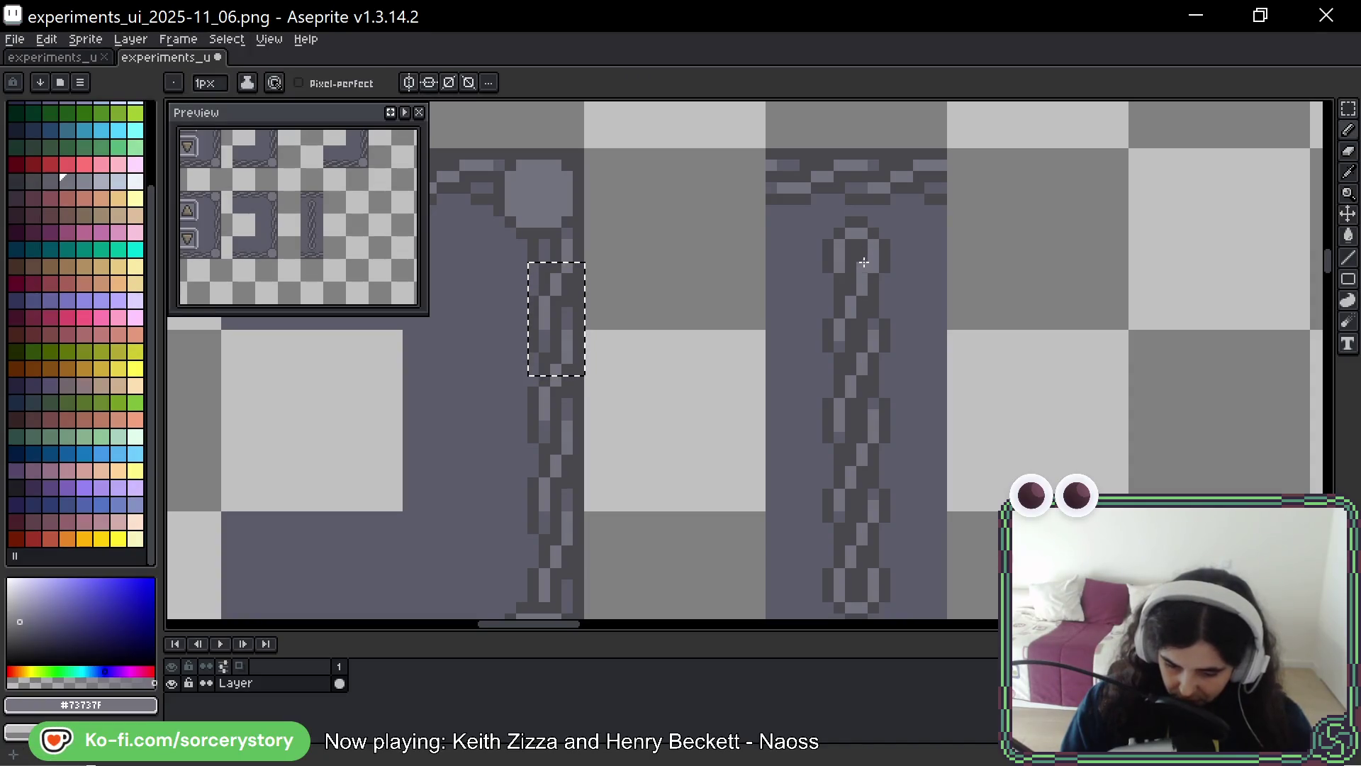
click(1348, 108)
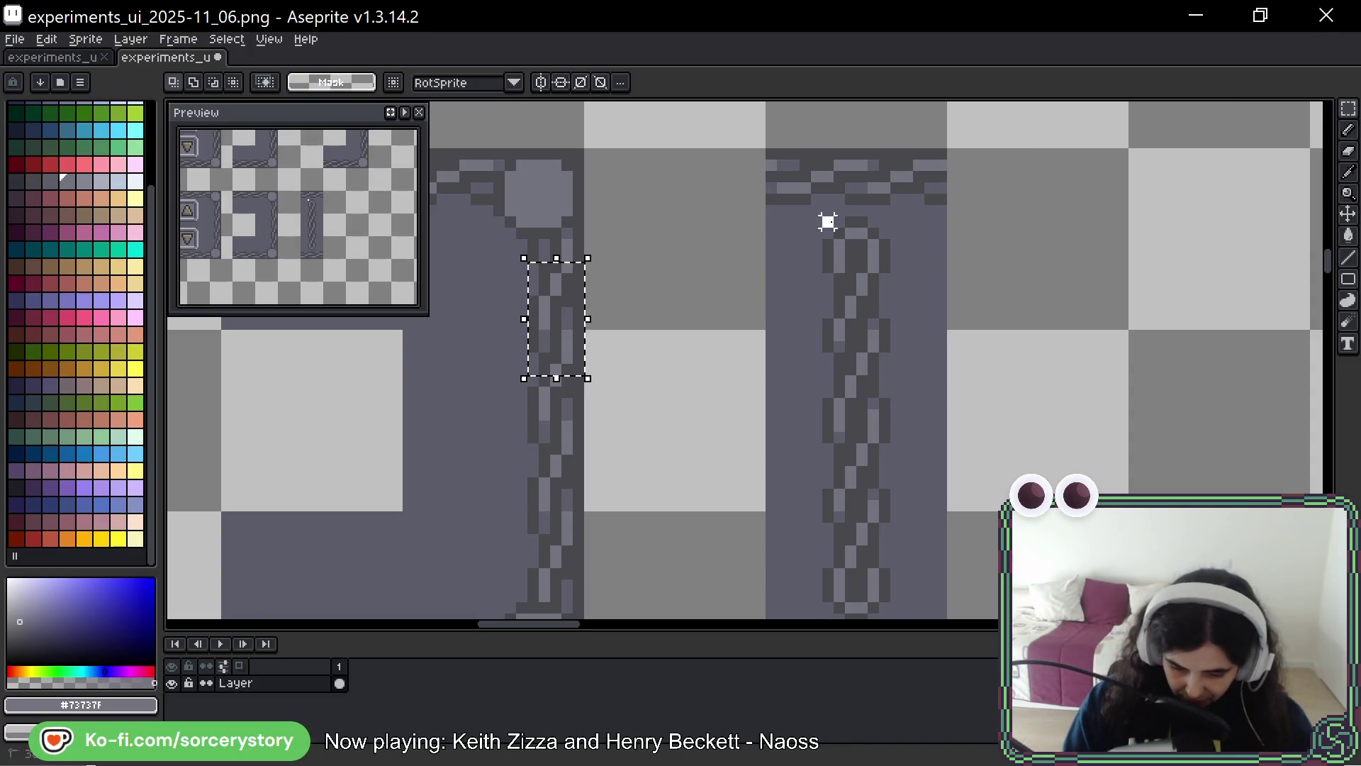
drag(883, 266, 831, 246)
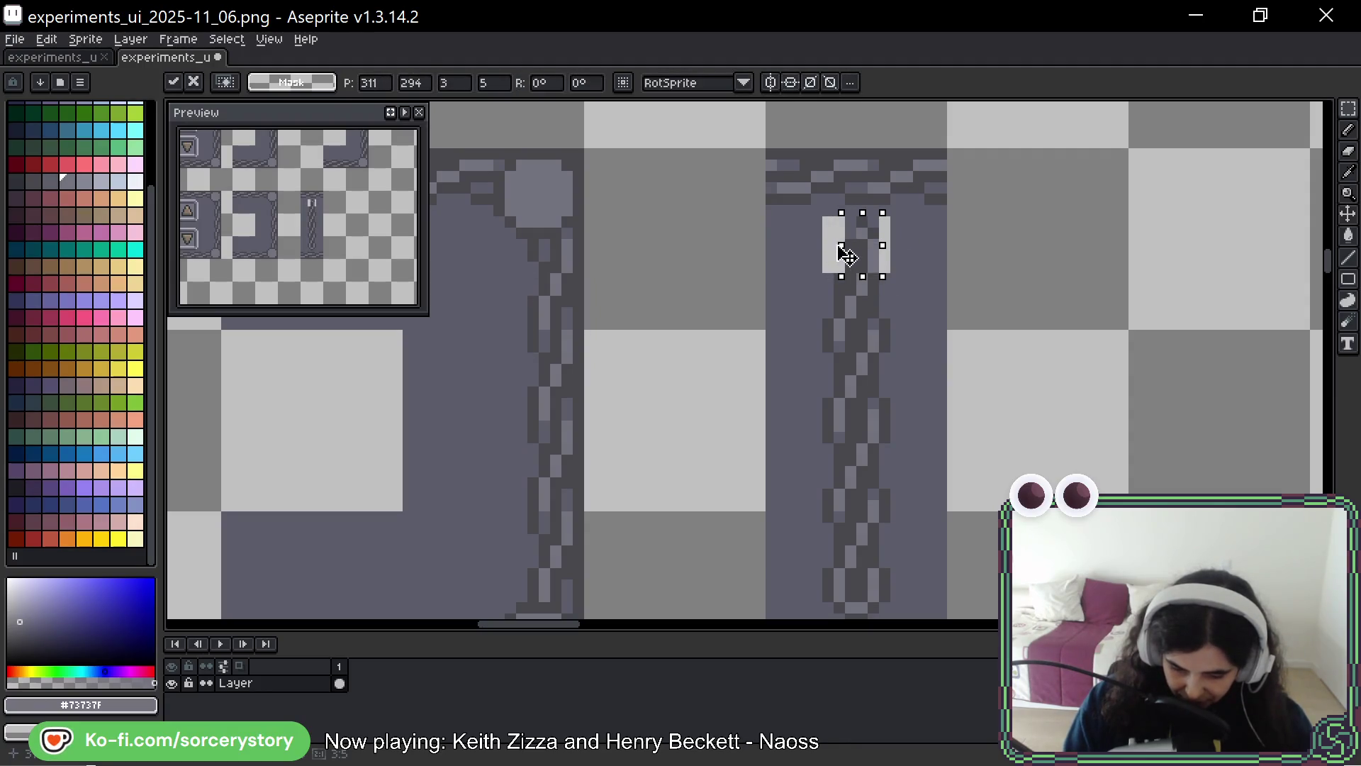
click(792, 472)
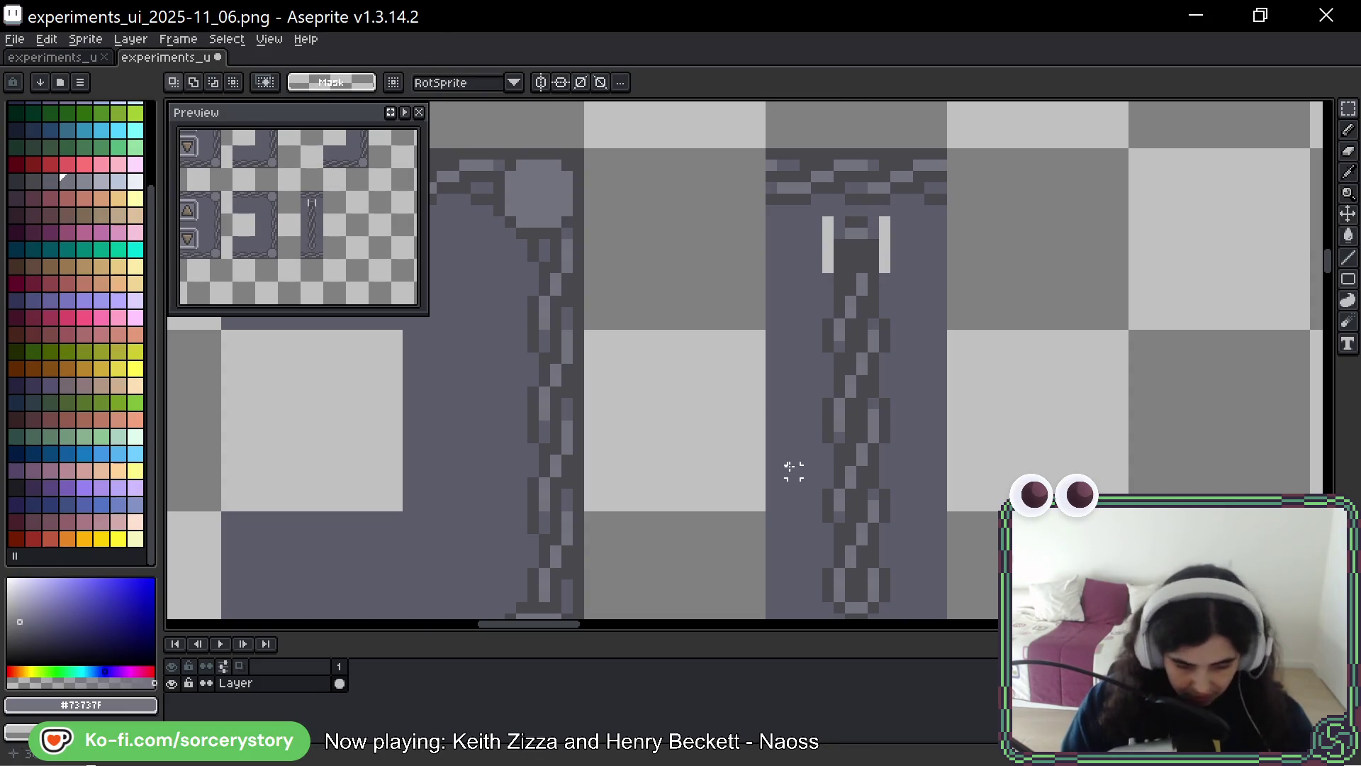
Paint light pixels at the chain's top and cover two light bars with panel colour
key(b)
mouse_move(861, 239)
mouse_down()
mouse_move(851, 268)
mouse_move(883, 245)
mouse_move(823, 287)
mouse_up()
alt+click(884, 295)
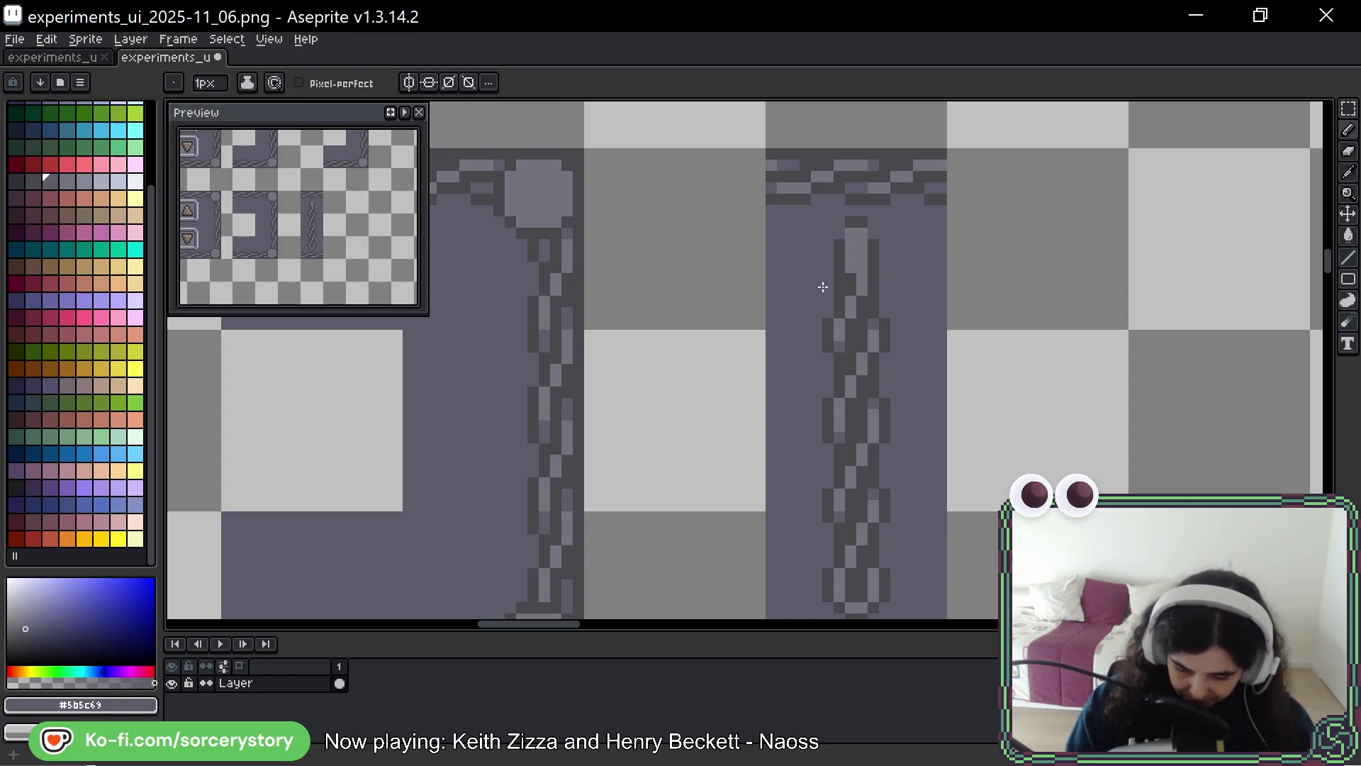
alt+click(843, 227)
alt+click(862, 238)
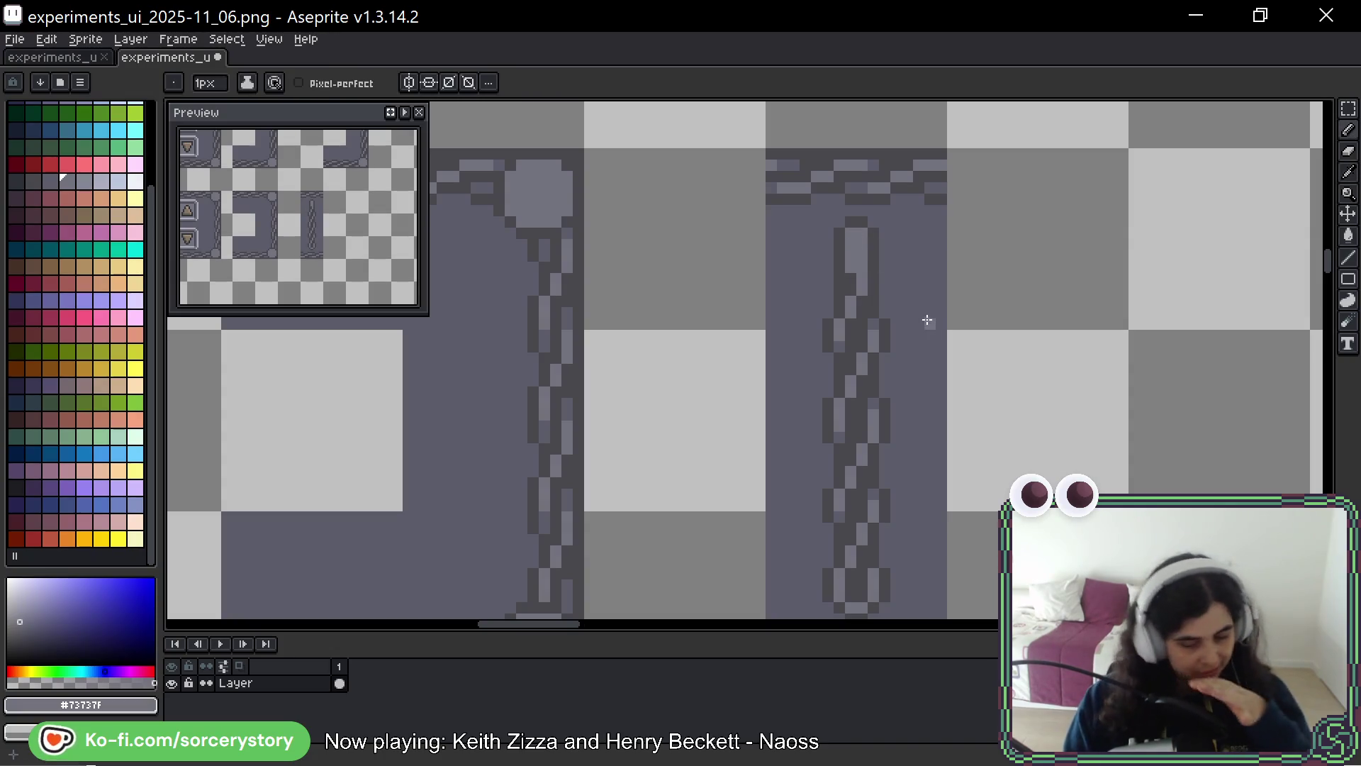
drag(949, 272, 939, 249)
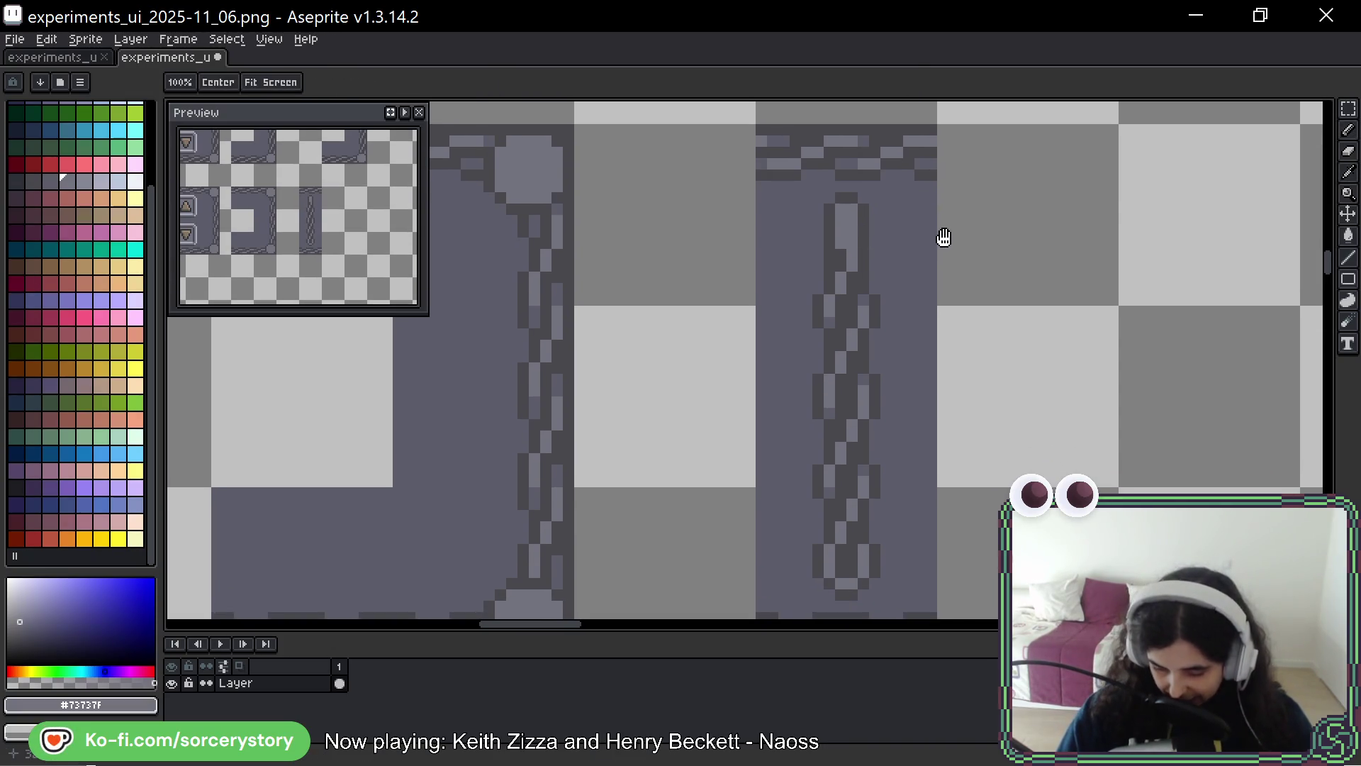
Clean up stray pixels at the chain's top with the panel colour
alt+click(864, 217)
click(847, 220)
drag(863, 212, 841, 198)
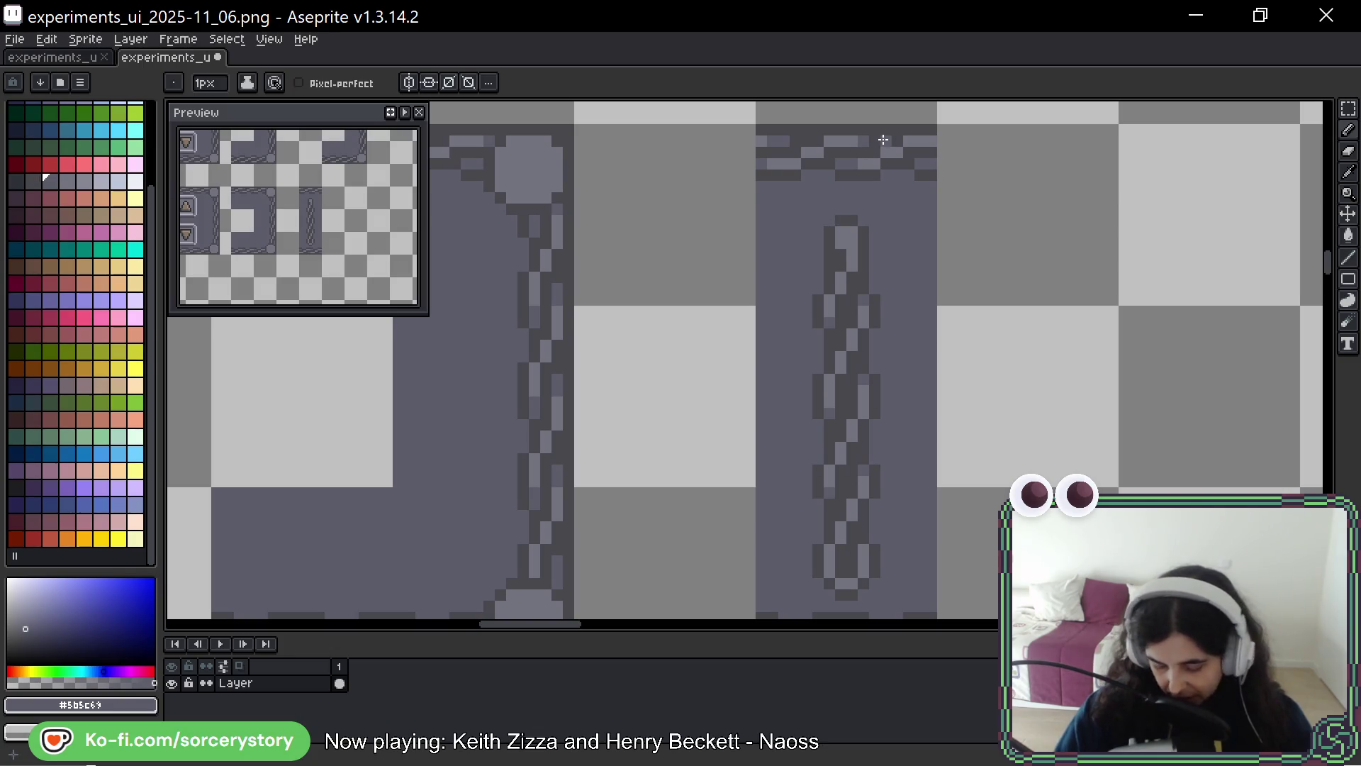
key(w)
key(b)
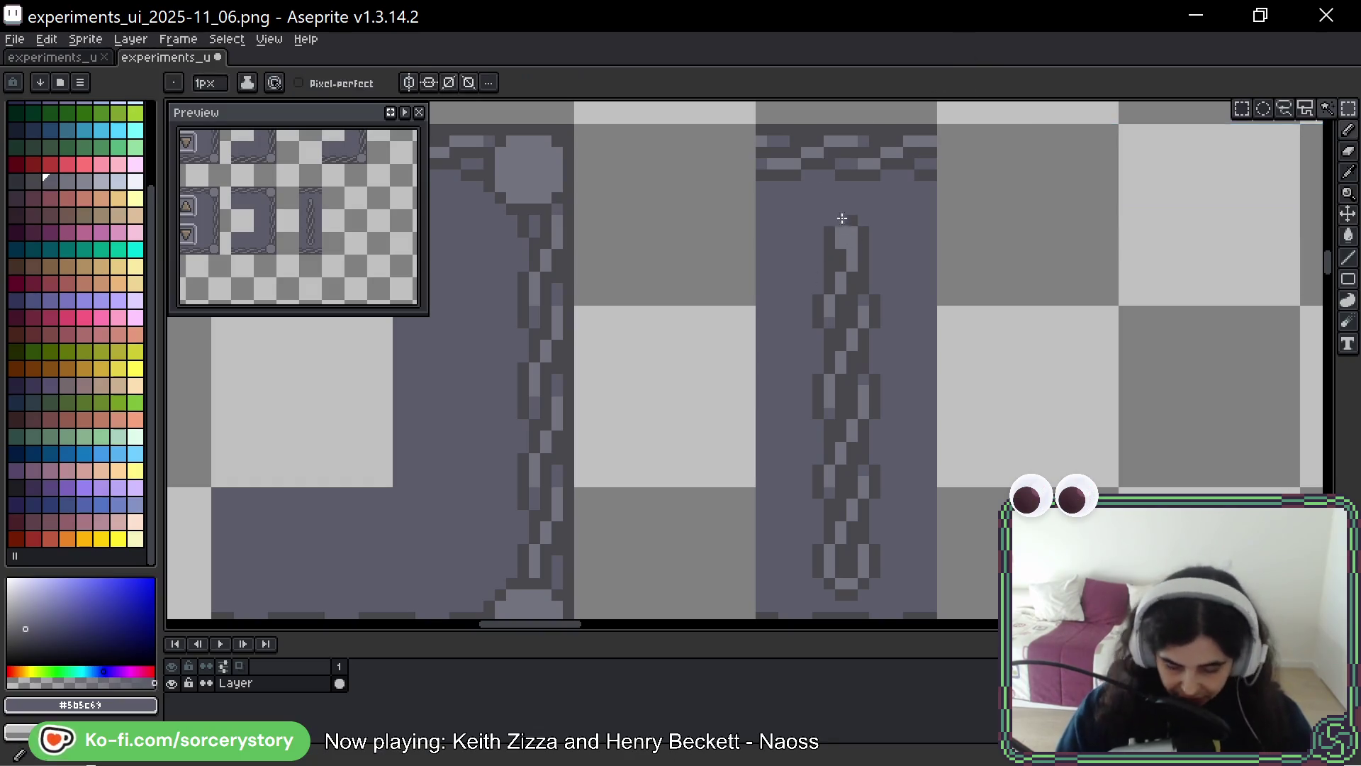
Repaint individual chain pixels using sampled light grey, dark and panel colours
alt+click(840, 300)
click(840, 301)
alt+click(836, 310)
alt+click(822, 301)
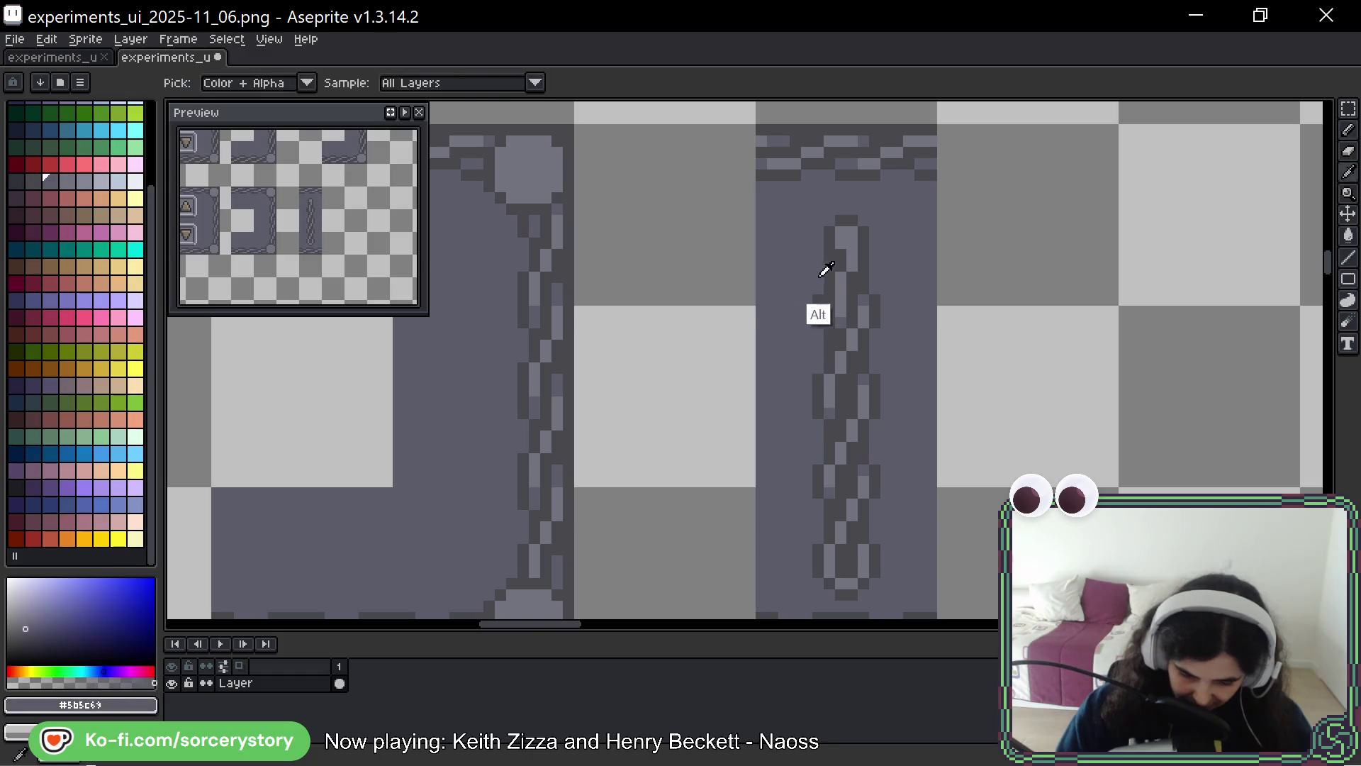
click(831, 308)
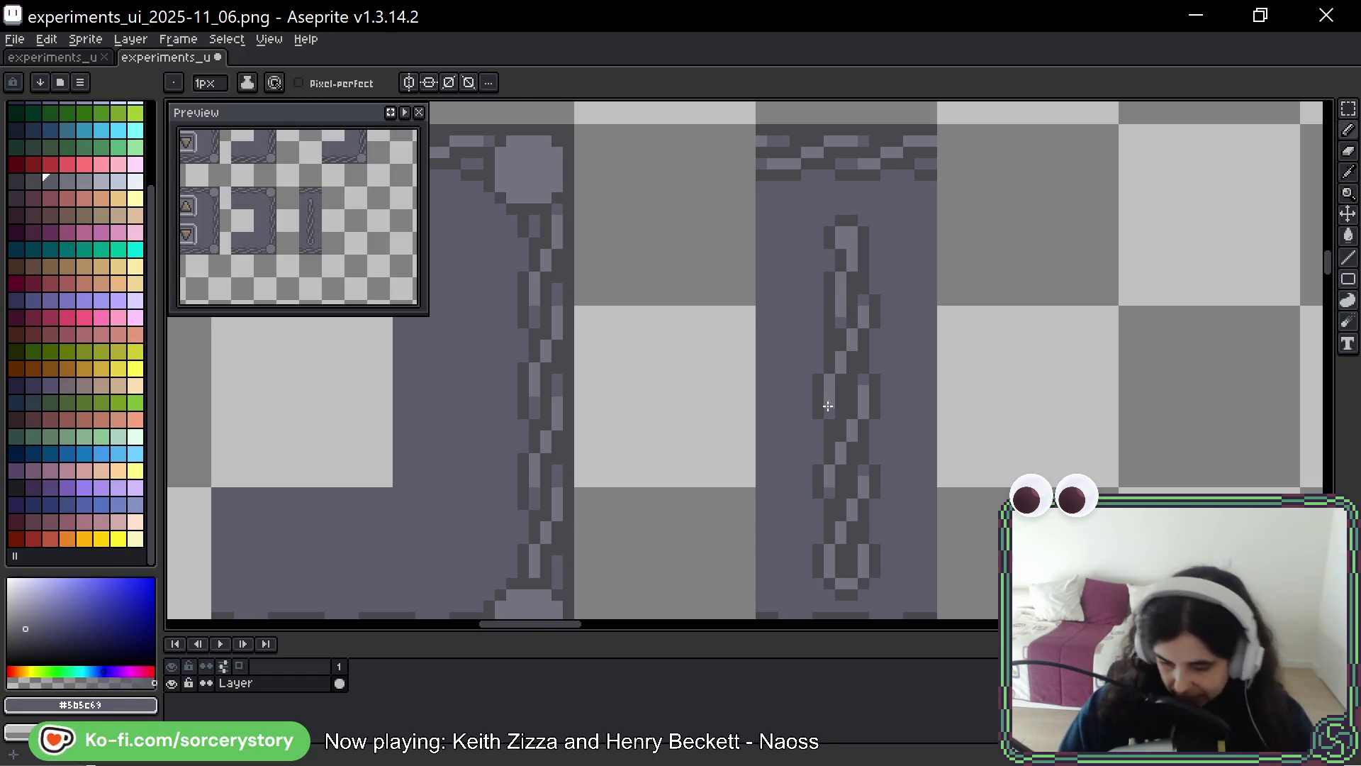
key(alt)
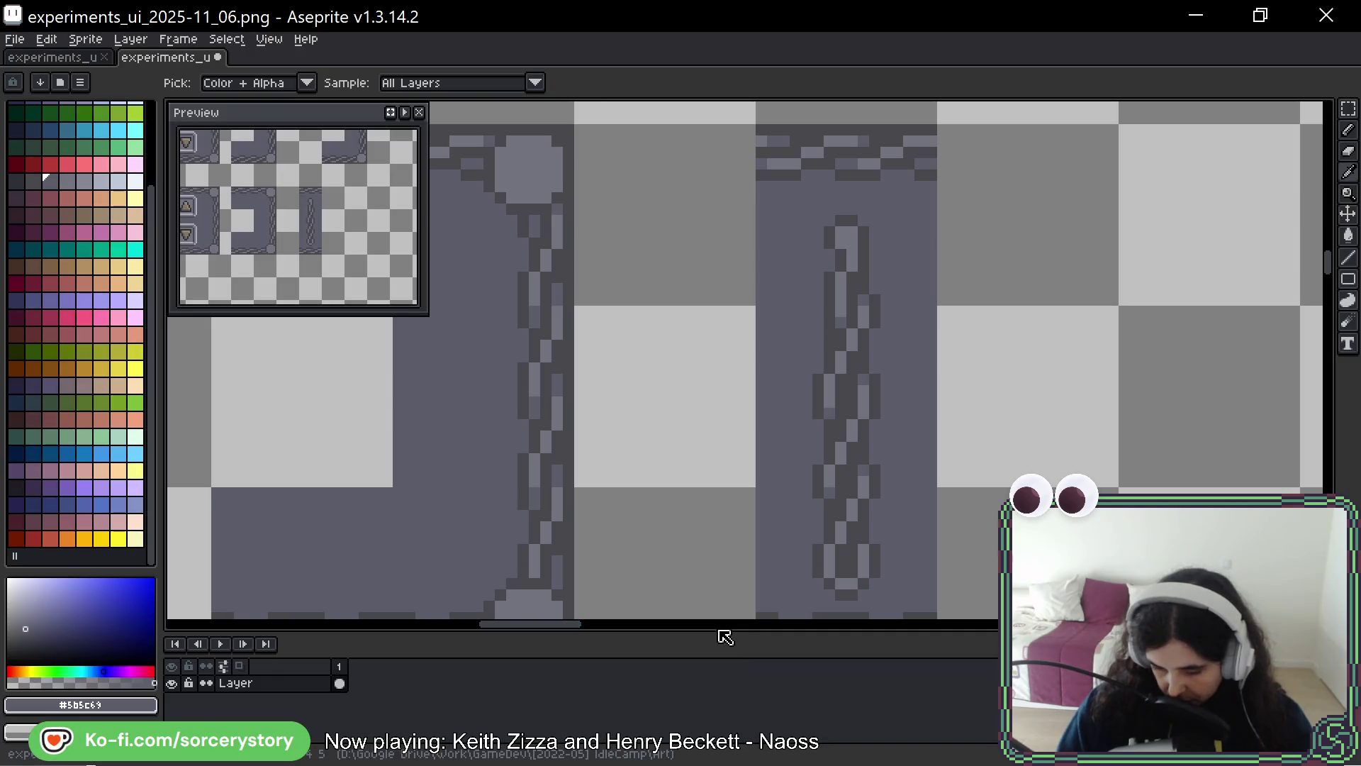
key(alt)
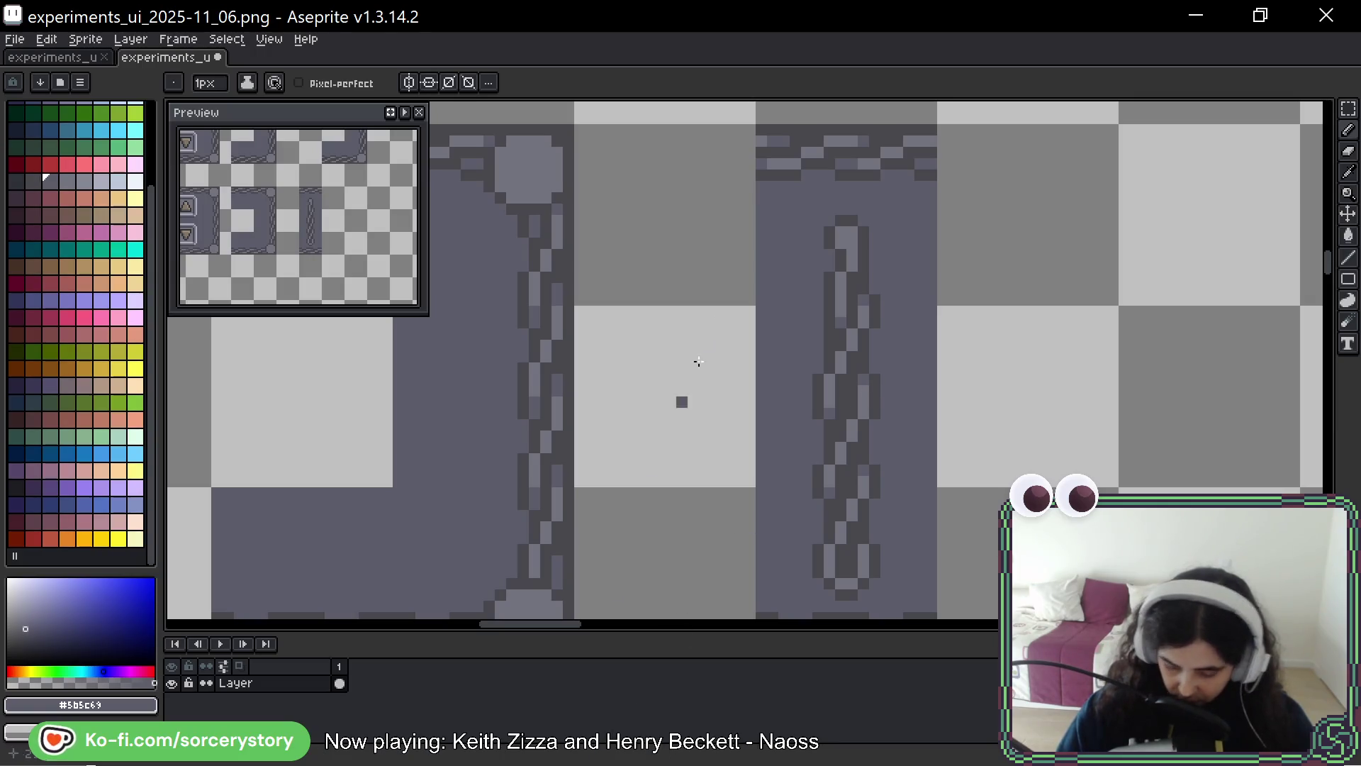
Outline the chain's top and right edge dark and run a dark edge down it
alt+click(852, 222)
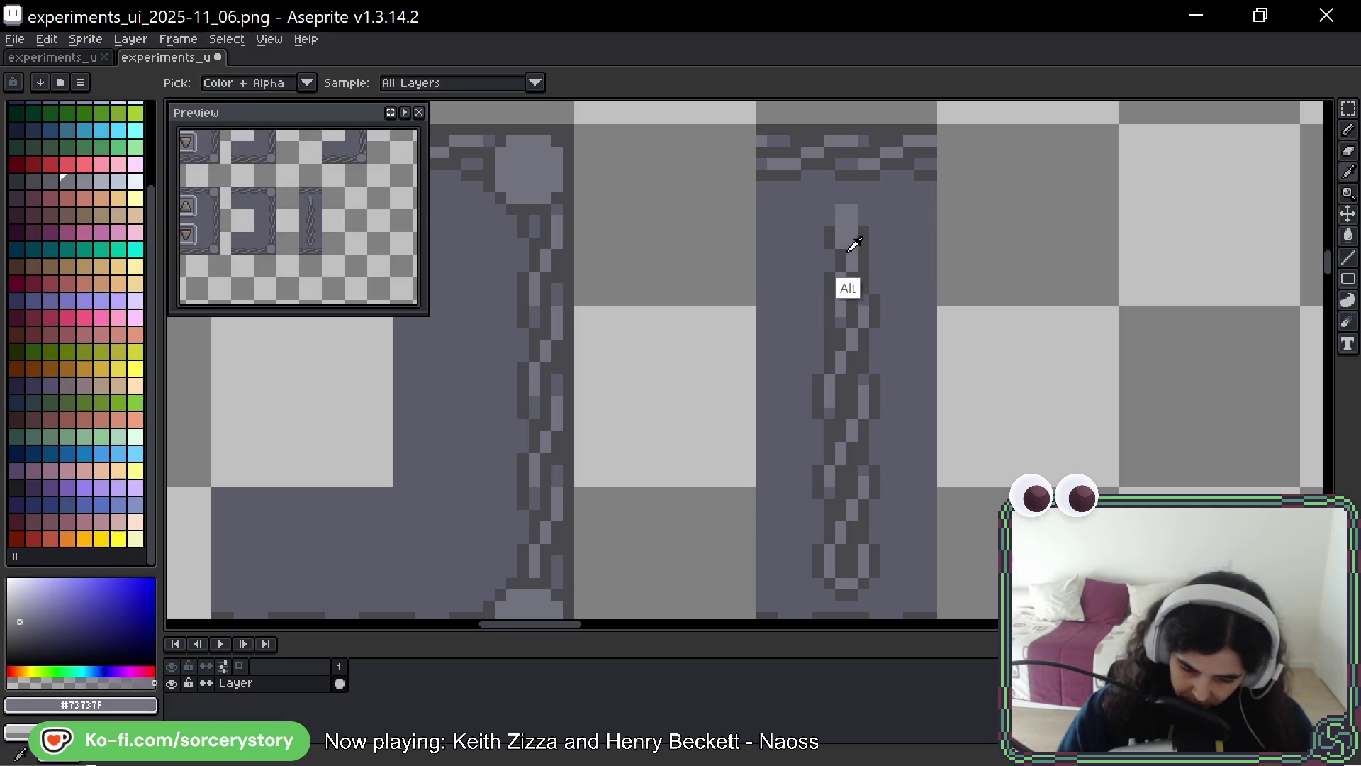
alt+click(842, 238)
drag(856, 198, 863, 221)
alt+click(827, 260)
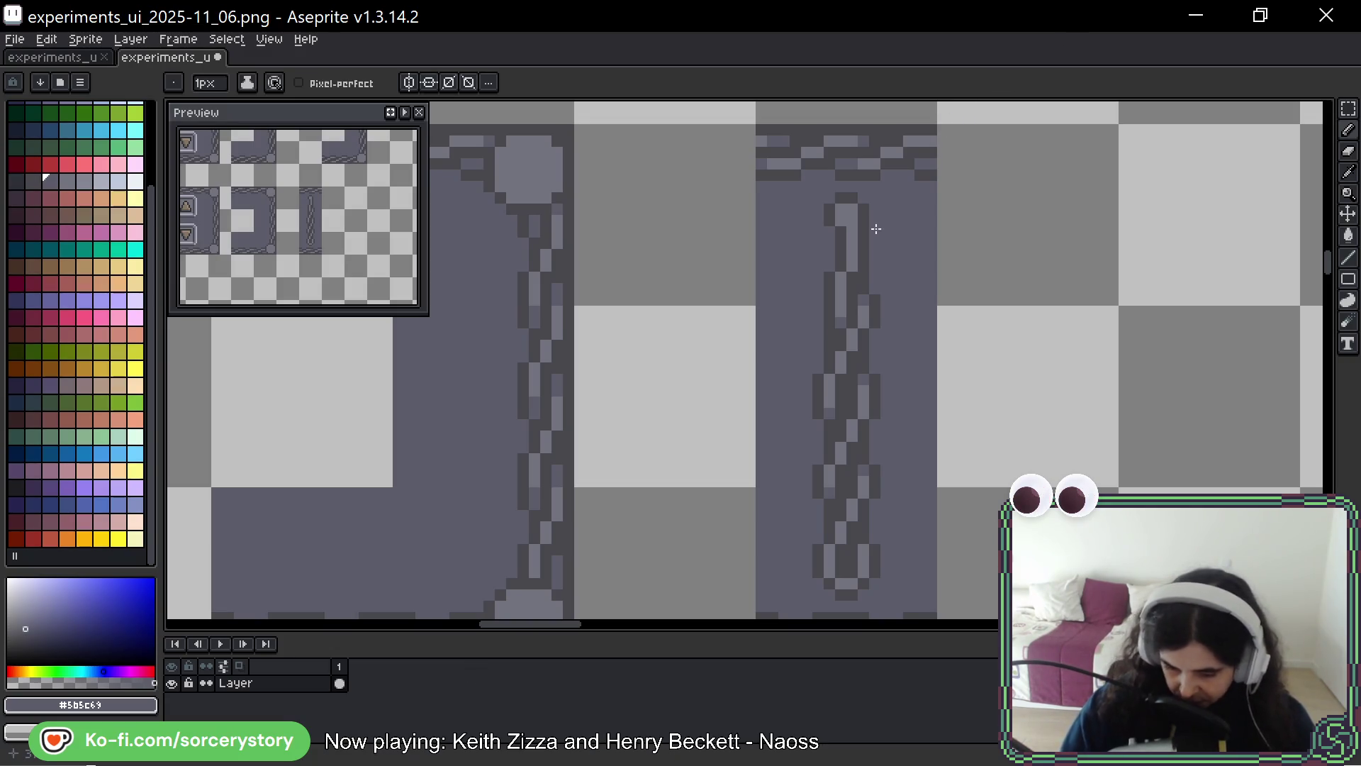
alt+click(864, 310)
drag(863, 287, 828, 416)
alt+click(855, 333)
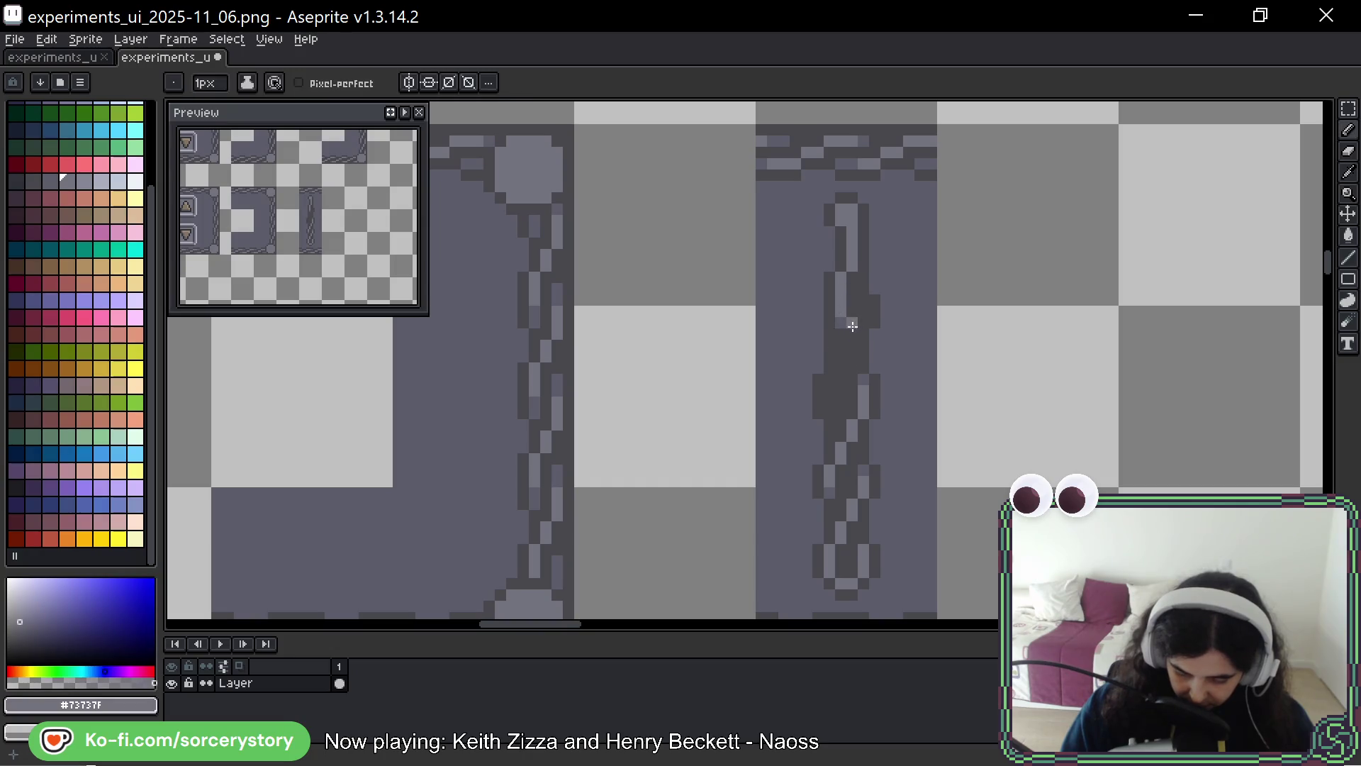
Paint a light stripe down the chain link and extend its dark right edge
alt+click(851, 323)
alt+click(844, 305)
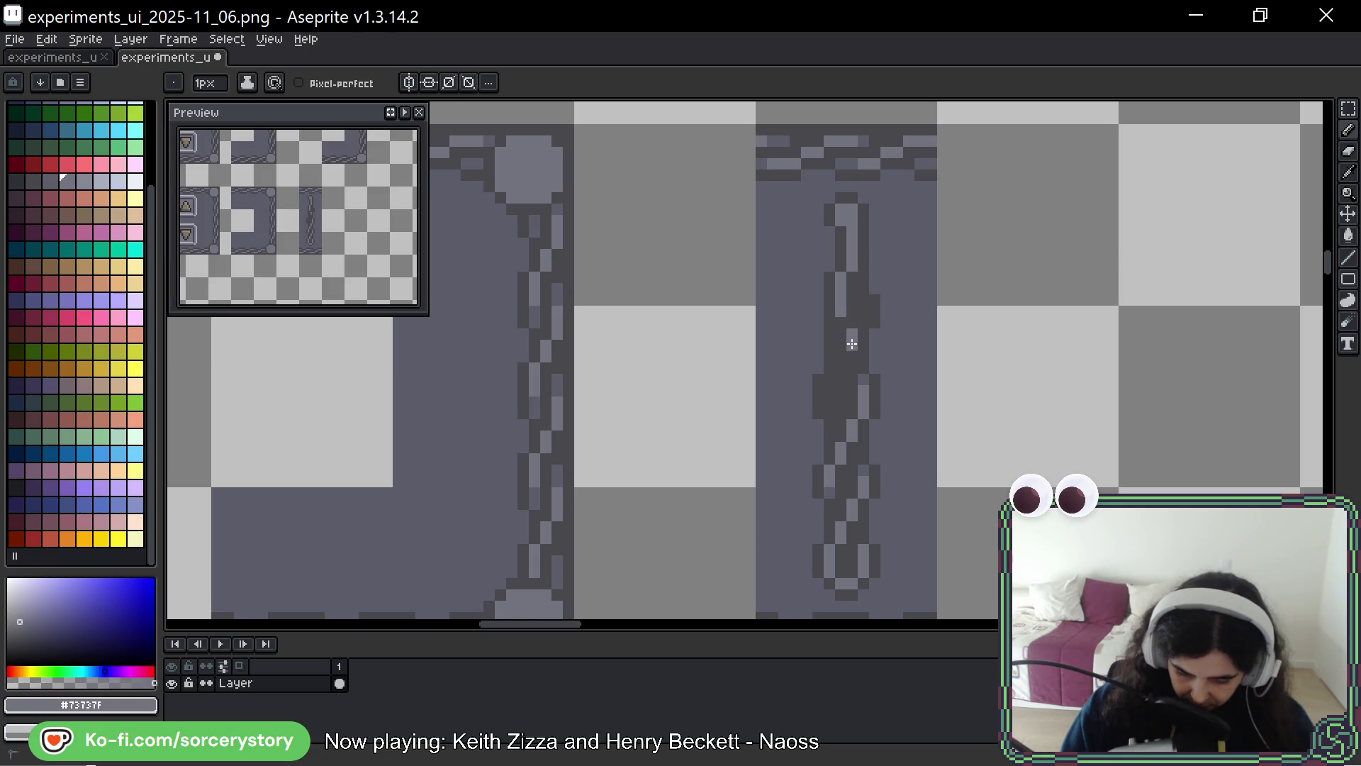
mouse_move(844, 370)
mouse_down()
mouse_move(841, 409)
mouse_move(862, 412)
mouse_move(830, 489)
mouse_up()
alt+click(856, 379)
alt+click(853, 395)
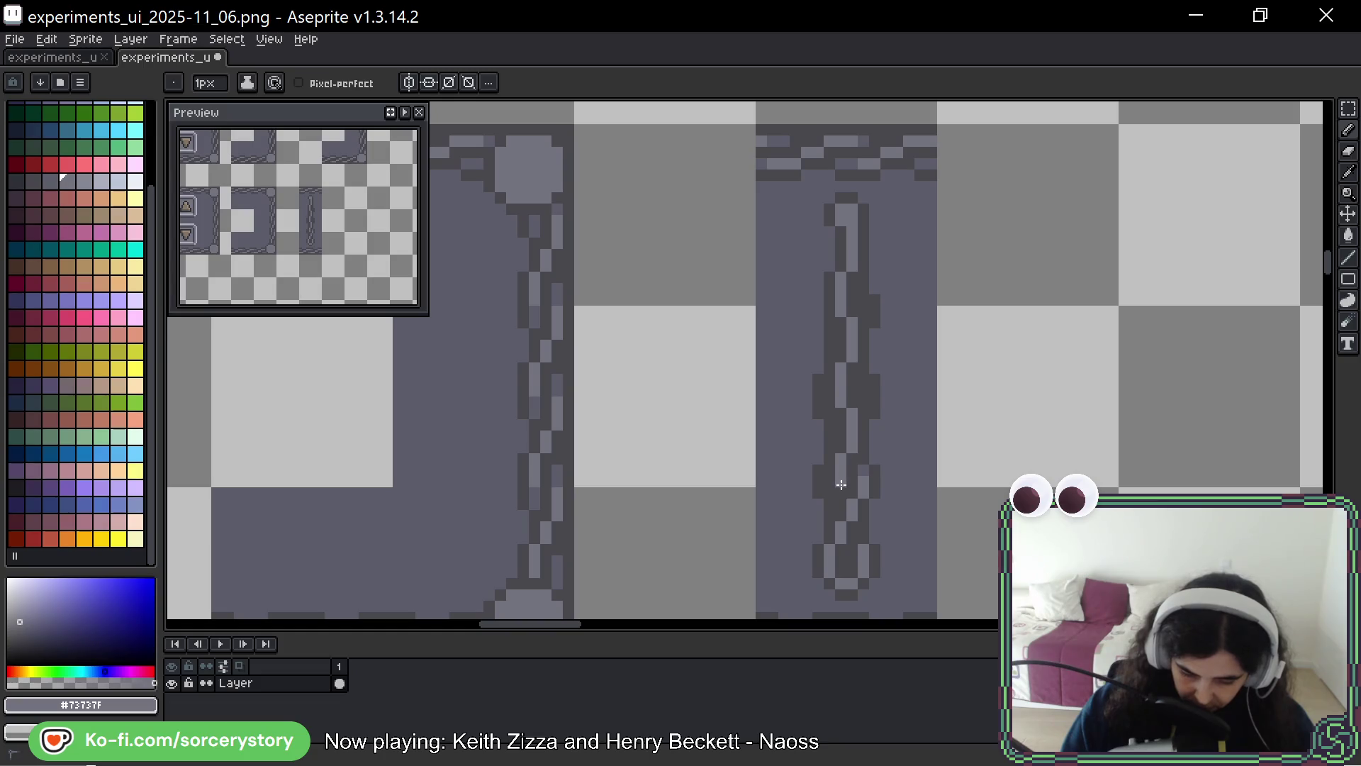
drag(879, 519, 852, 450)
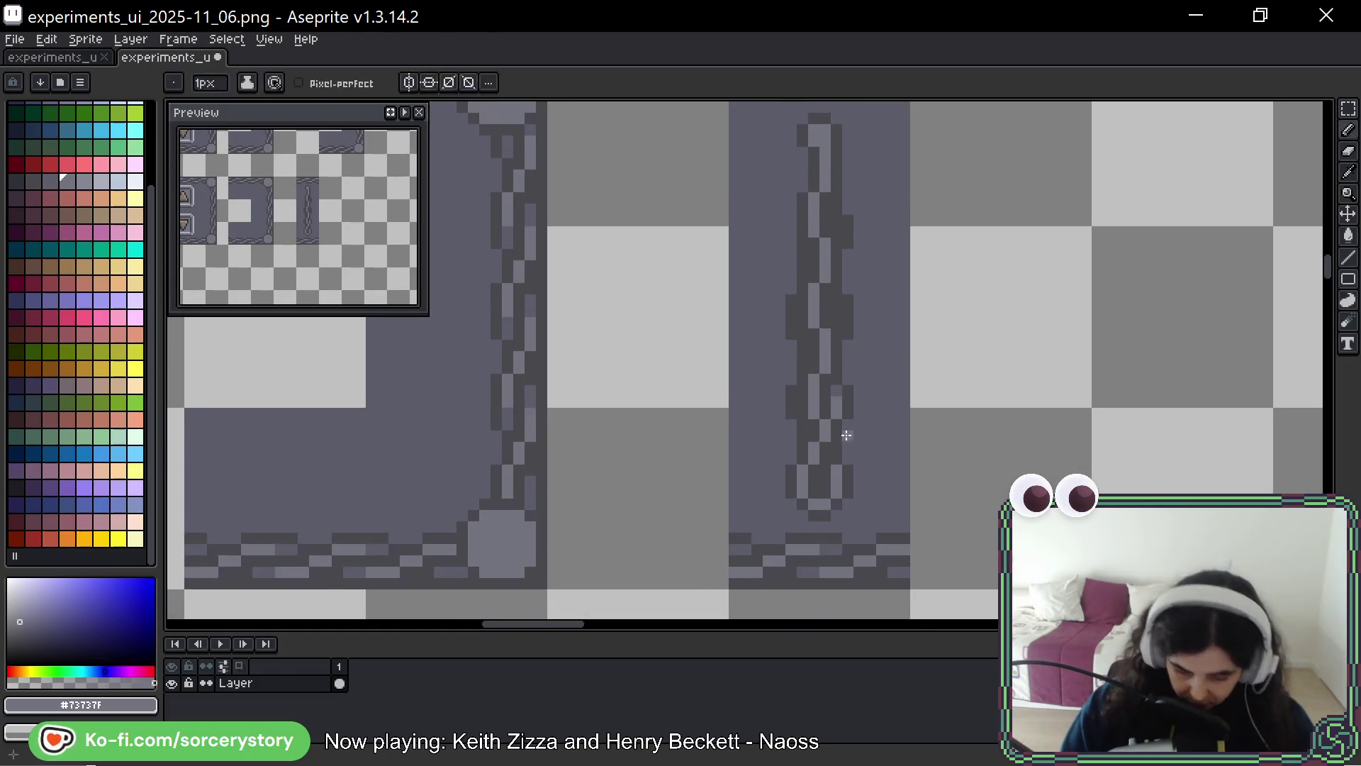
Darken the lower link's edges and paint the light stripe into it
alt+click(836, 419)
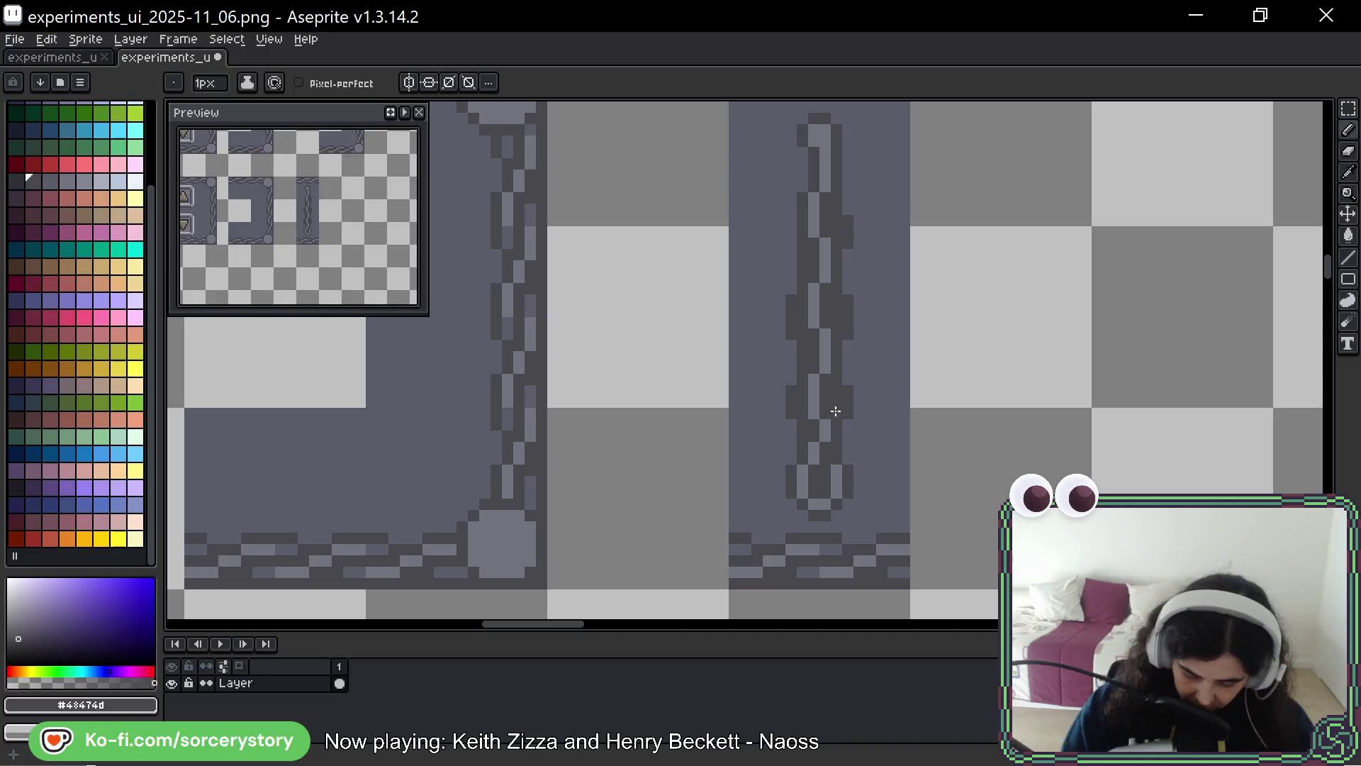
drag(830, 441, 810, 470)
click(826, 441)
alt+click(815, 408)
drag(824, 422, 829, 448)
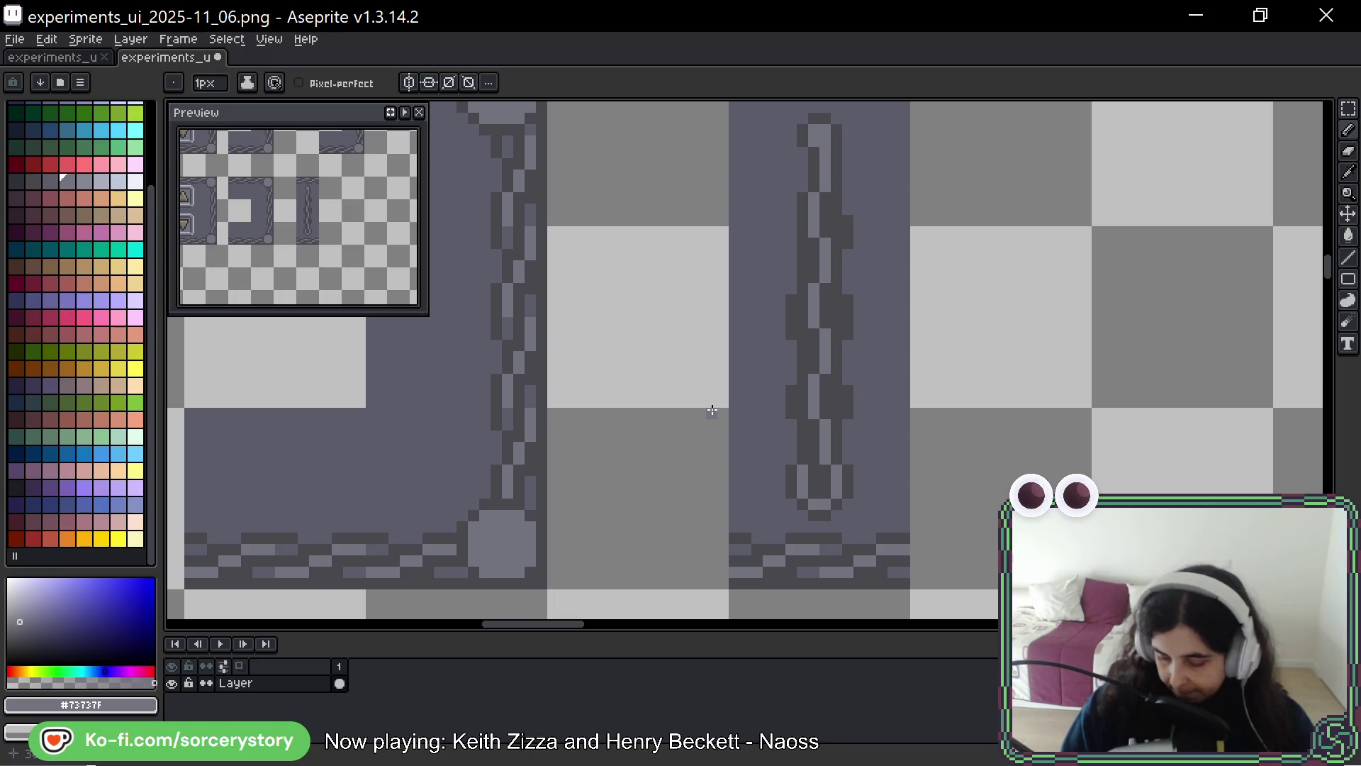
Paint the panel colour down the rod's edge toward its bottom end
key(space)
drag(881, 425, 849, 470)
drag(831, 570, 829, 550)
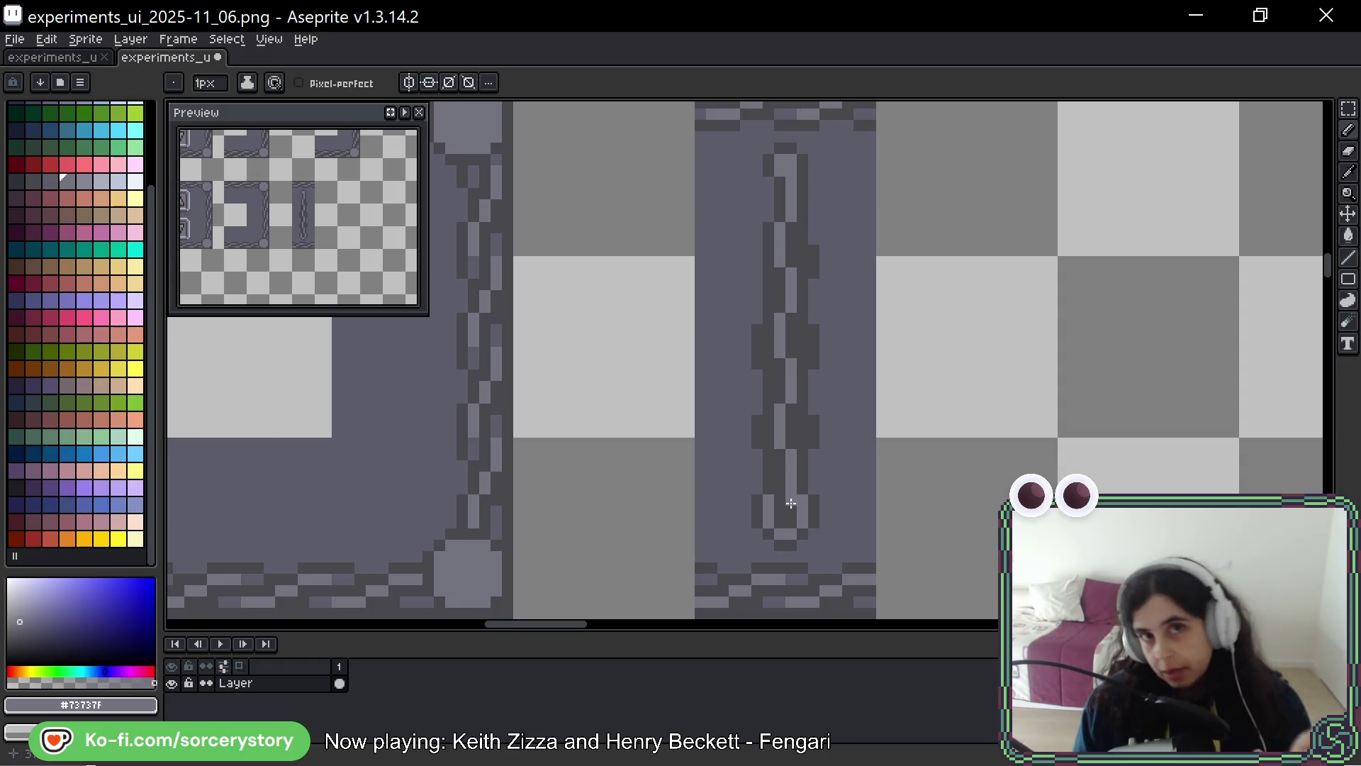
alt+click(845, 228)
drag(814, 246, 815, 465)
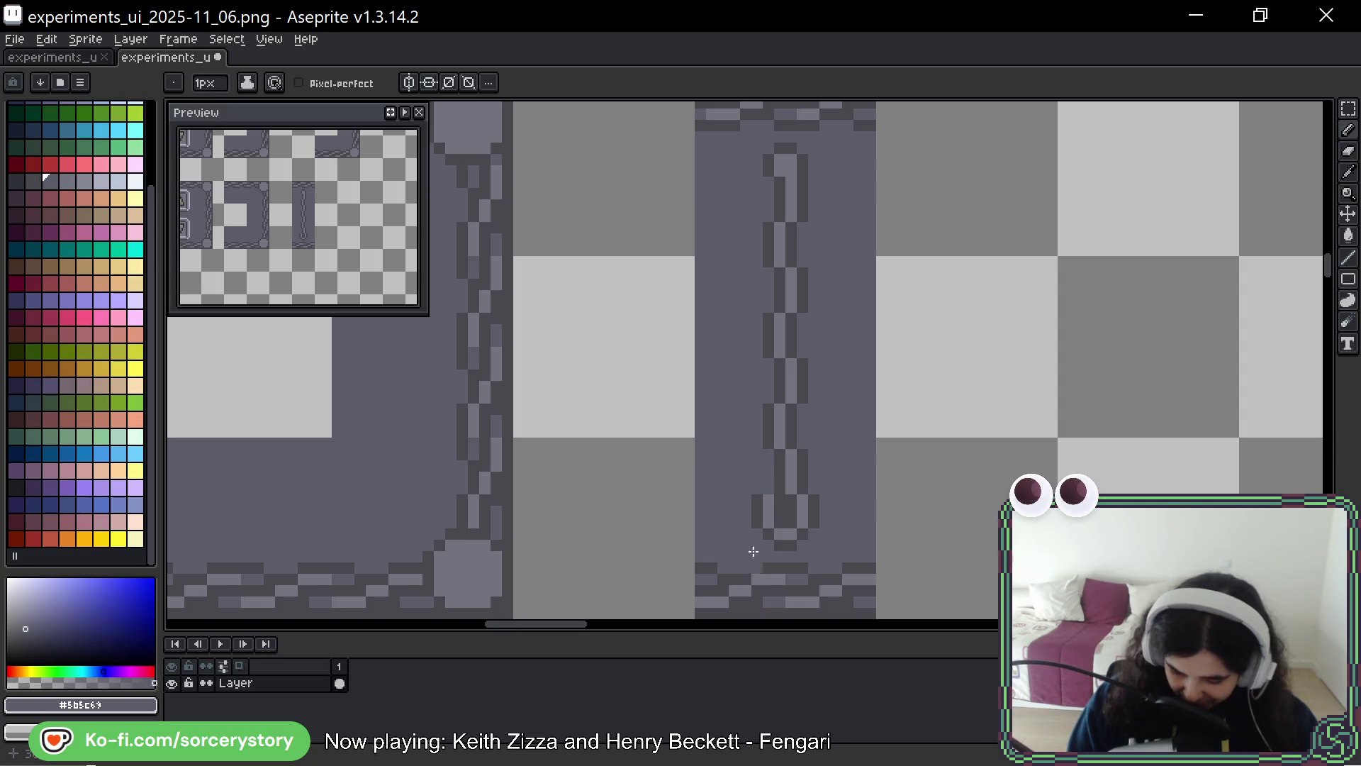
Paint out the chain's bottom loop and draw a straight light-grey end in its place
alt+click(794, 460)
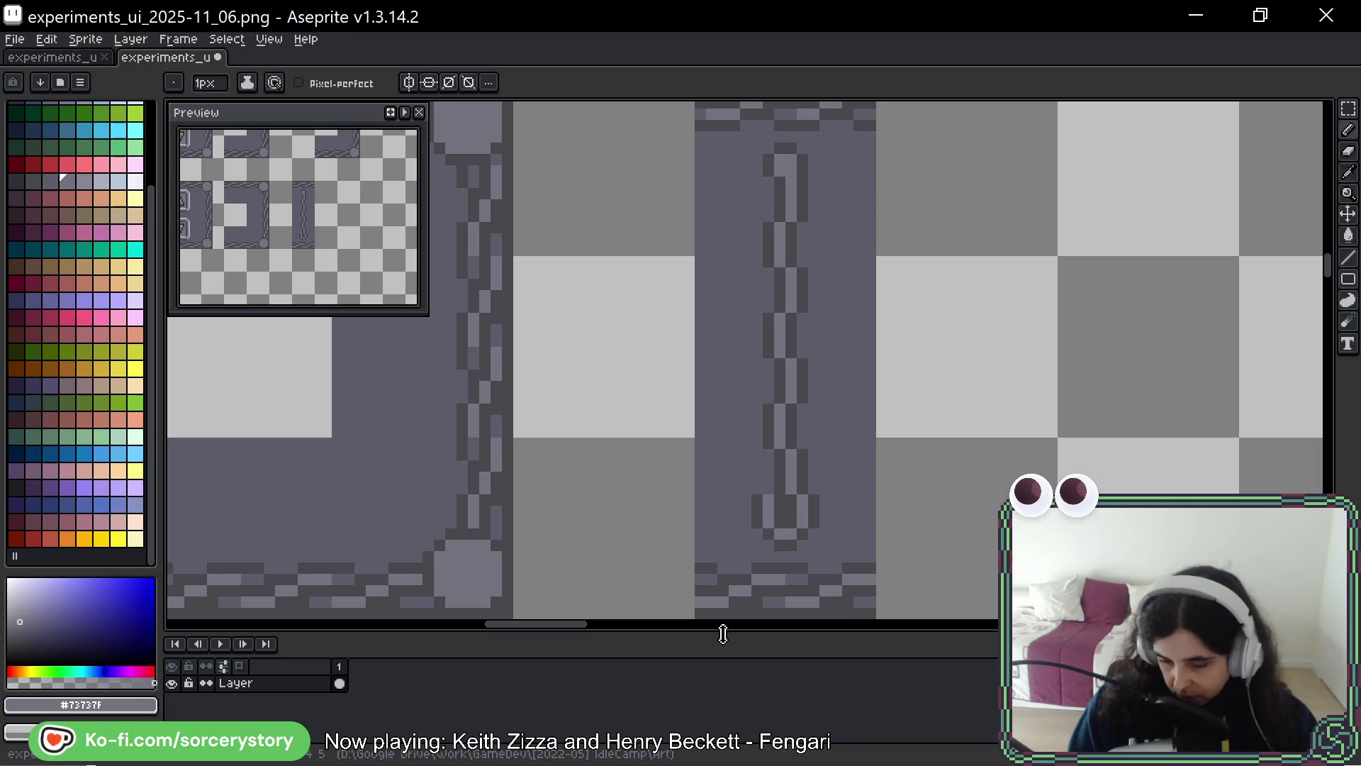
click(781, 524)
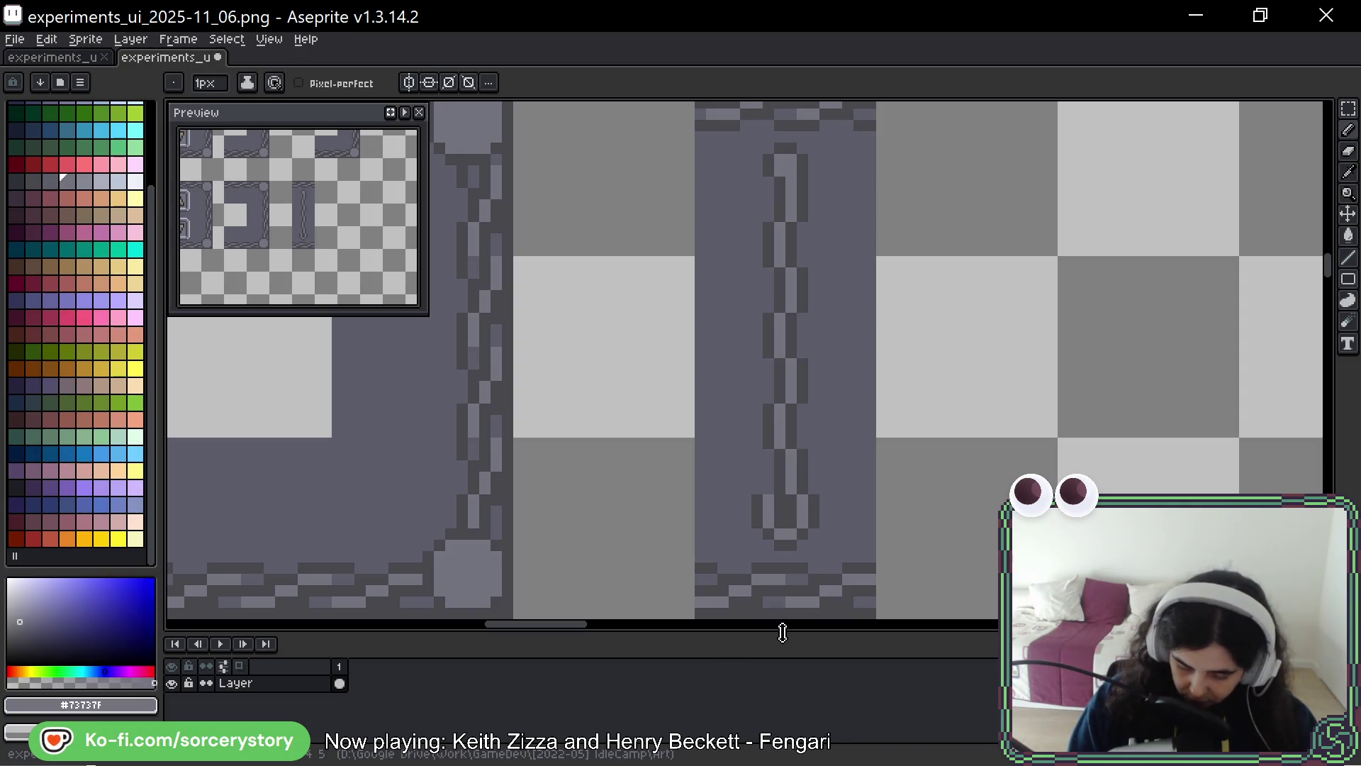
alt+click(838, 498)
mouse_move(781, 498)
mouse_down()
mouse_move(762, 521)
mouse_move(789, 526)
mouse_up()
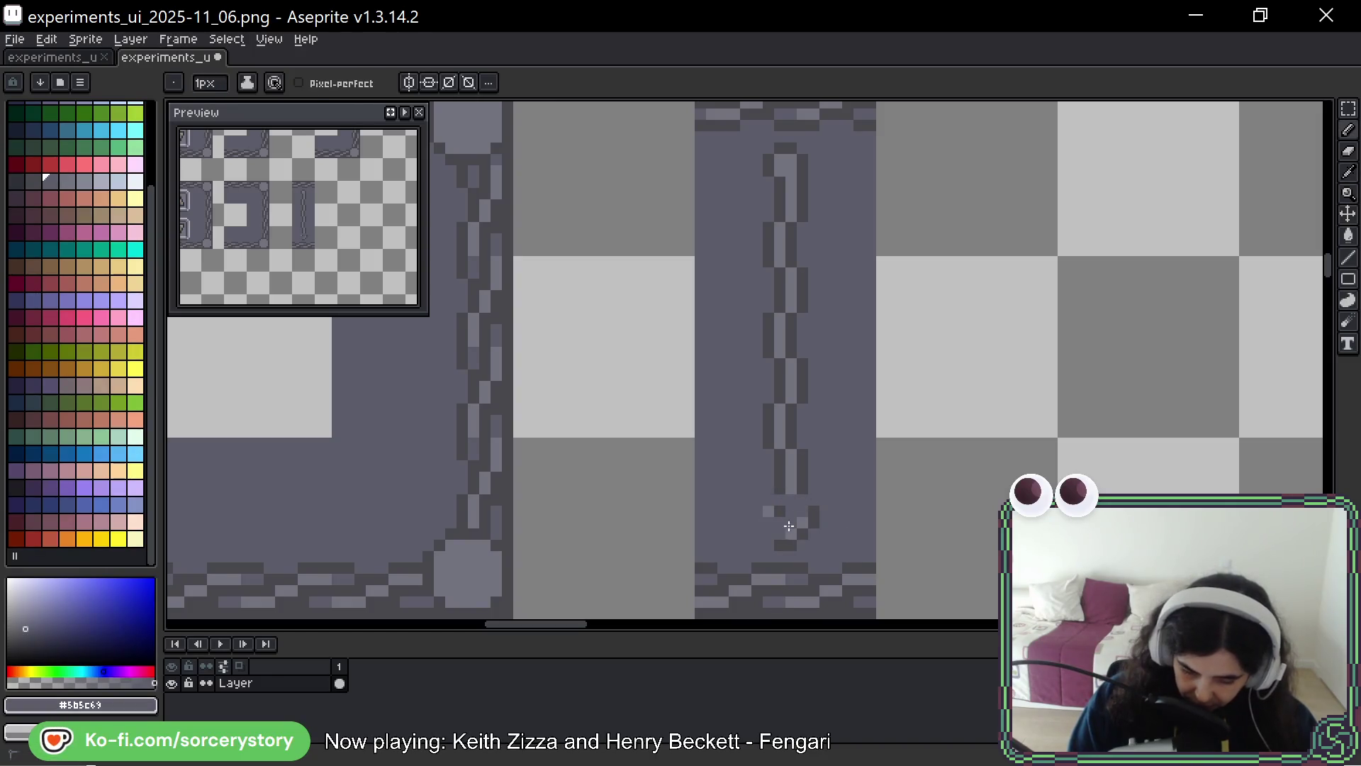
alt+click(792, 488)
mouse_move(783, 500)
mouse_down()
mouse_move(793, 509)
mouse_move(769, 500)
mouse_up()
alt+click(805, 495)
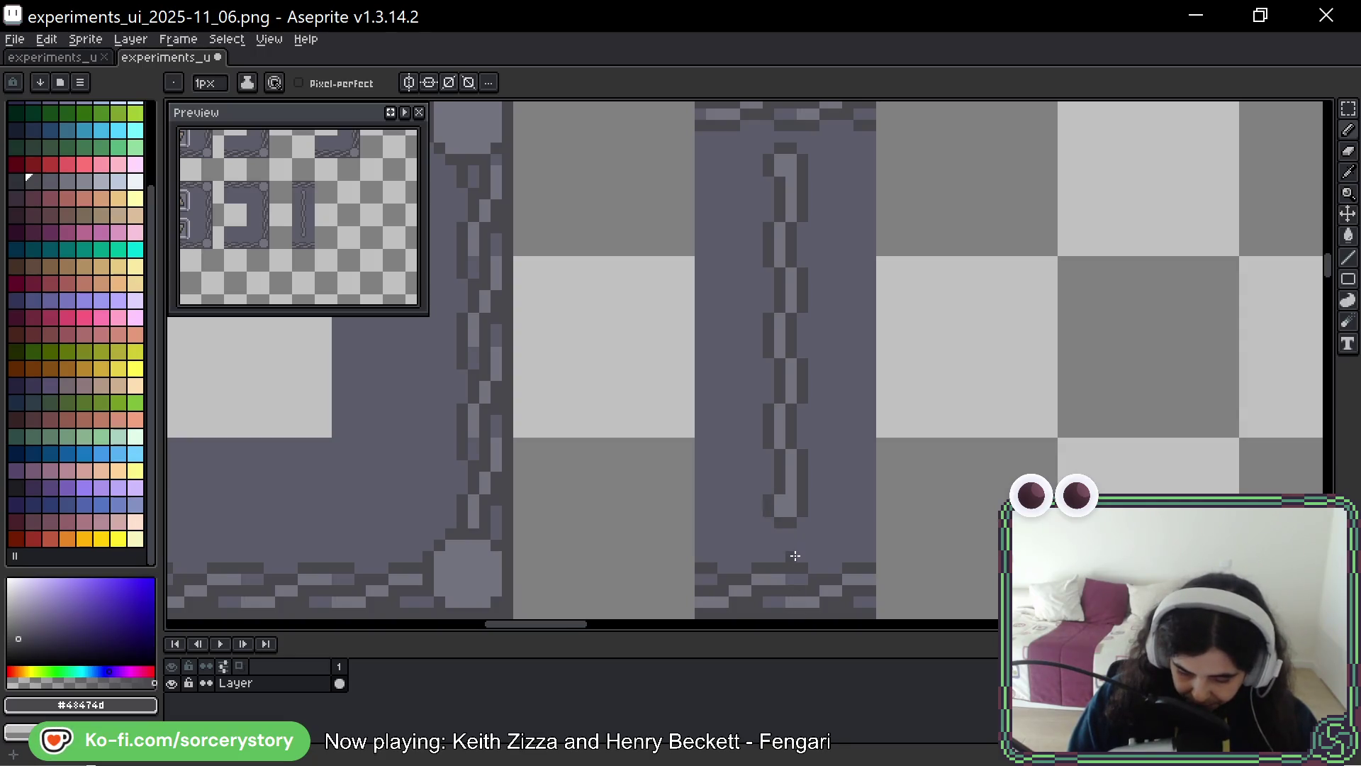
Select the whole chain, deselect, and paint over the two dark pixels at its top
click(1348, 108)
drag(761, 163, 830, 550)
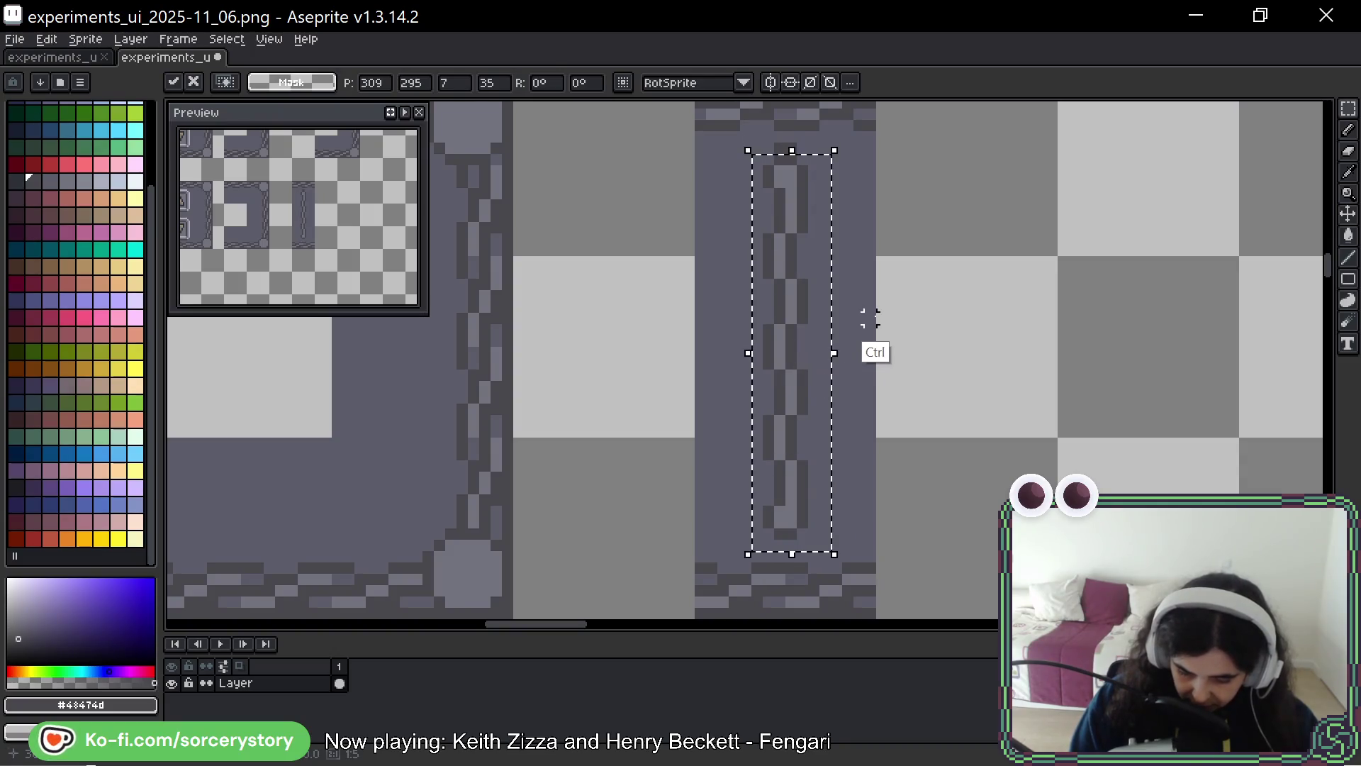
key(ctrl+d)
key(b)
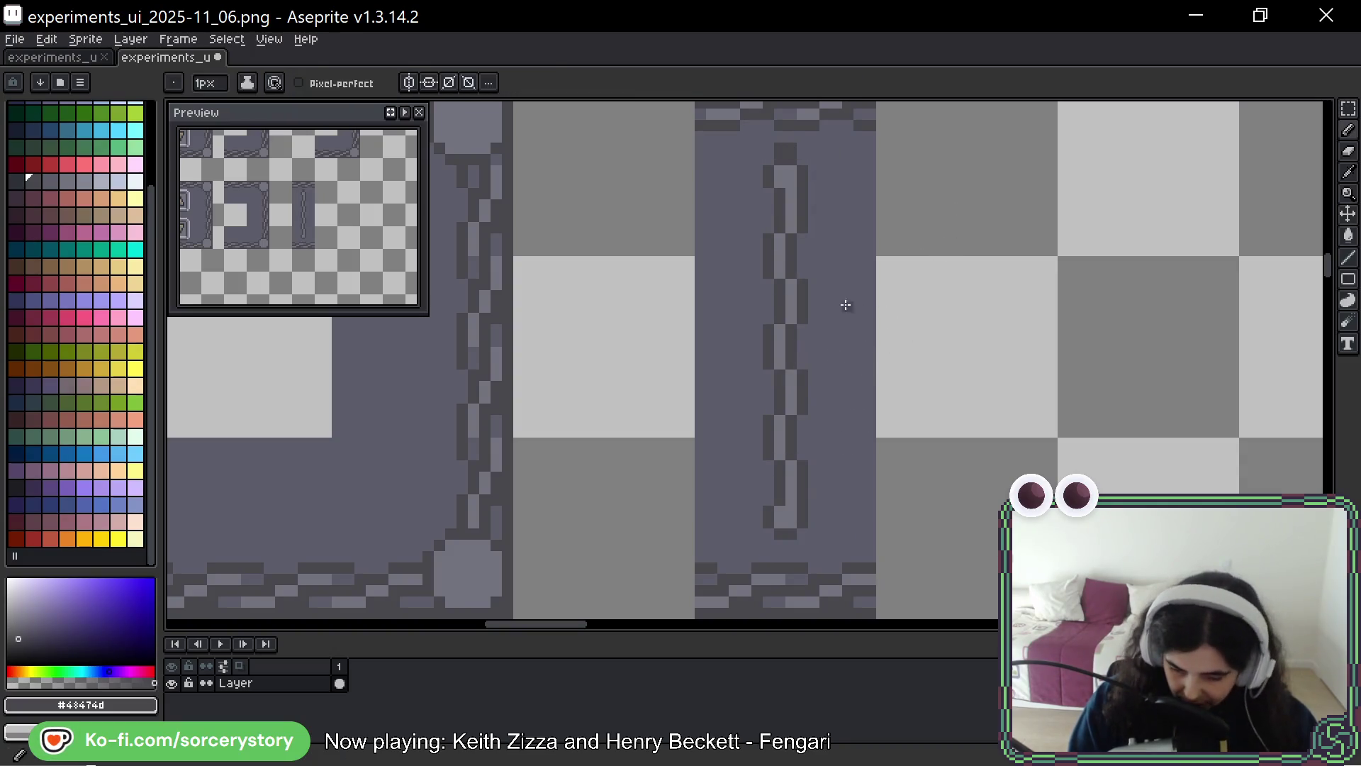
alt+click(815, 145)
drag(792, 148, 780, 148)
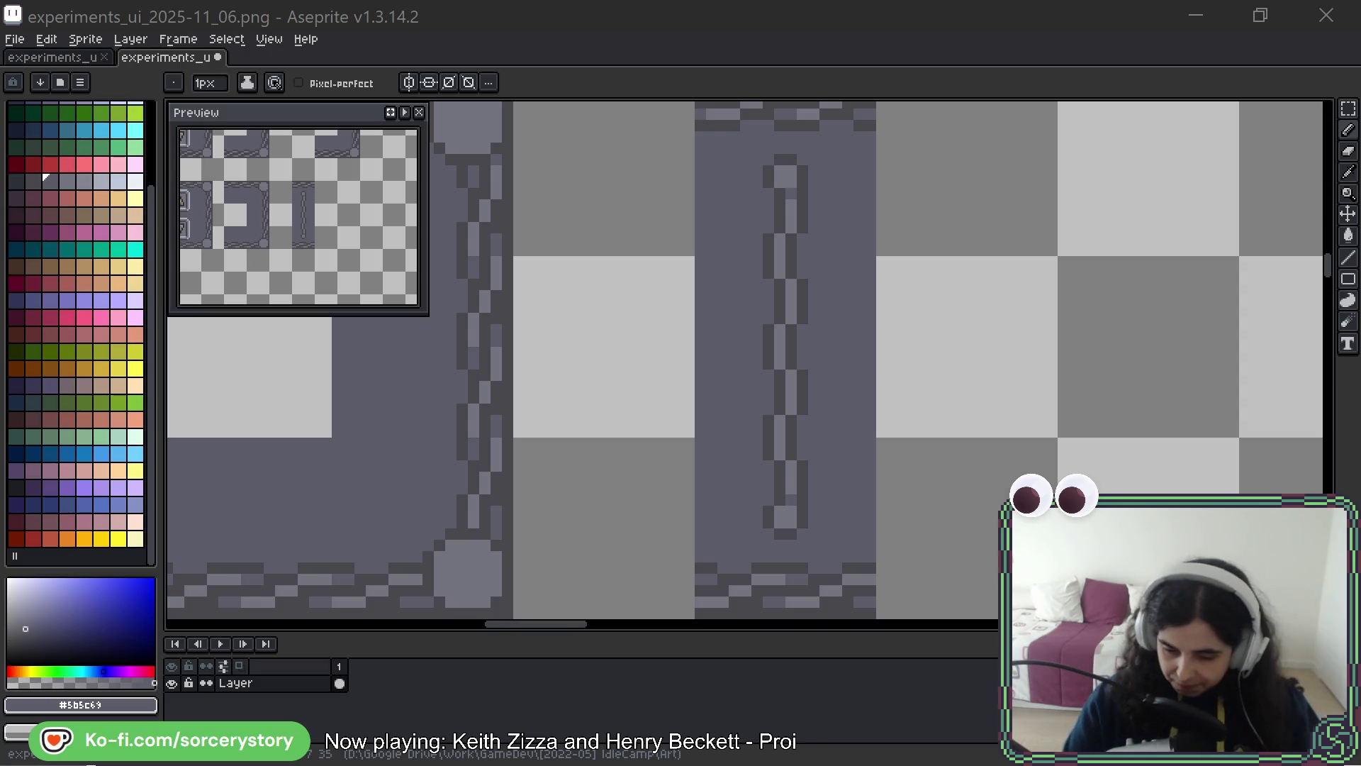
Pan the canvas to bring the chain divider tile into view
mouse_move(1112, 370)
mouse_down()
mouse_move(1055, 372)
mouse_move(1031, 391)
mouse_up()
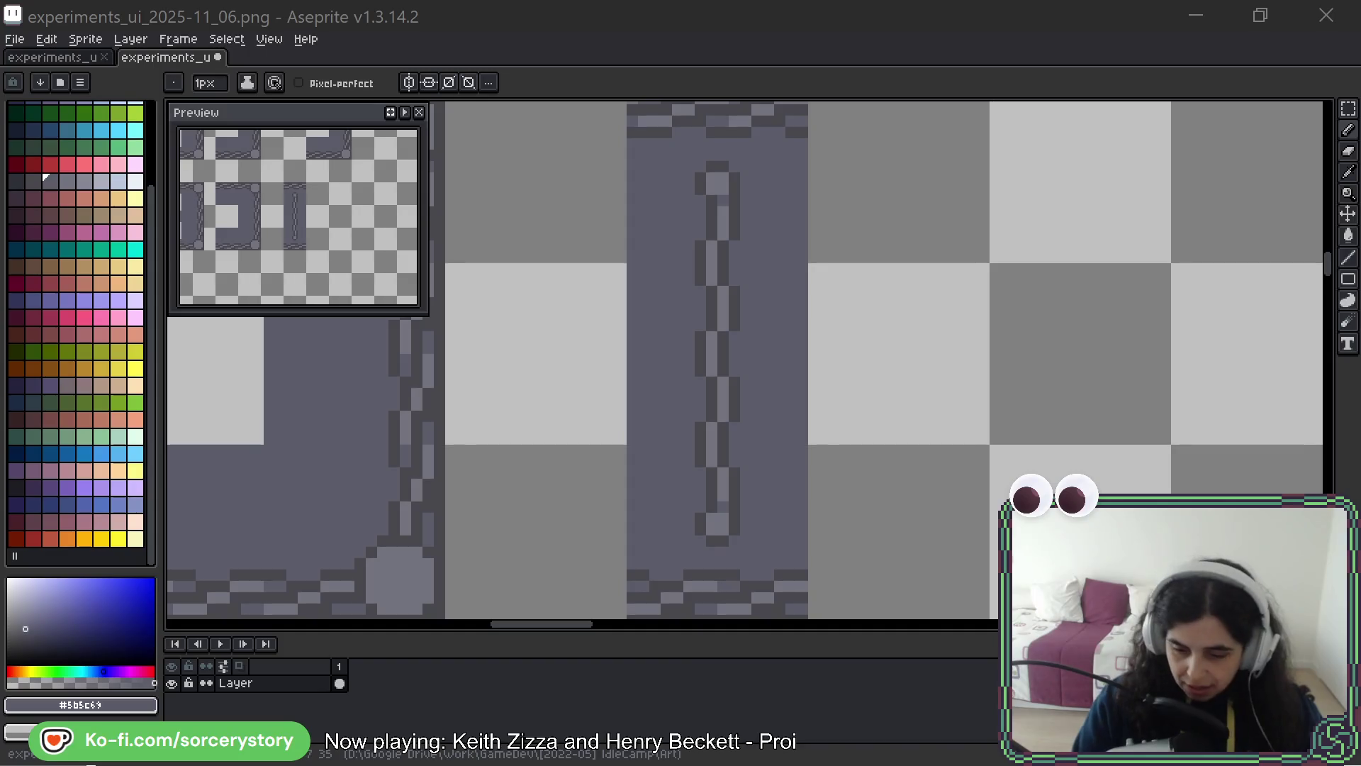
Draw dark #43474d outlines down both edges of the chain
mouse_move(981, 289)
mouse_down()
mouse_move(960, 389)
mouse_move(908, 364)
mouse_up()
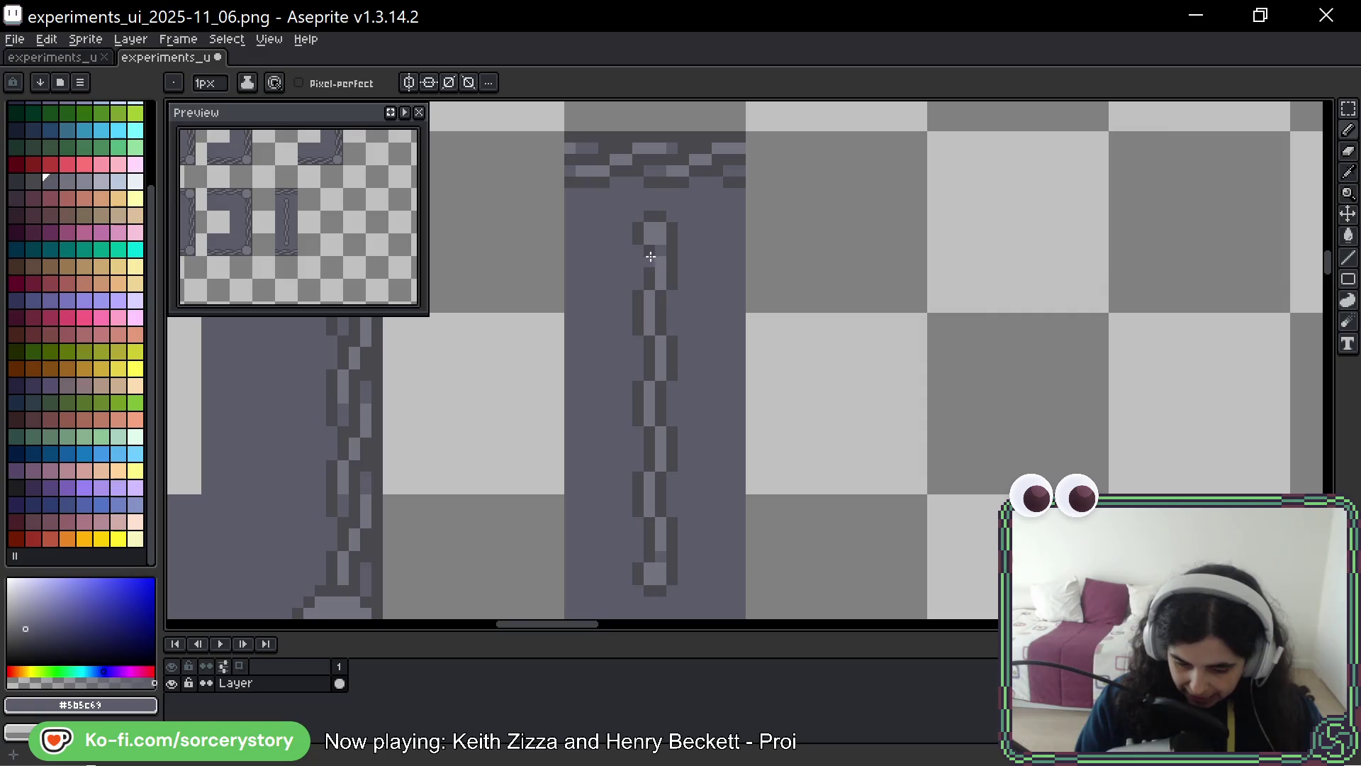
click(652, 281)
alt+click(646, 233)
drag(639, 254, 633, 337)
mouse_move(674, 296)
mouse_down()
mouse_move(666, 415)
mouse_move(681, 312)
mouse_up()
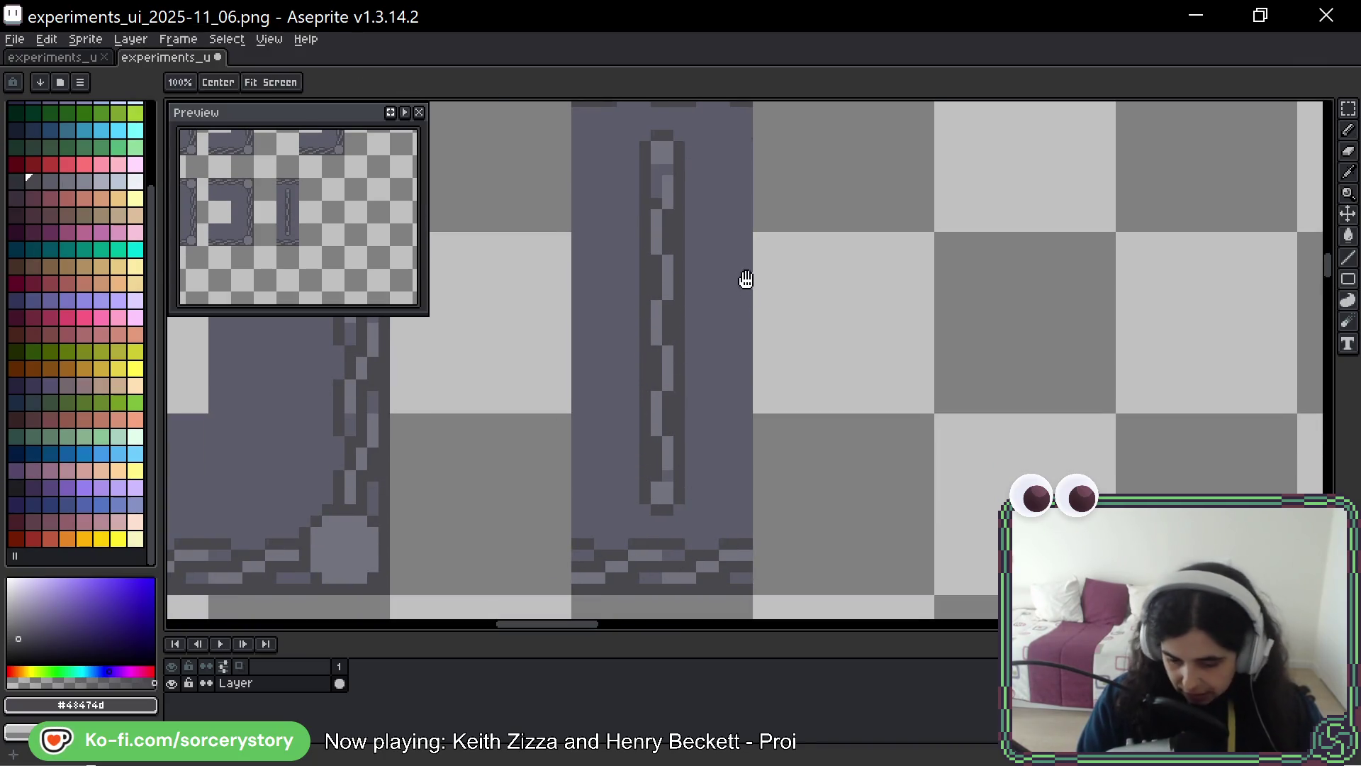
Fill the rod's inner columns with the lighter #5b5c69 grey
drag(744, 283, 740, 324)
alt+click(655, 243)
mouse_move(654, 243)
mouse_down()
mouse_move(669, 489)
mouse_move(652, 505)
mouse_up()
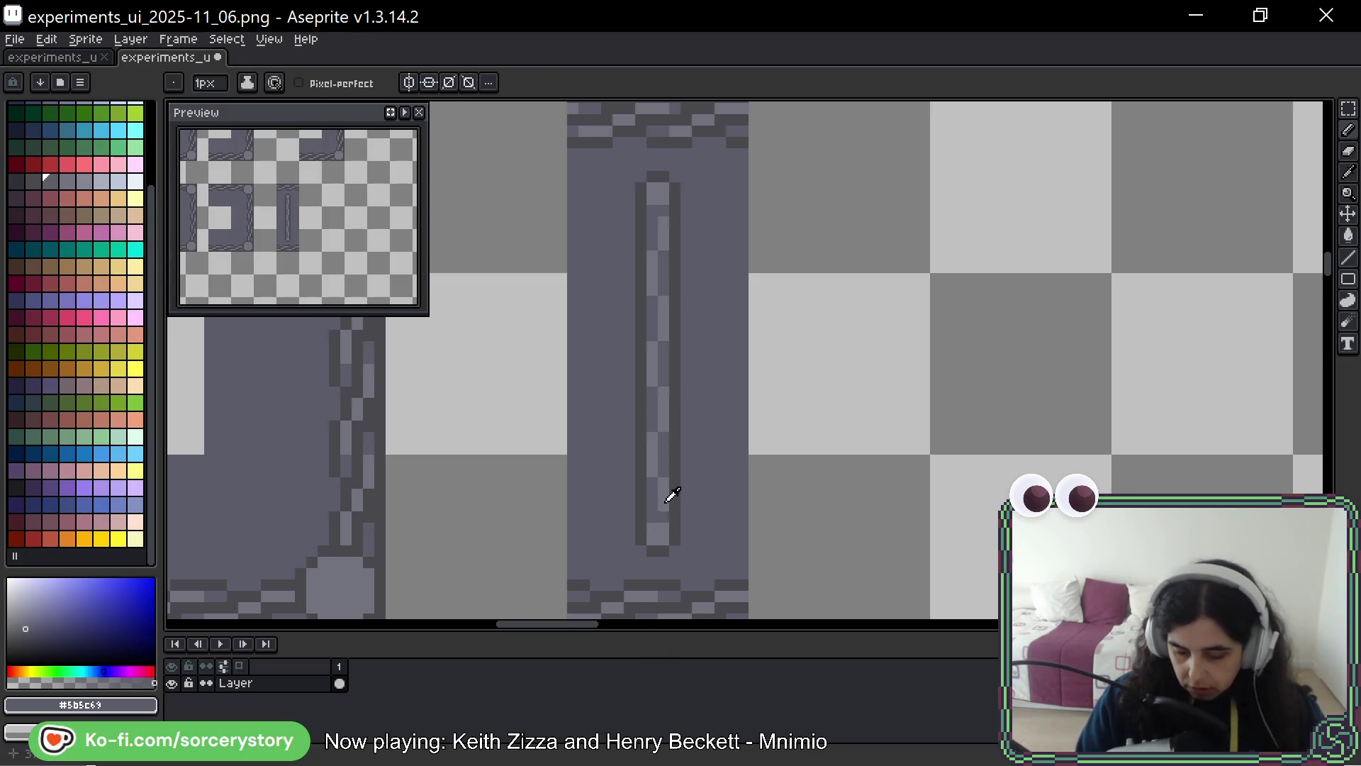
alt+click(665, 496)
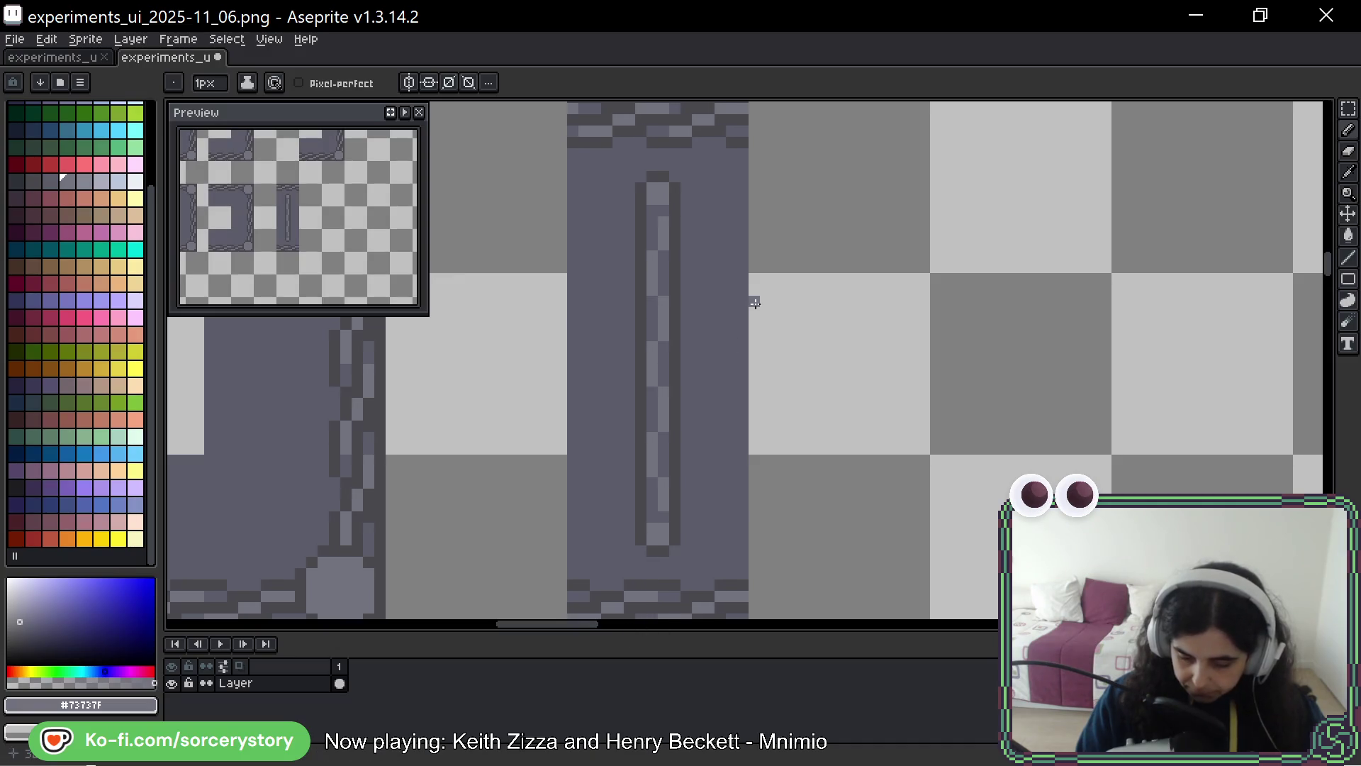
drag(732, 410, 784, 364)
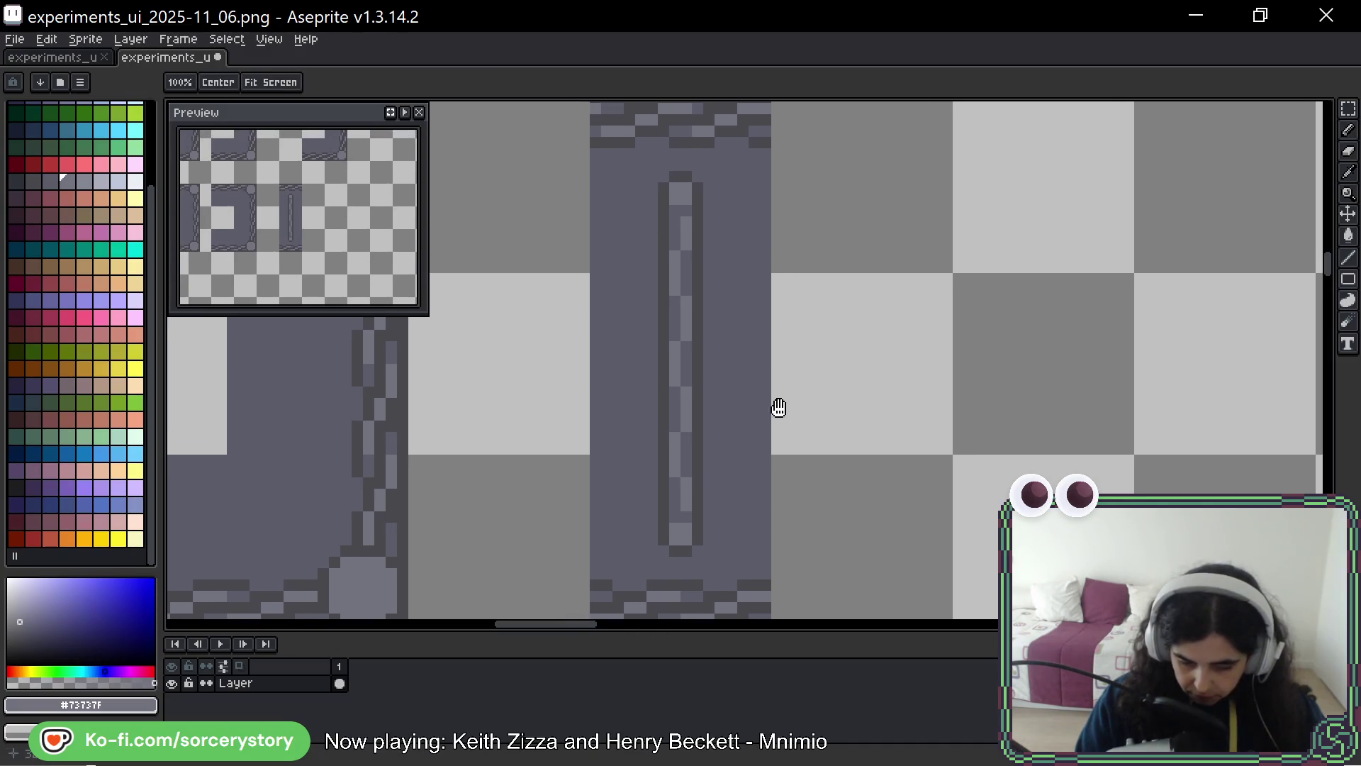
Eyedrop the rod's dark grey, the mid panel grey and the dark outline grey from the canvas
key(alt)
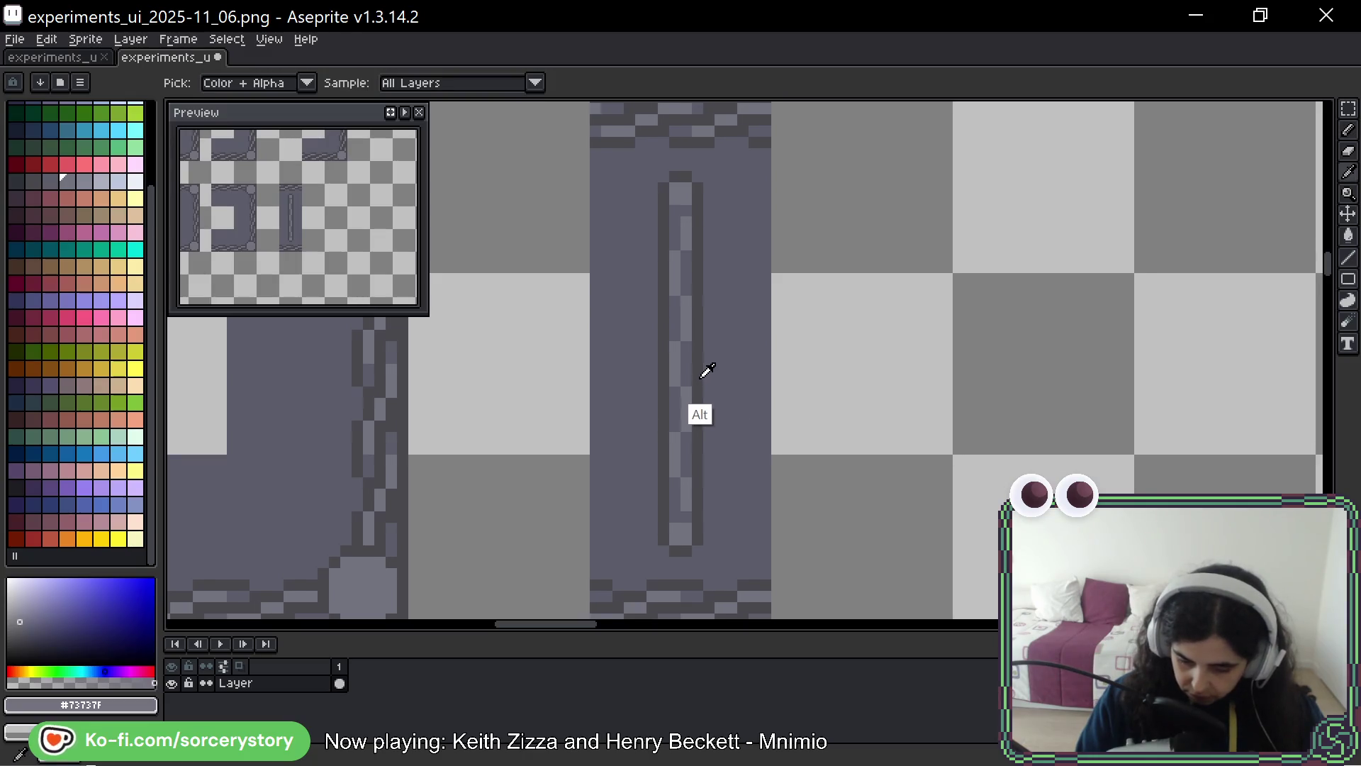
alt+click(698, 379)
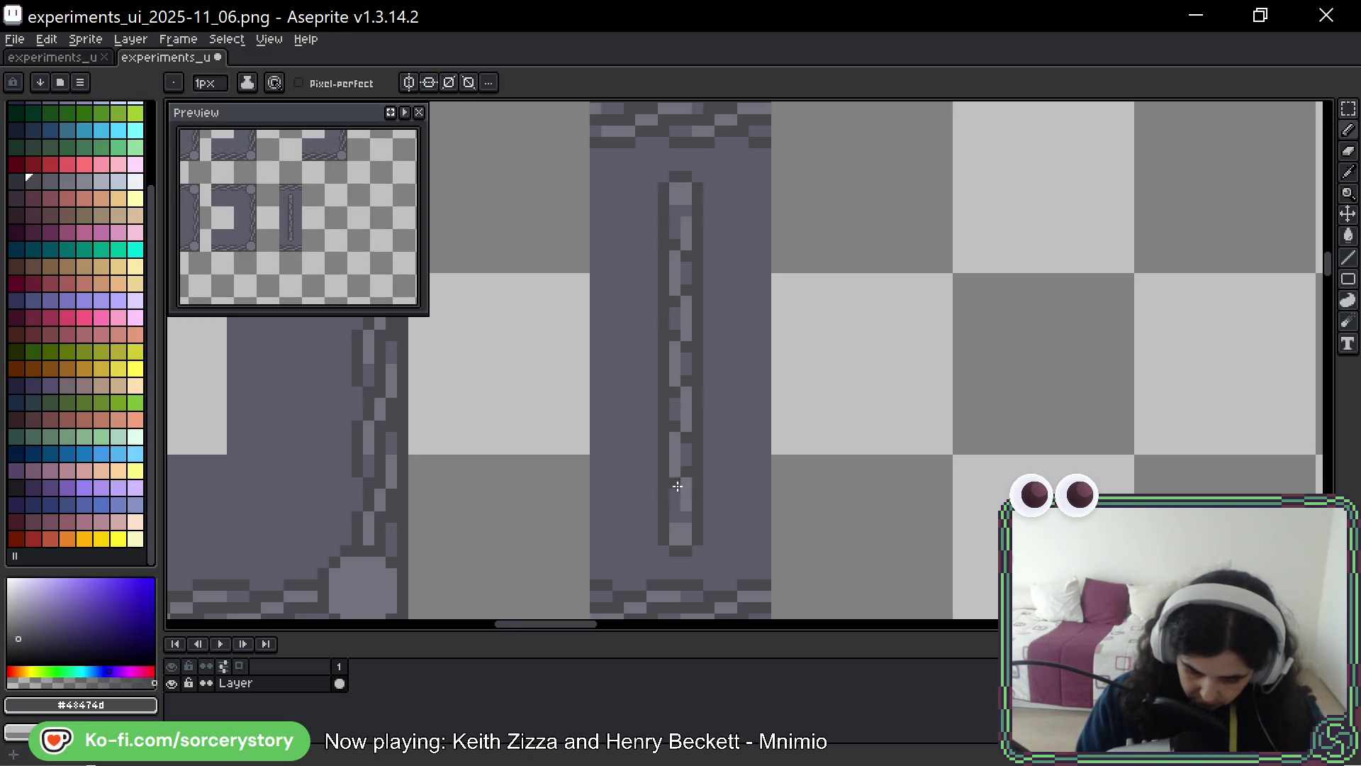
alt+click(681, 443)
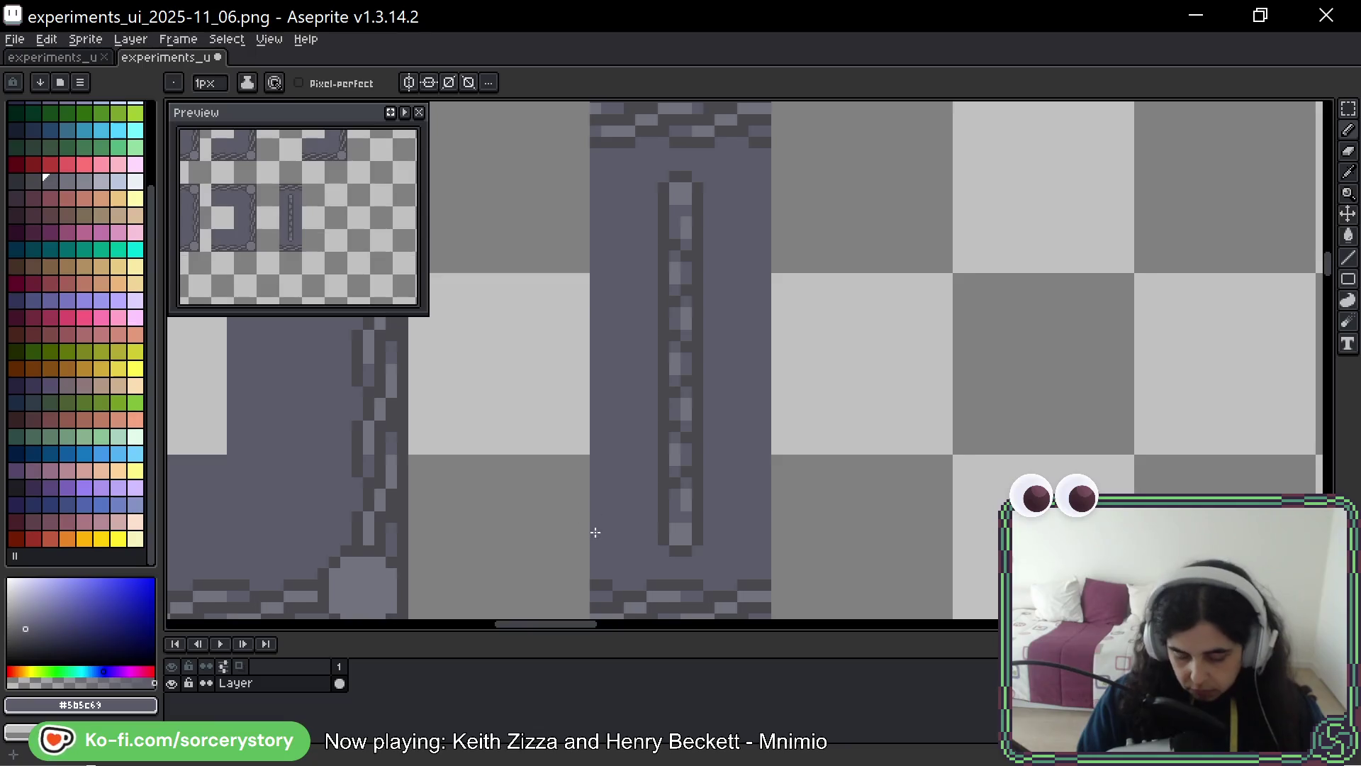
alt+click(695, 255)
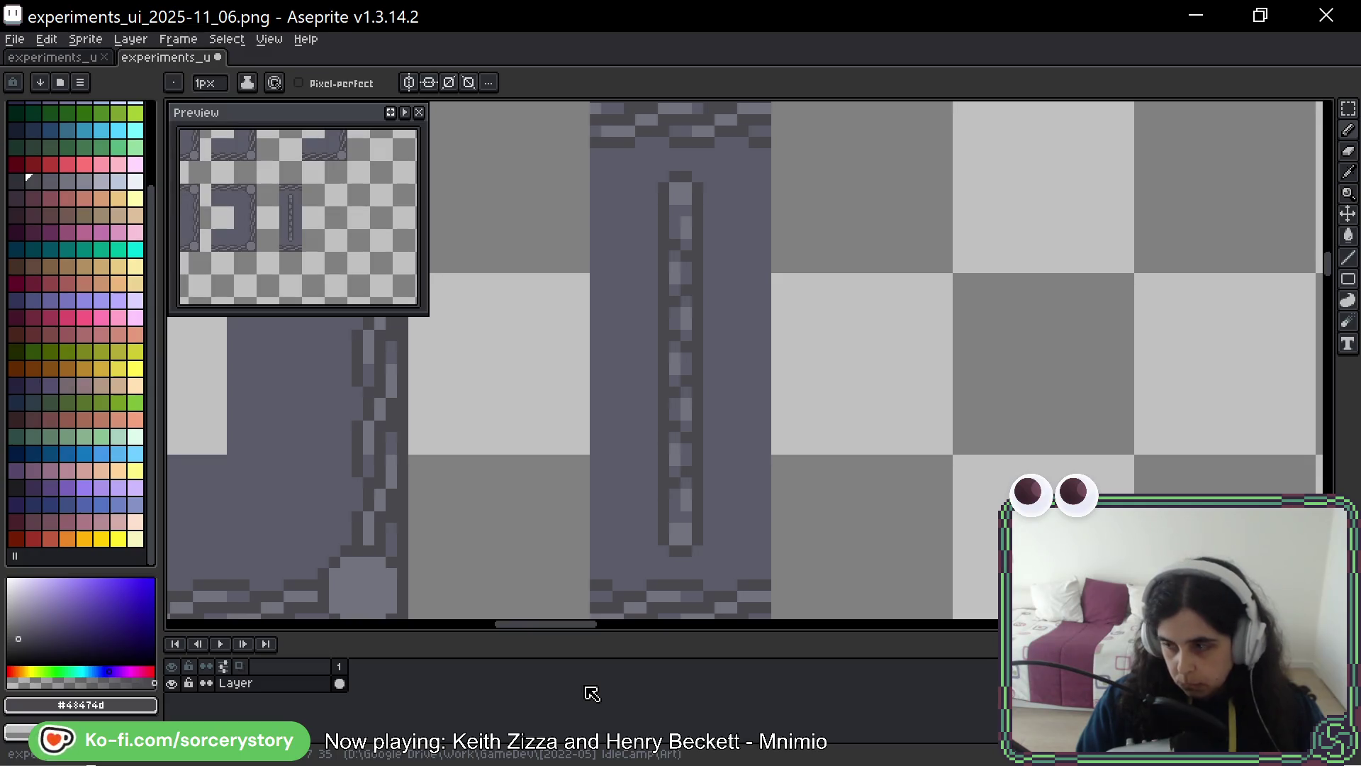
Move the view across the rod tile and return to the pencil for shading its centre
mouse_move(762, 425)
mouse_down()
mouse_move(996, 356)
mouse_move(878, 394)
mouse_move(807, 386)
mouse_up()
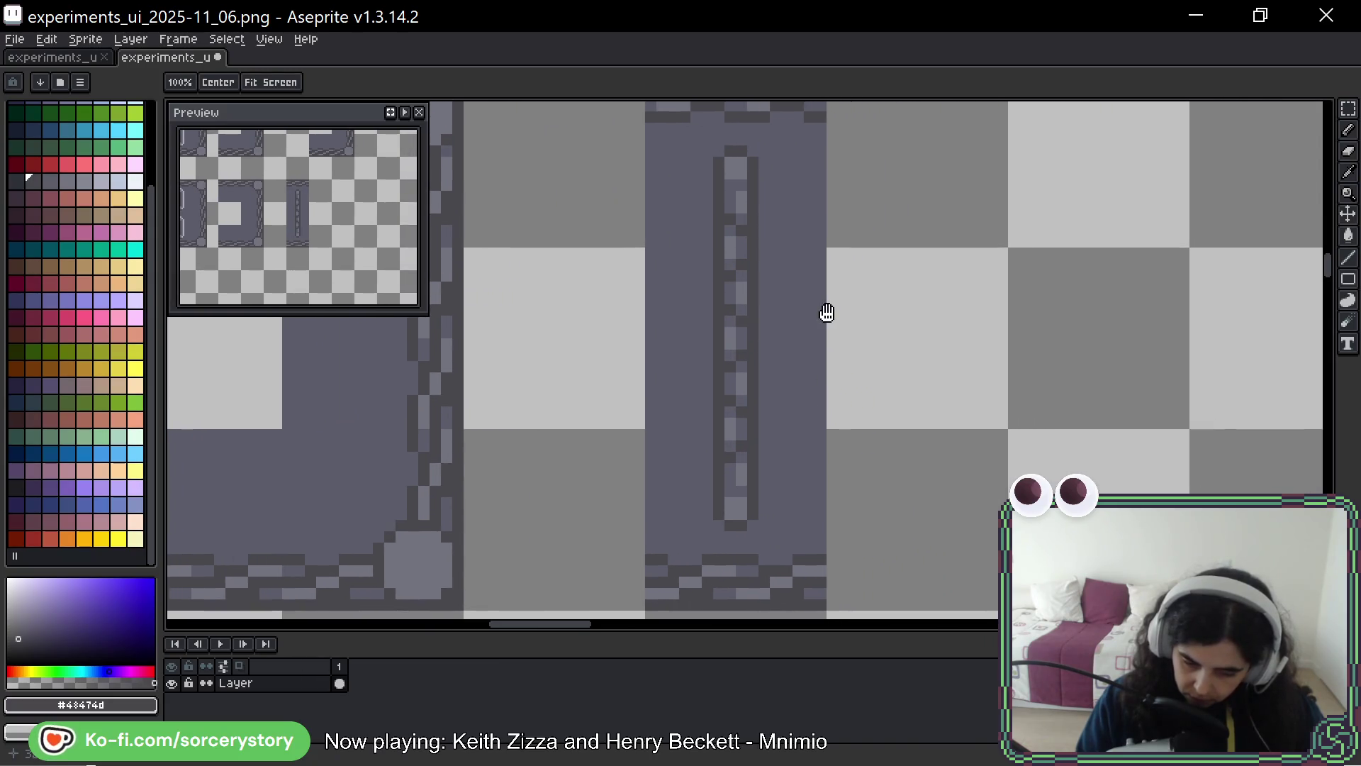
scroll(894, 352, right, 2)
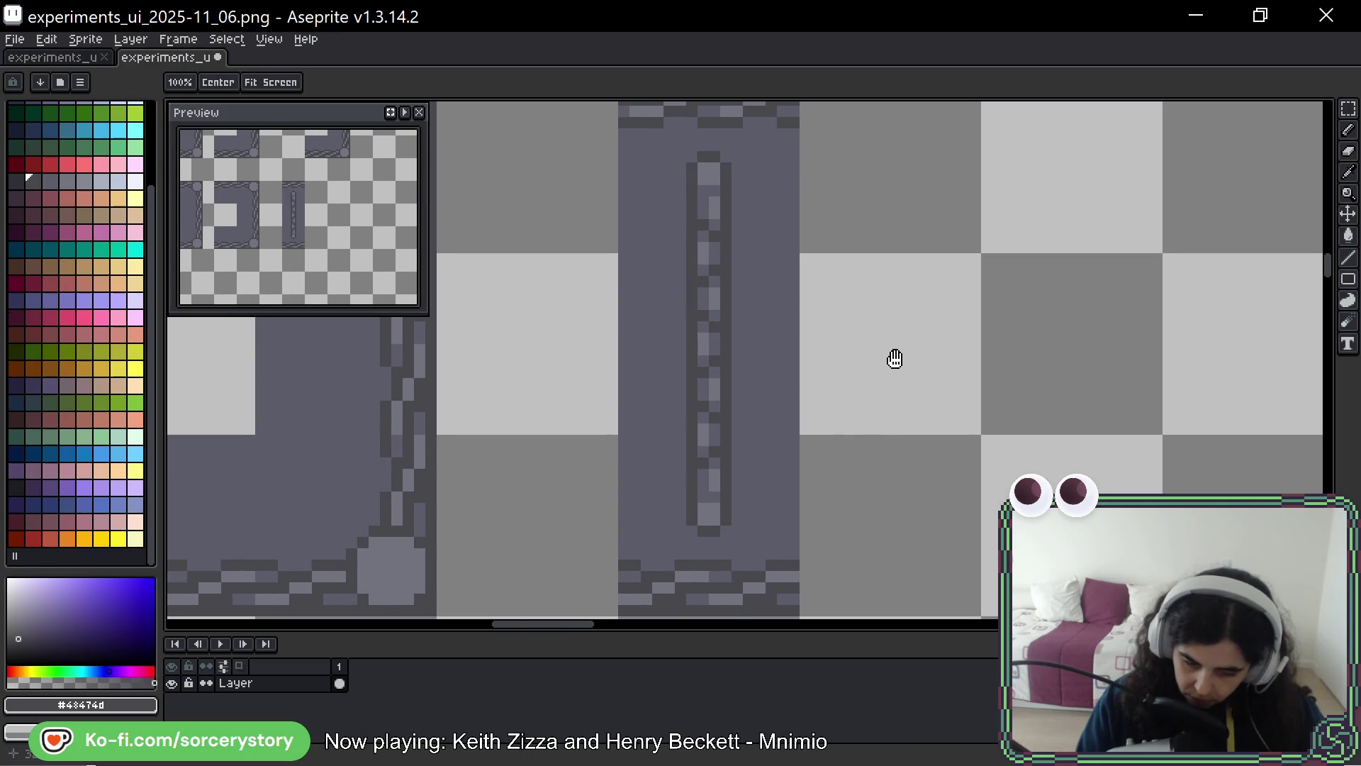
scroll(886, 371, right, 2)
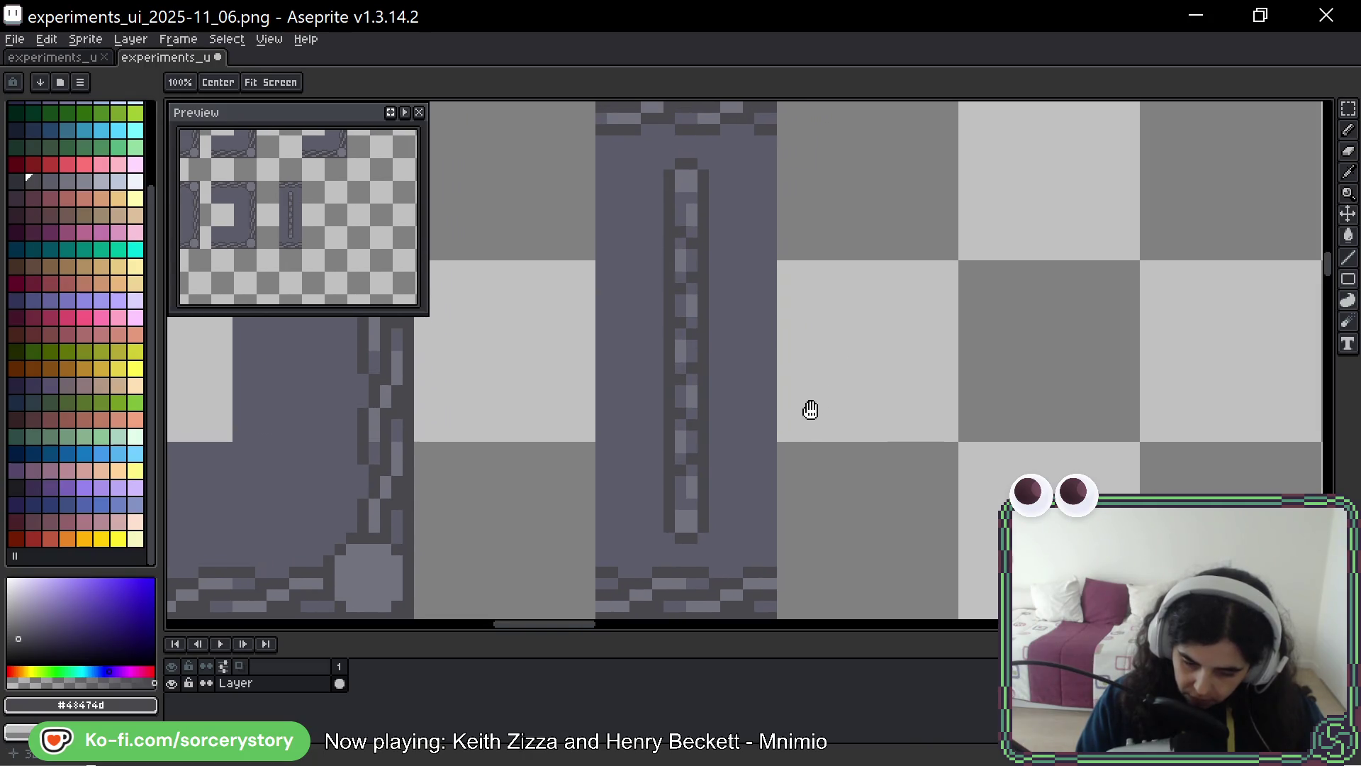
key(b)
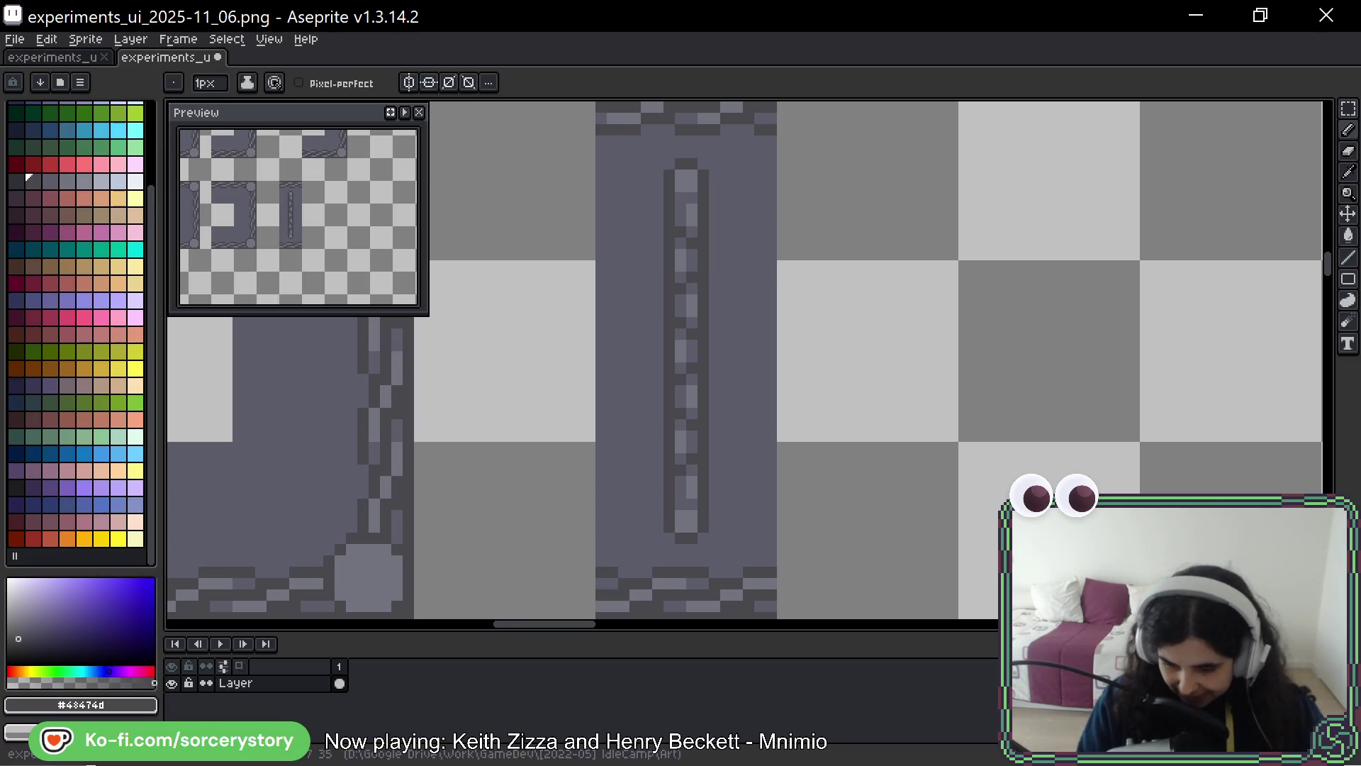
key(w)
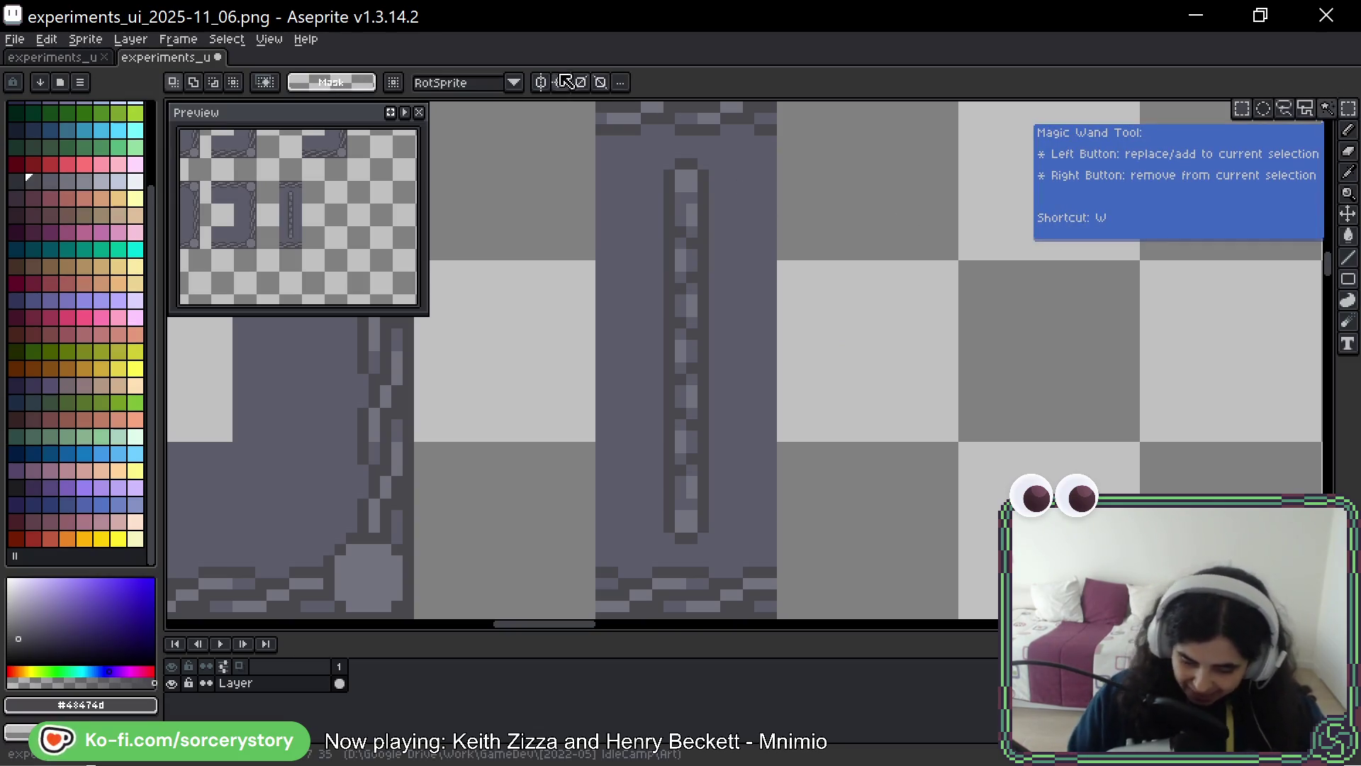
scroll(716, 313, up, 1)
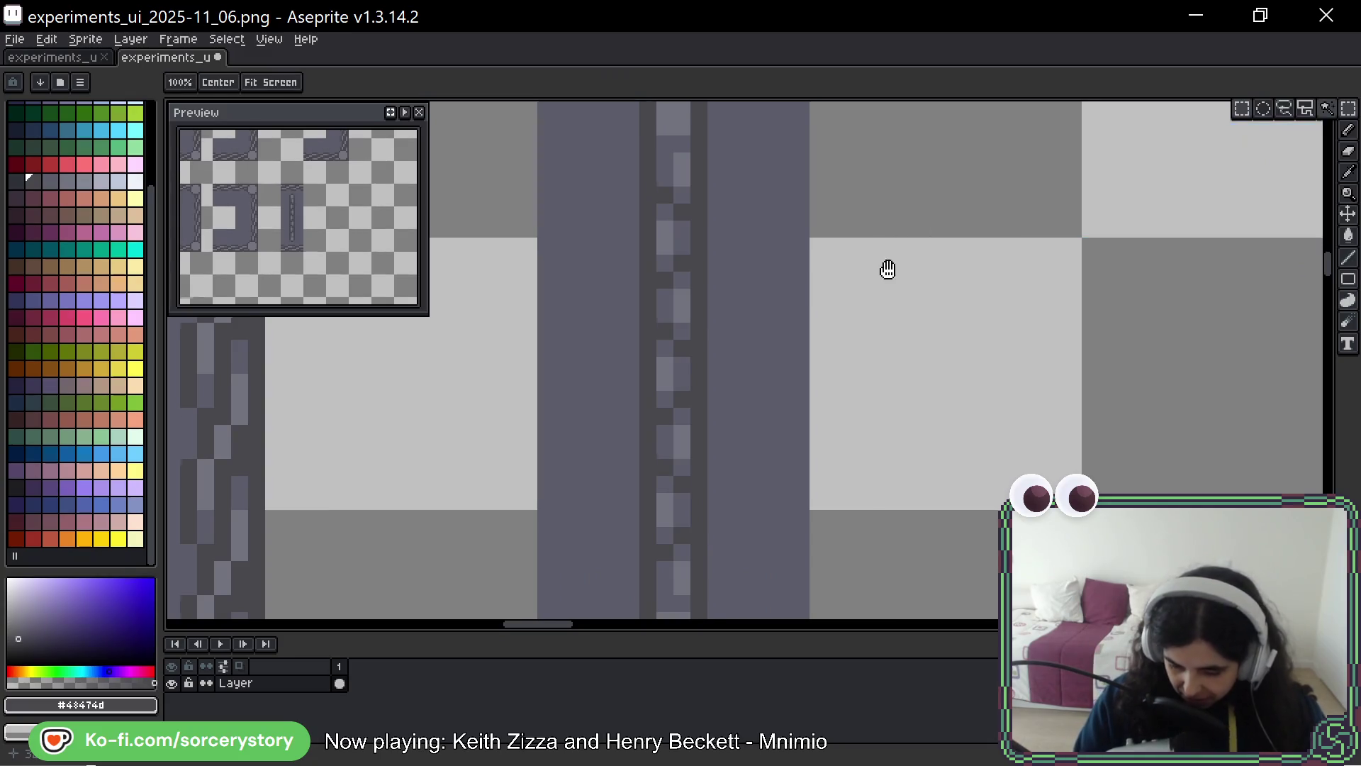
drag(887, 268, 910, 285)
scroll(909, 285, down, 1)
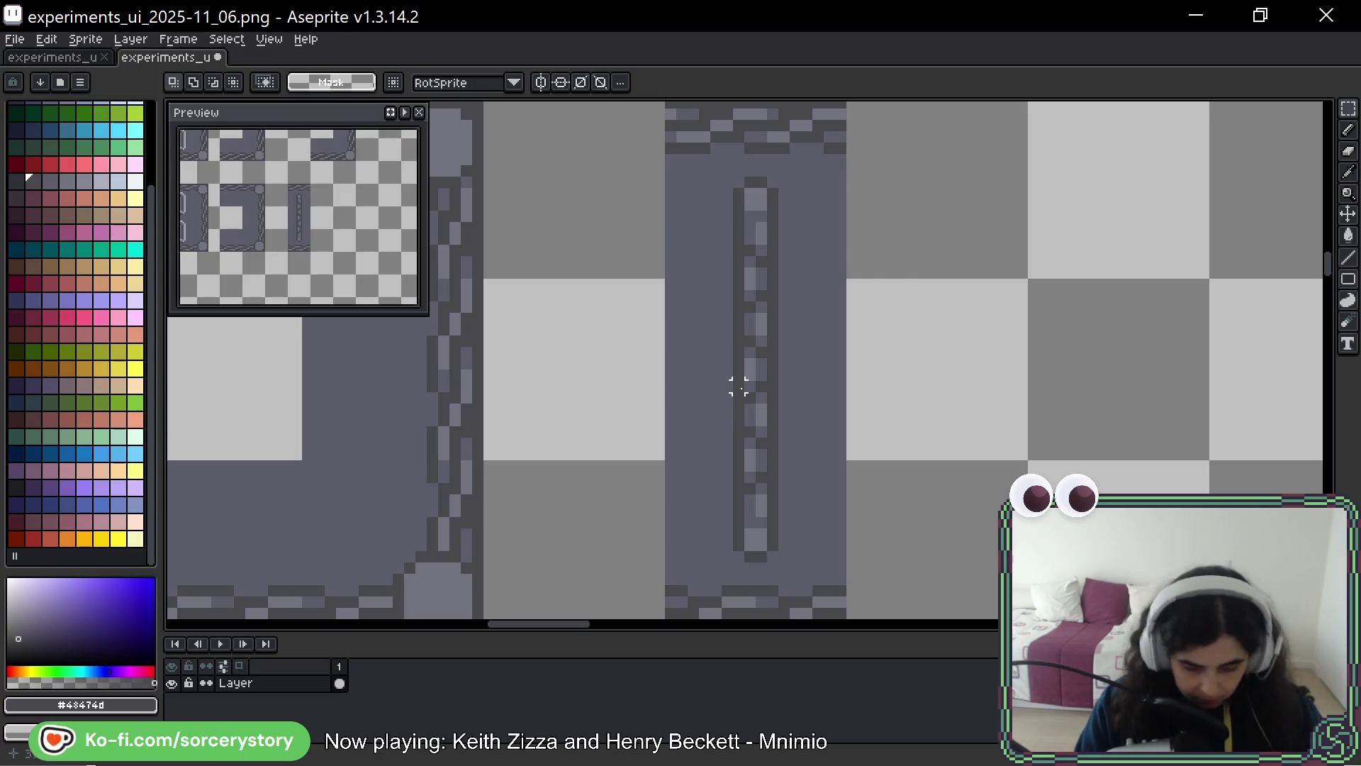
key(b)
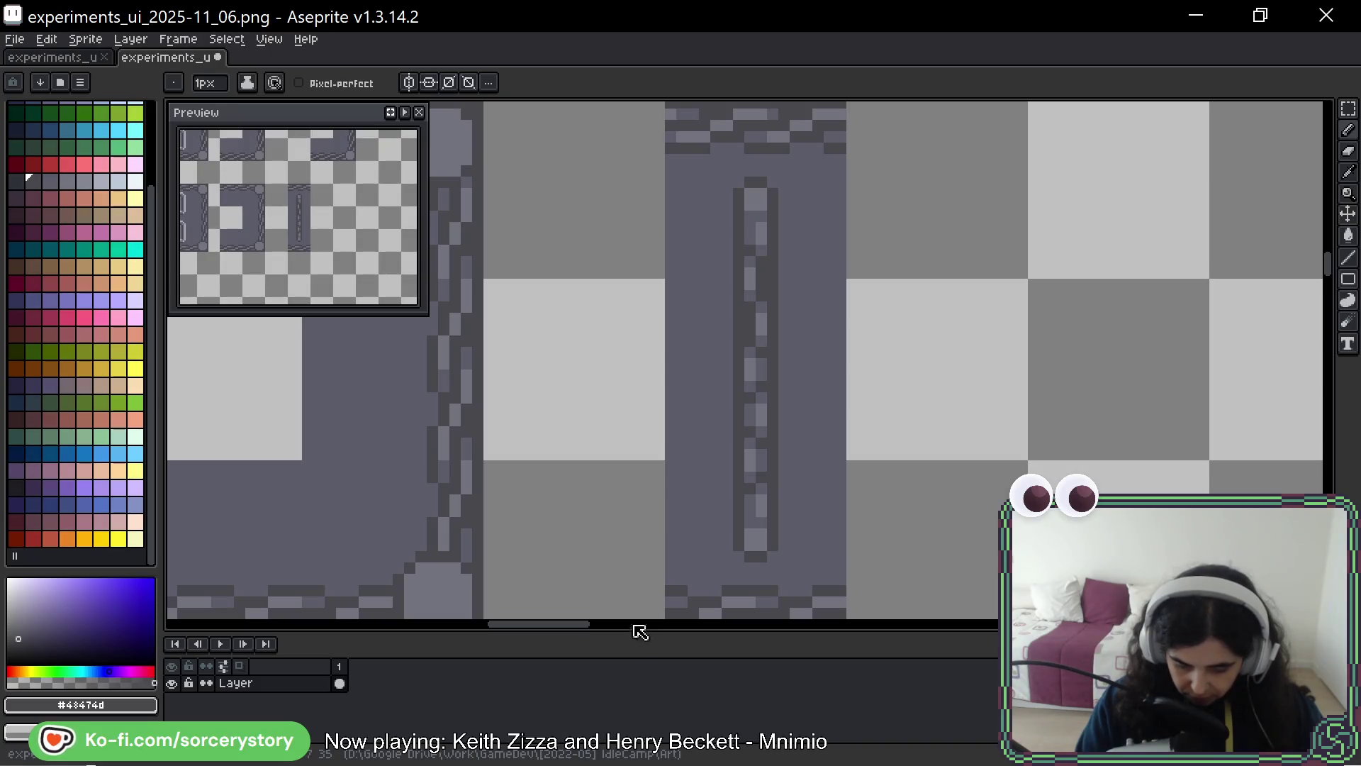
Select the tall rod tile and trial a copy one tile right, then cancel and deselect
key(v)
key(m)
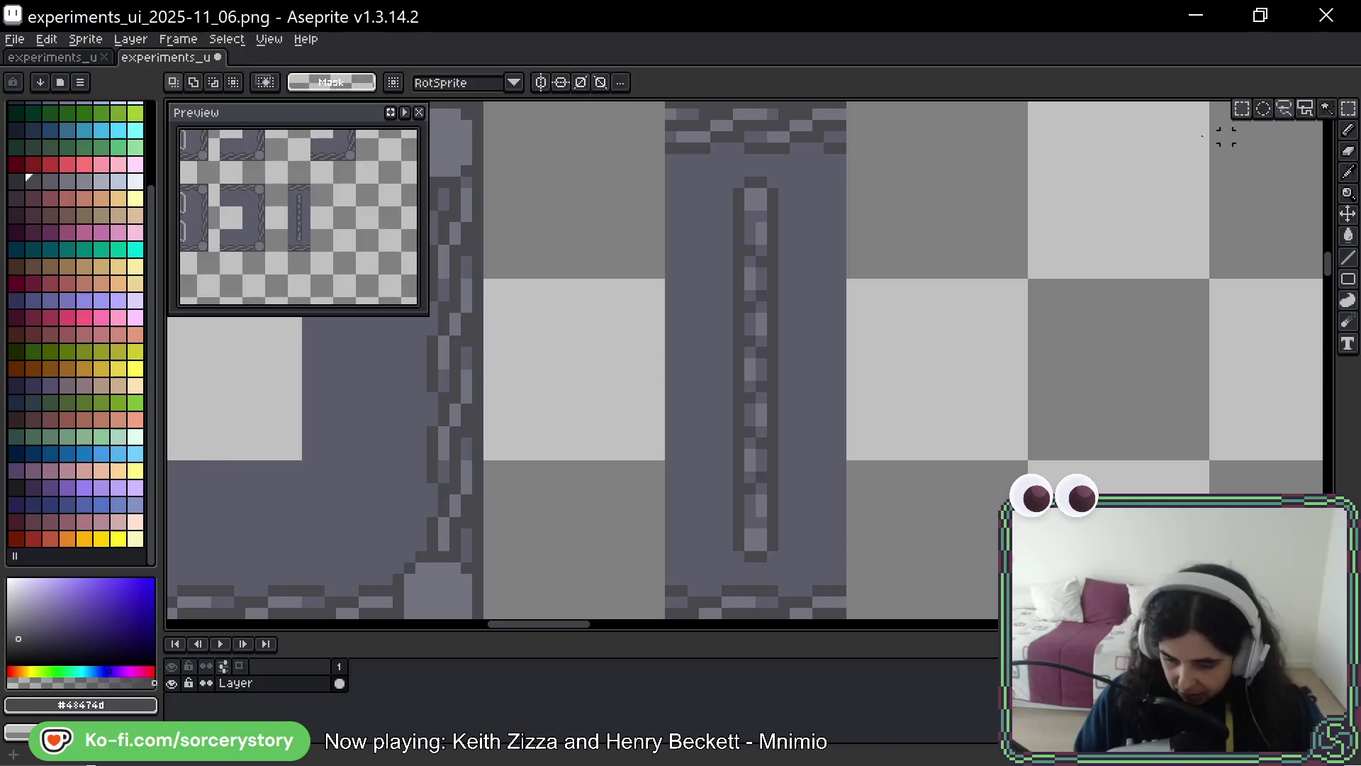
scroll(938, 212, down, 1)
drag(848, 212, 805, 421)
drag(799, 324, 917, 325)
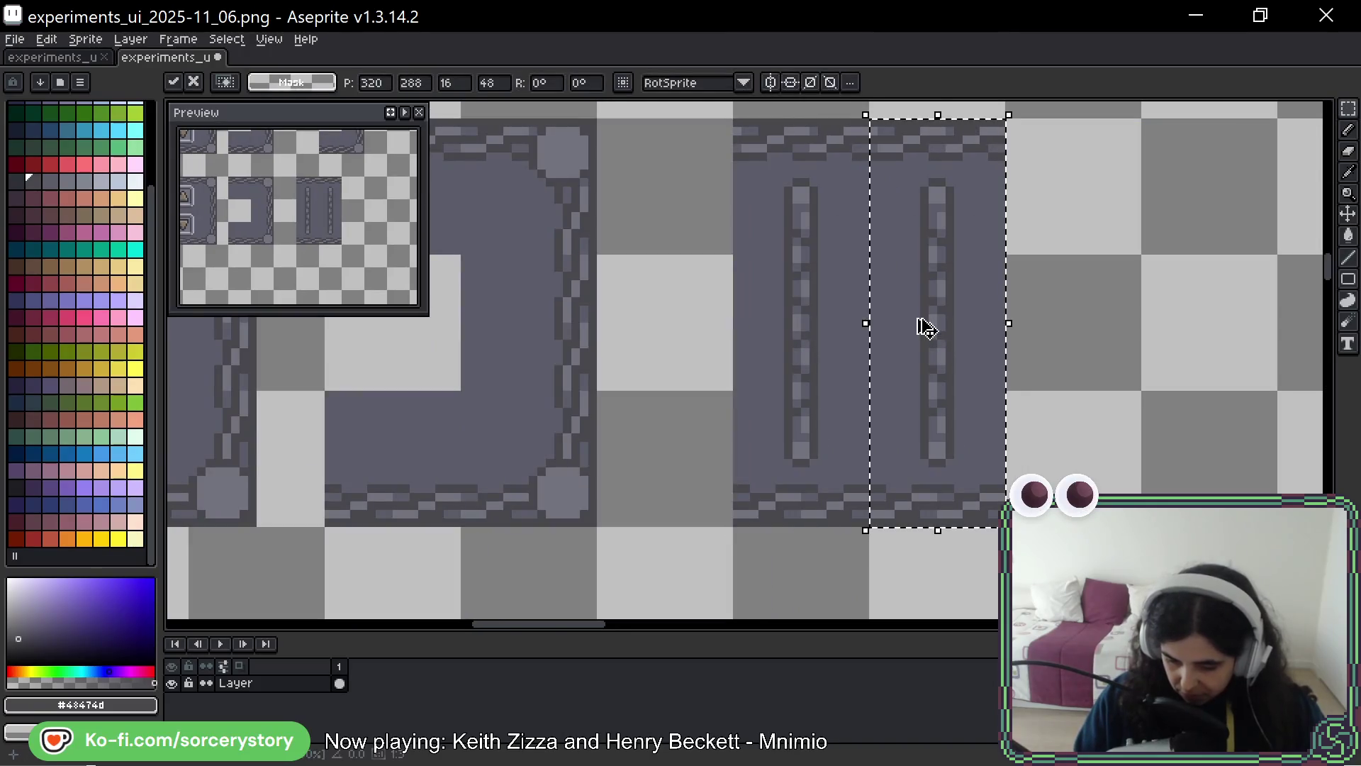
key(Escape)
key(ctrl+d)
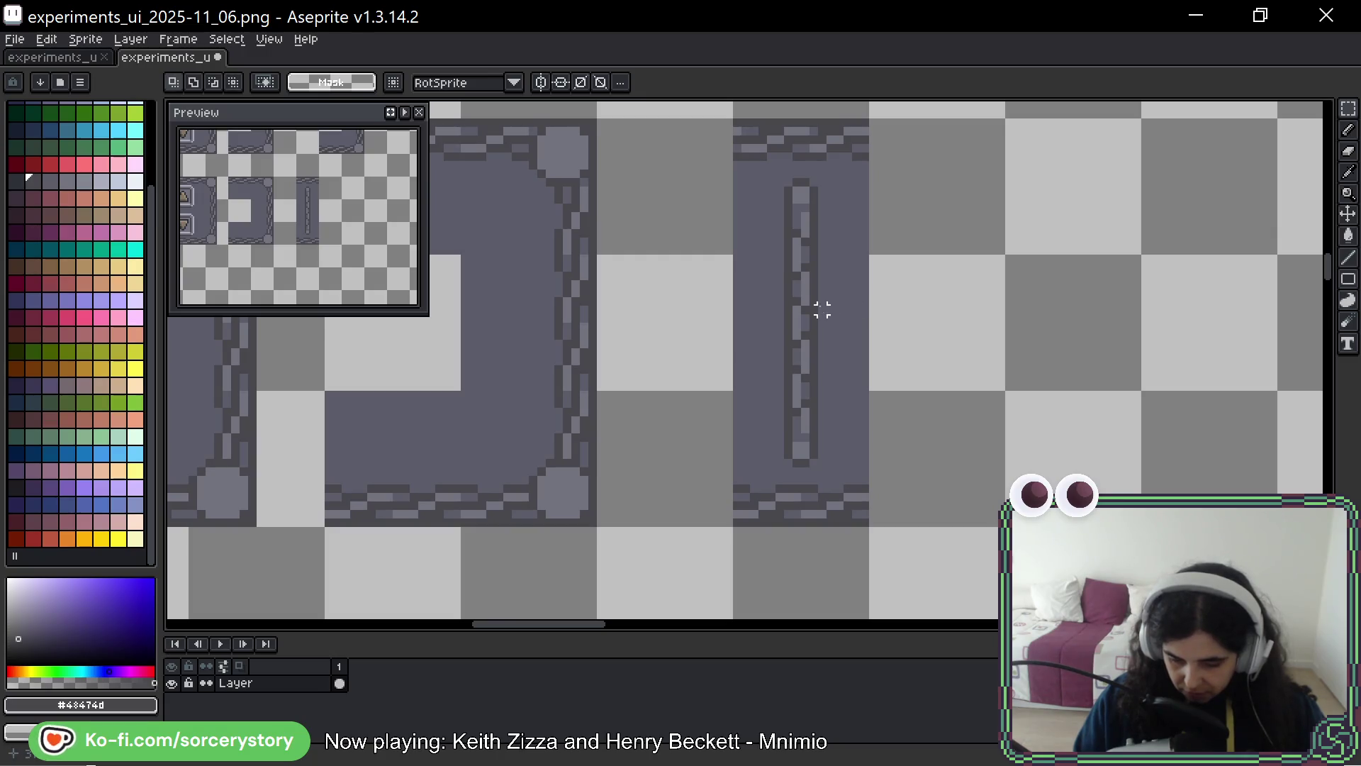
Select the rod tile column and commit a copy 192 px to the right
drag(820, 202, 826, 435)
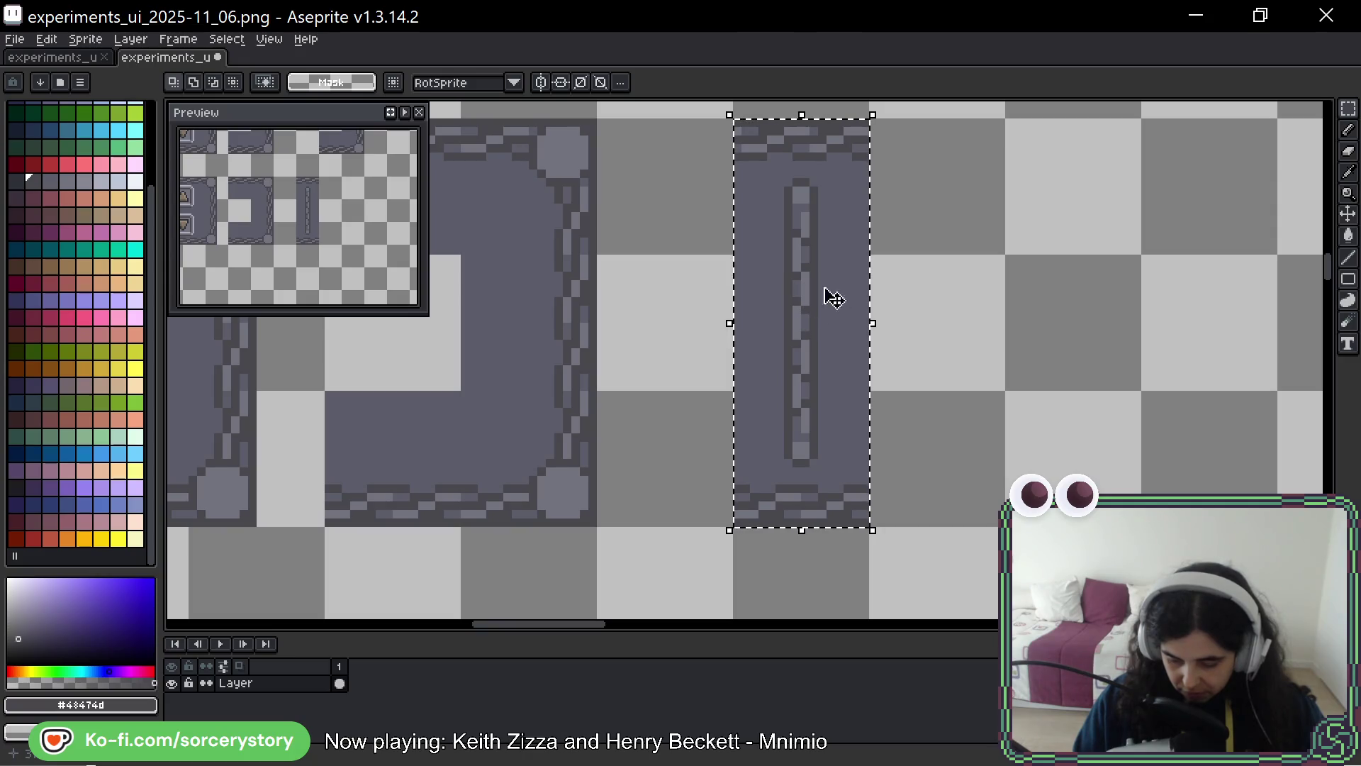
scroll(900, 267, right, 2)
key(ctrl+t)
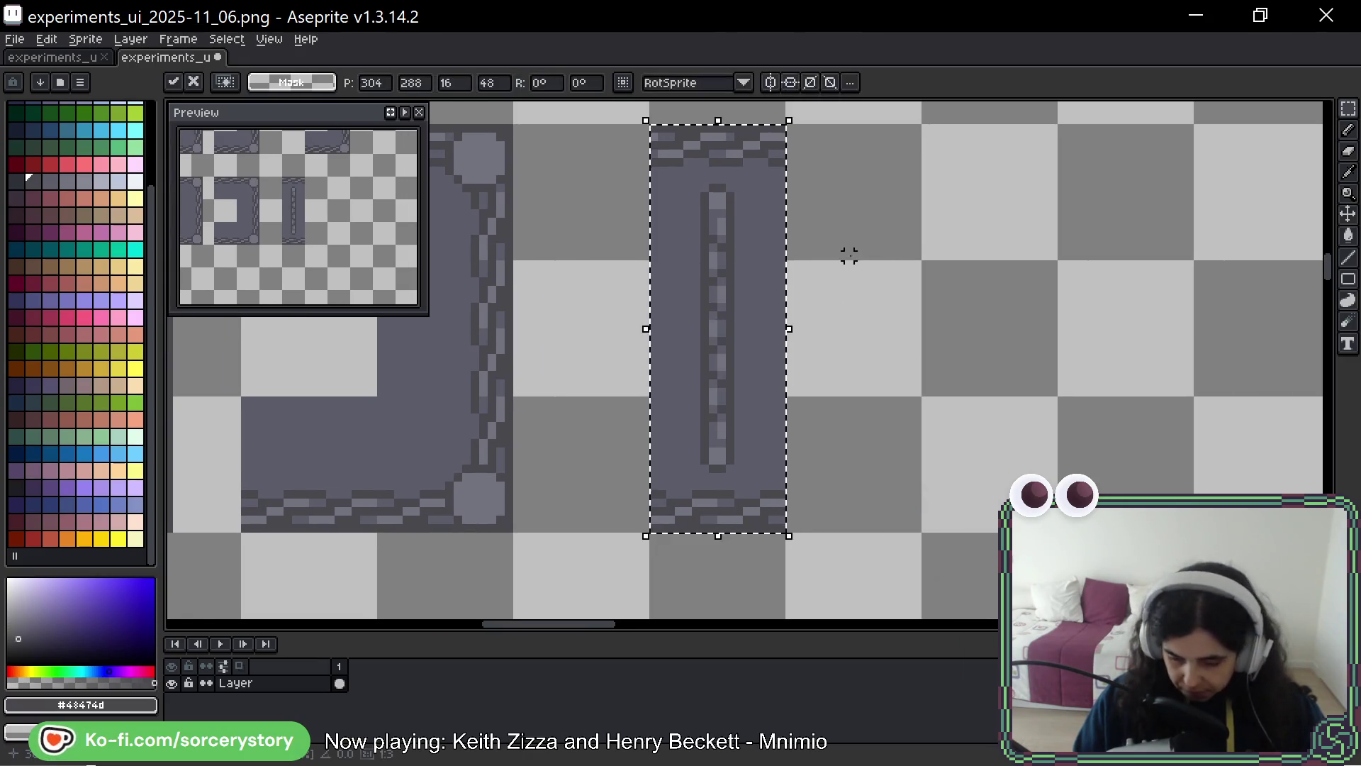
drag(754, 259, 887, 274)
key(Return)
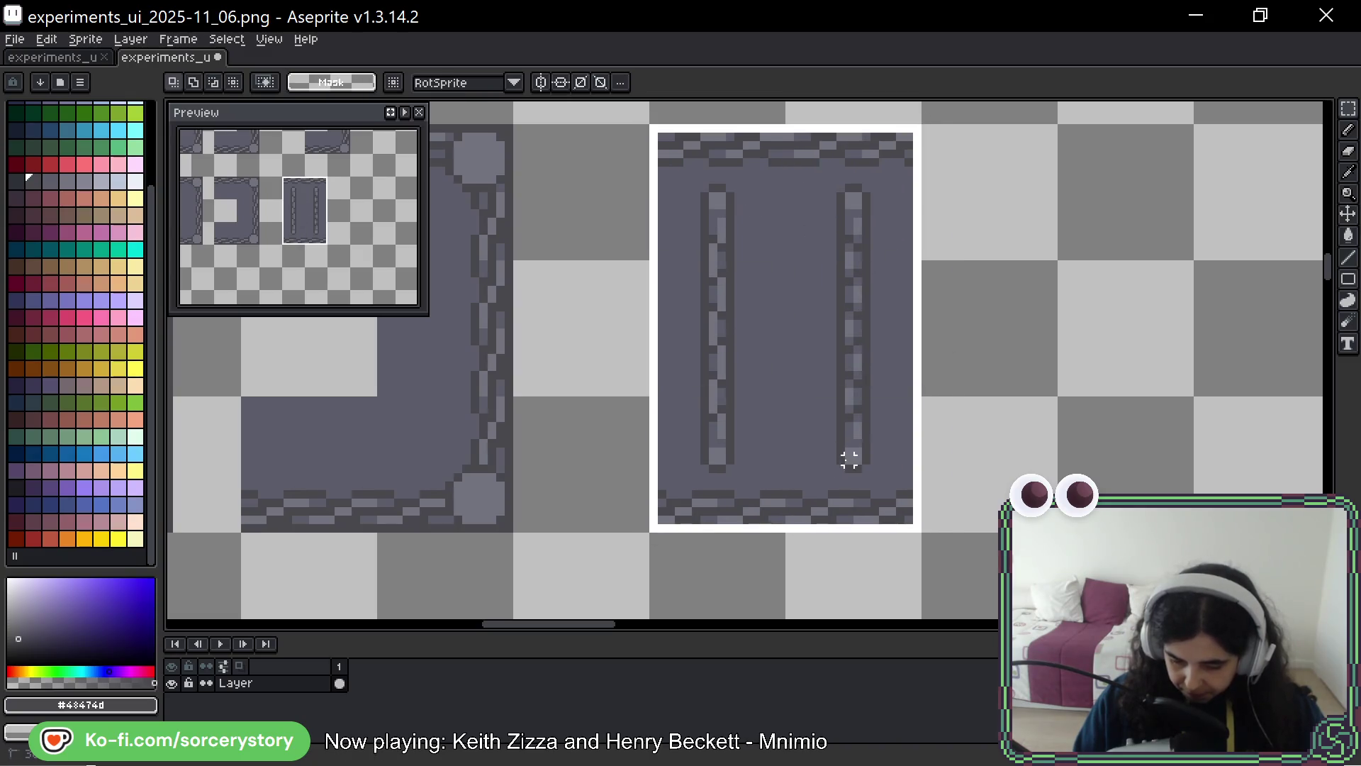
Copy the two-rod section right again and commit it as the third rod
drag(732, 300, 888, 312)
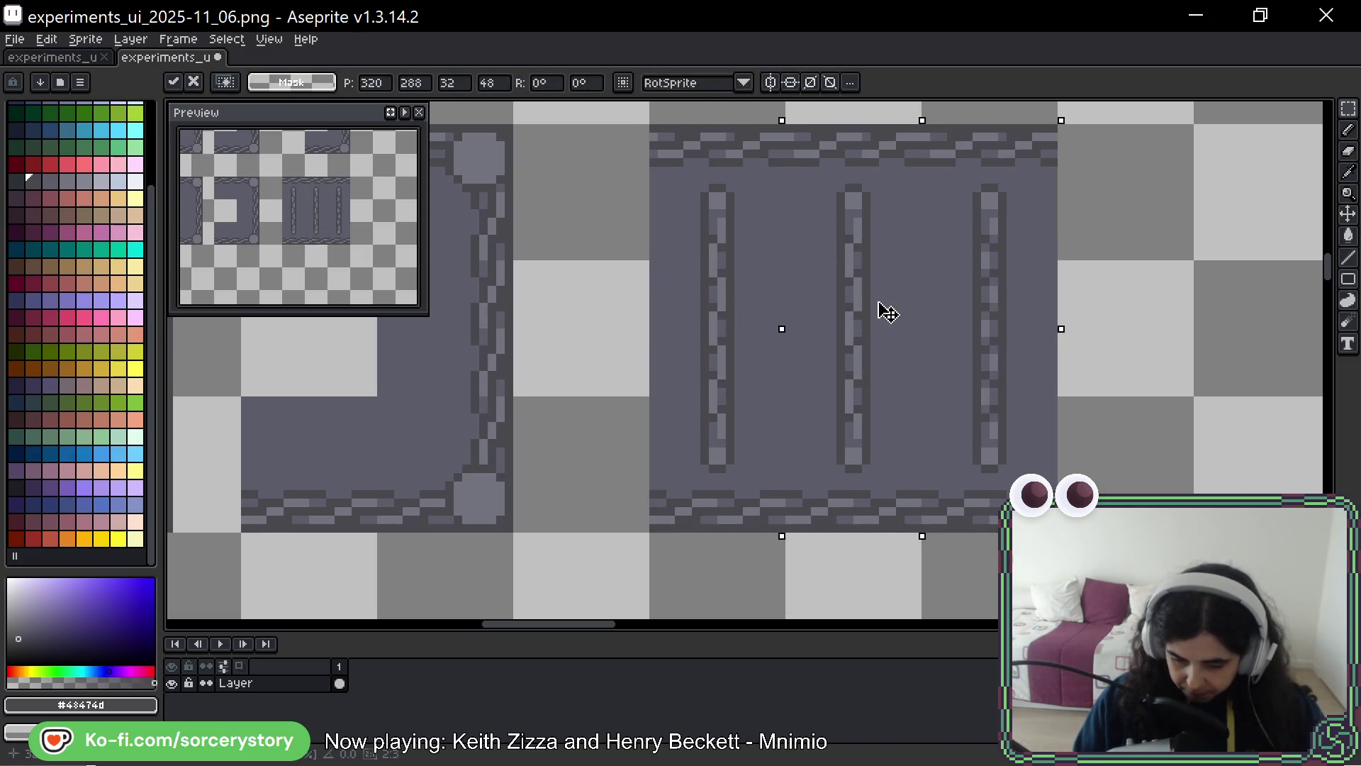
key(Return)
scroll(744, 243, up, 2)
key(alt)
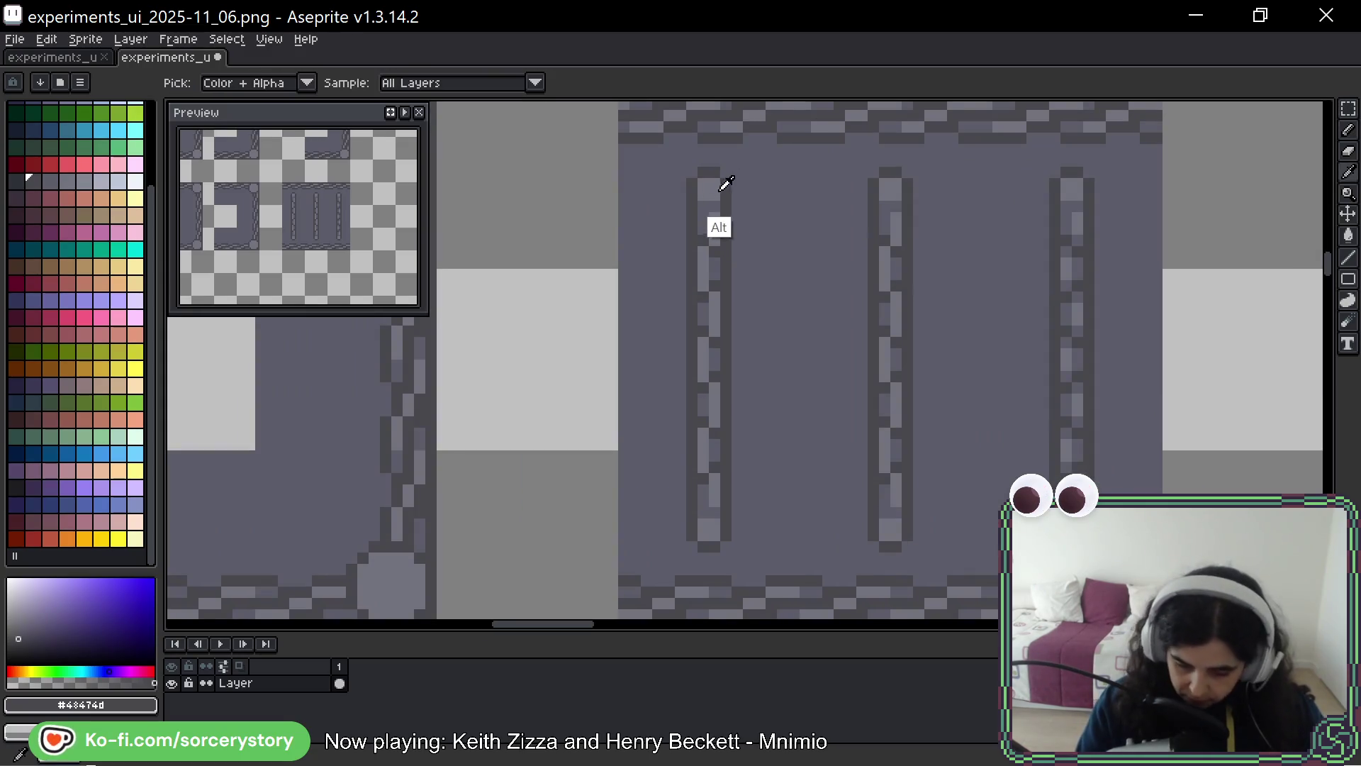
Repaint the left rod's light centre pixels with the dark outline grey
alt+click(715, 199)
alt+click(699, 207)
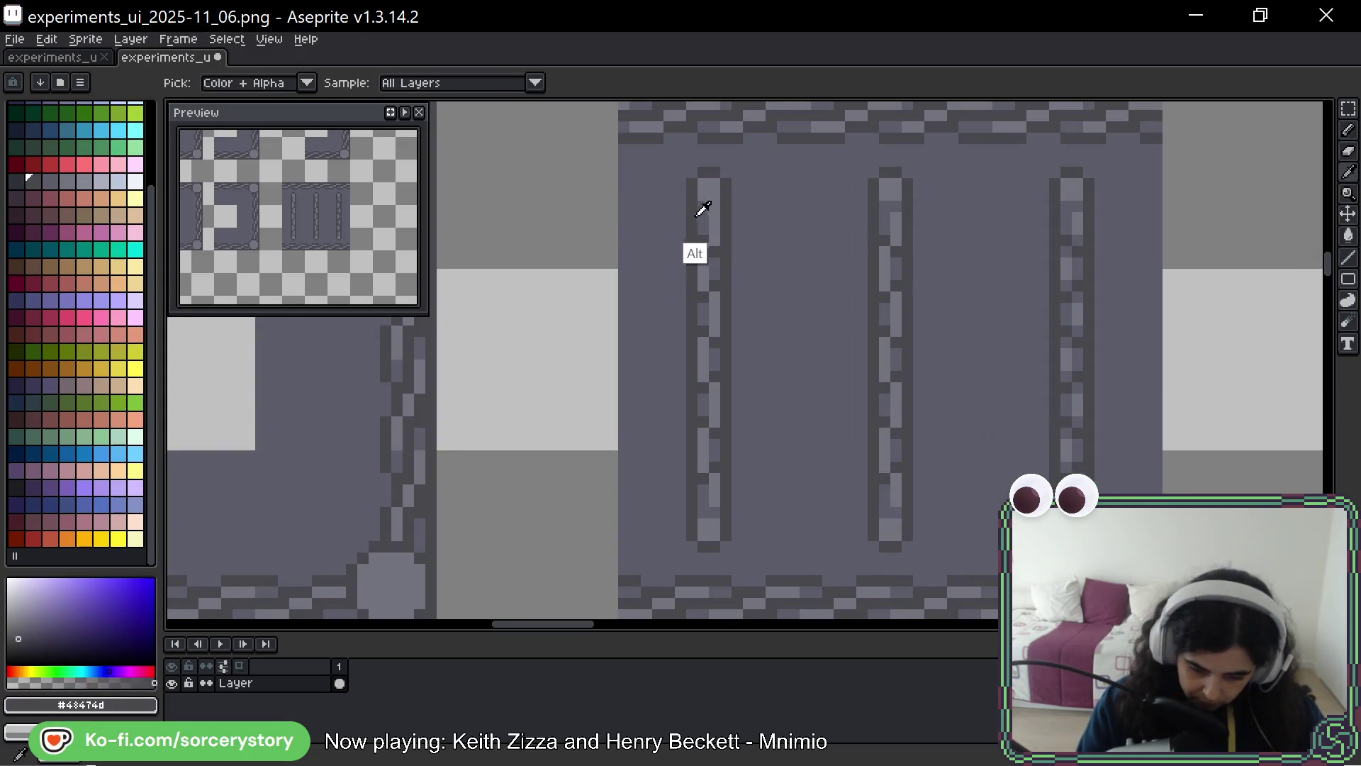
drag(702, 207, 702, 255)
alt+click(706, 281)
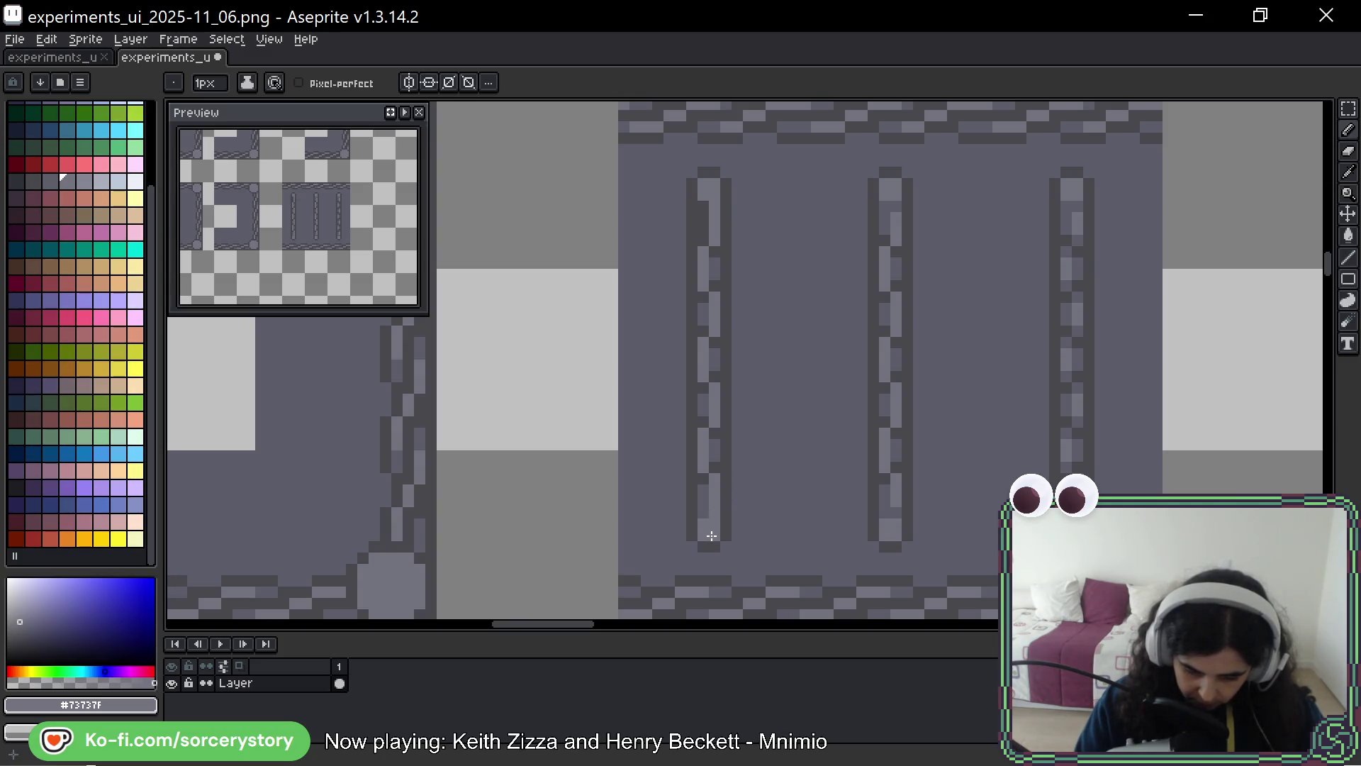
alt+click(686, 268)
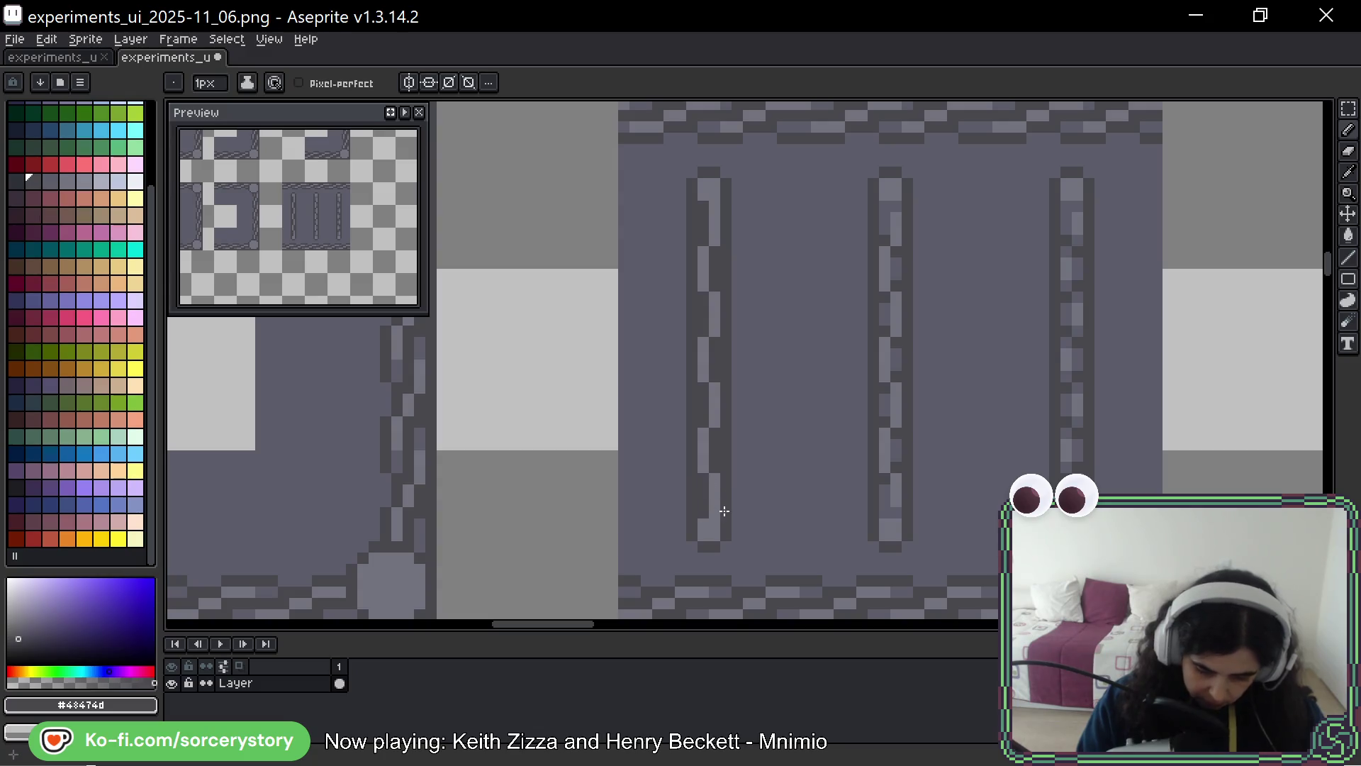
Paint mid grey #5b5c69 down the left rod and lighten parts of its outline
drag(1012, 337, 959, 339)
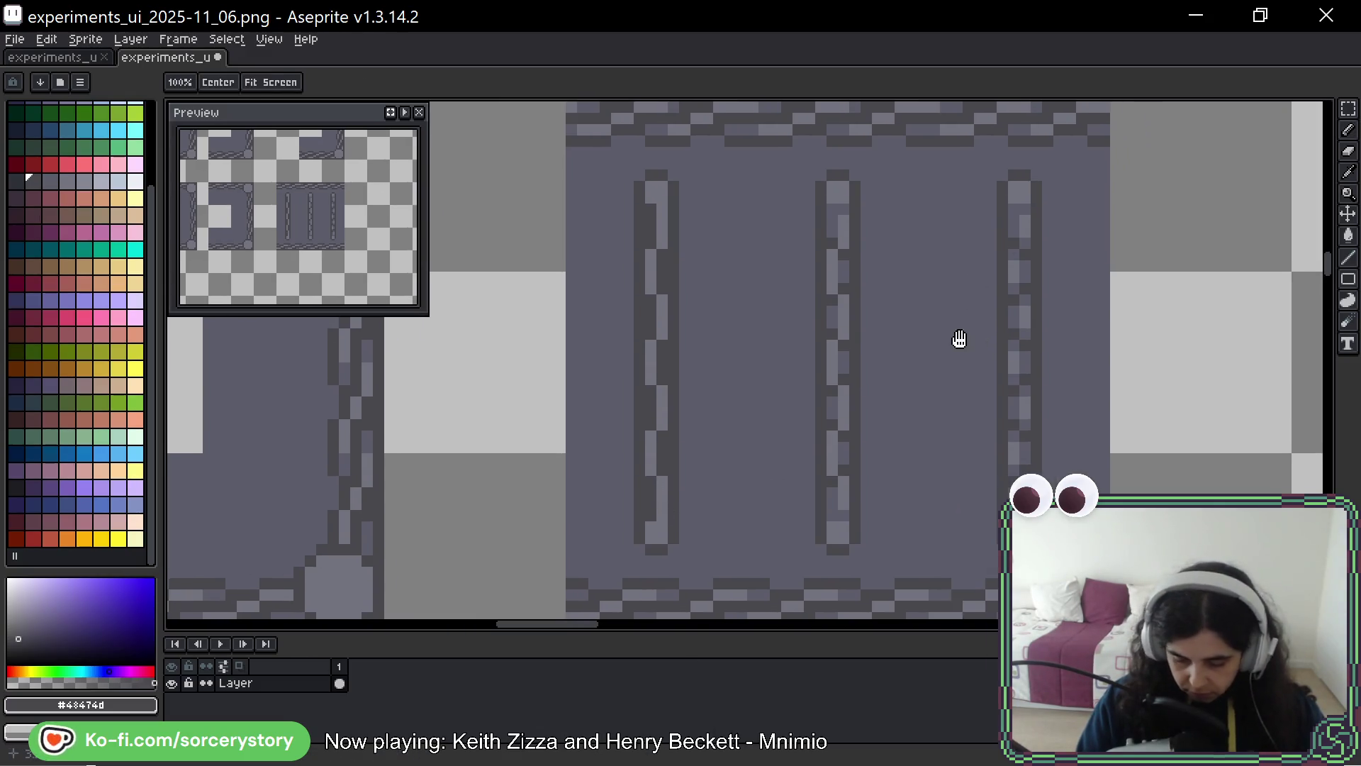
alt+click(692, 204)
drag(639, 210, 639, 235)
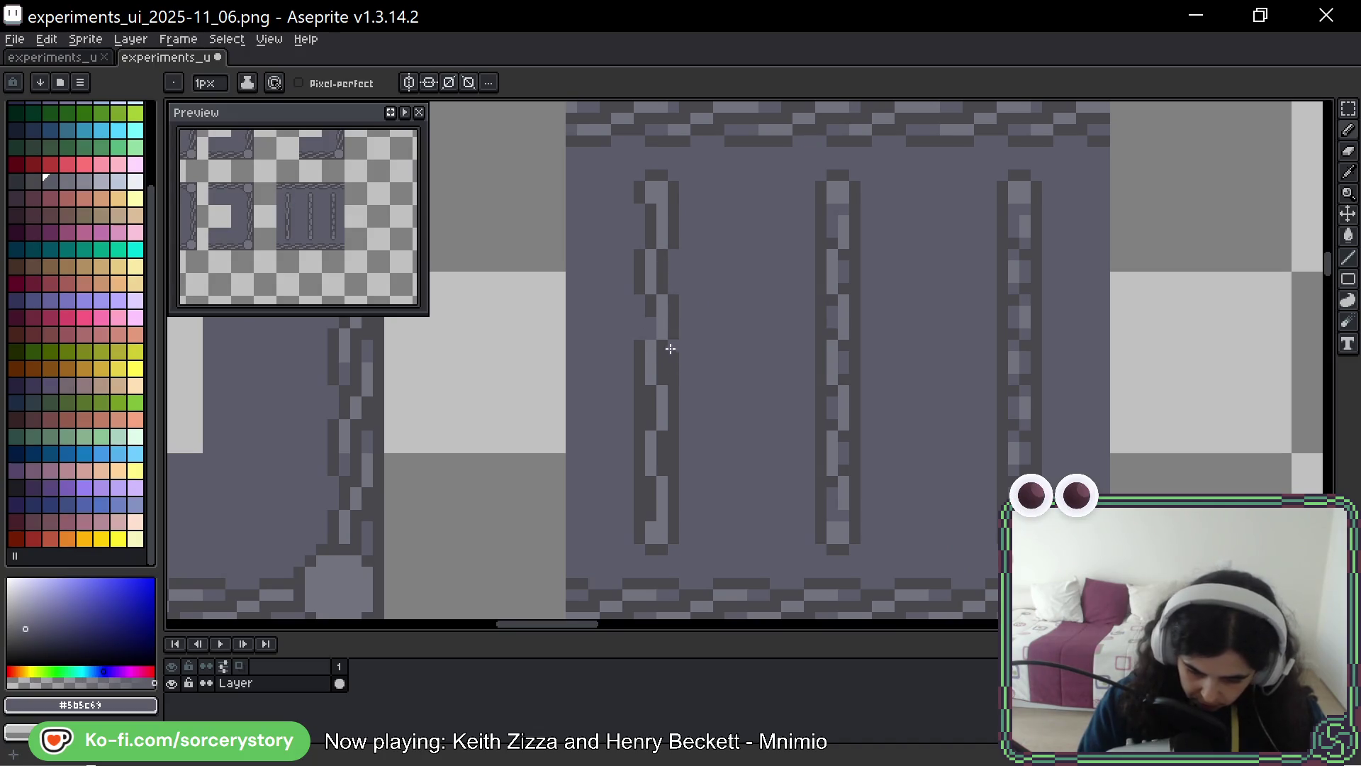
drag(639, 300, 638, 334)
mouse_move(672, 382)
mouse_down()
mouse_move(672, 344)
mouse_move(644, 417)
mouse_up()
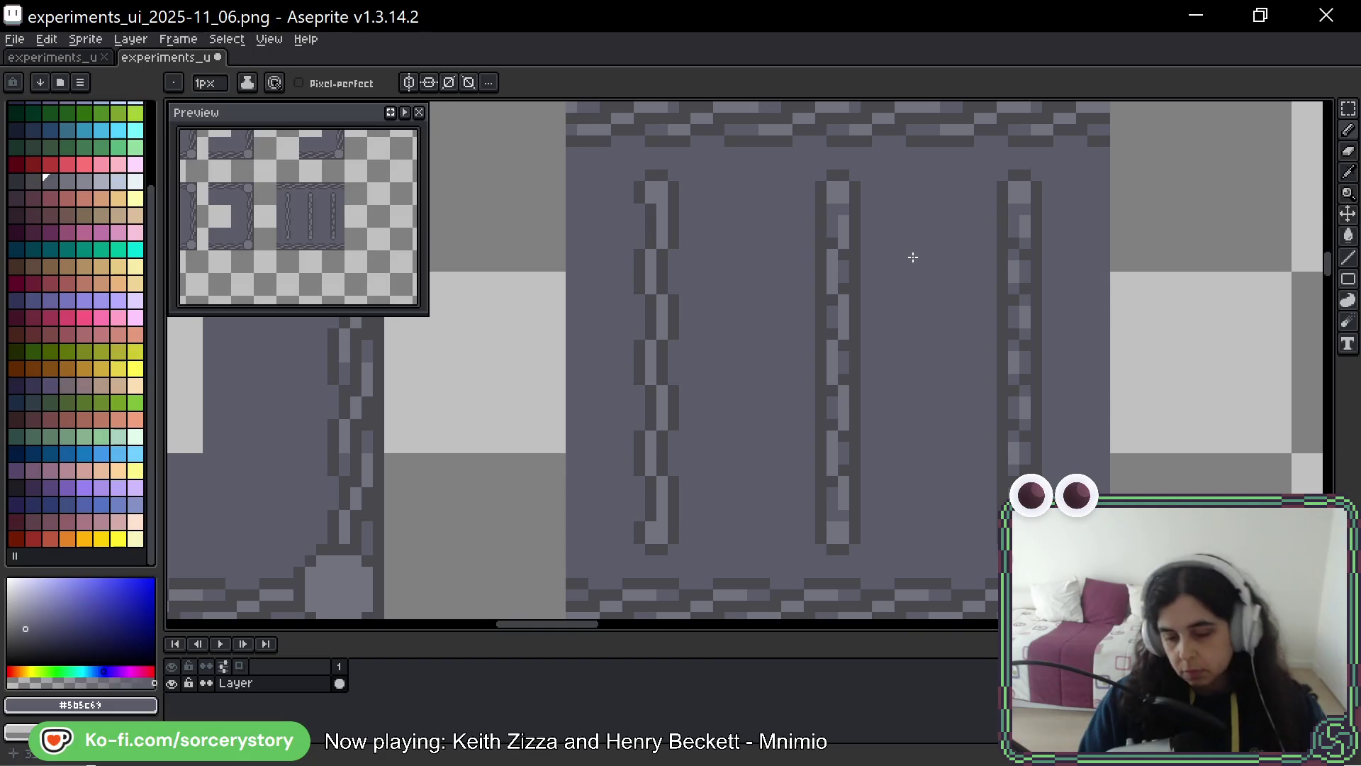
drag(1094, 341, 881, 355)
scroll(884, 352, down, 3)
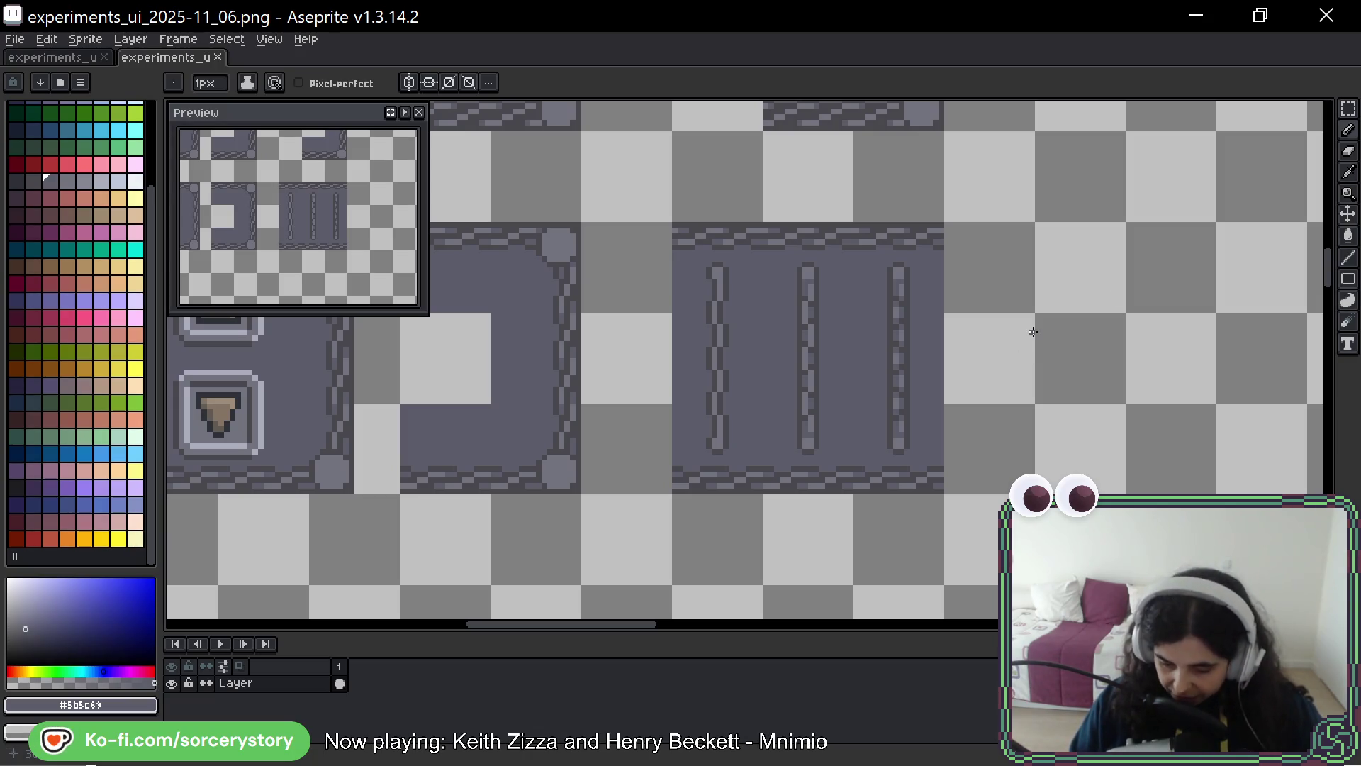
Marquee-select a narrow strip of the stitched border beside the arrow-button panel
scroll(969, 334, down, 1)
scroll(921, 316, left, 5)
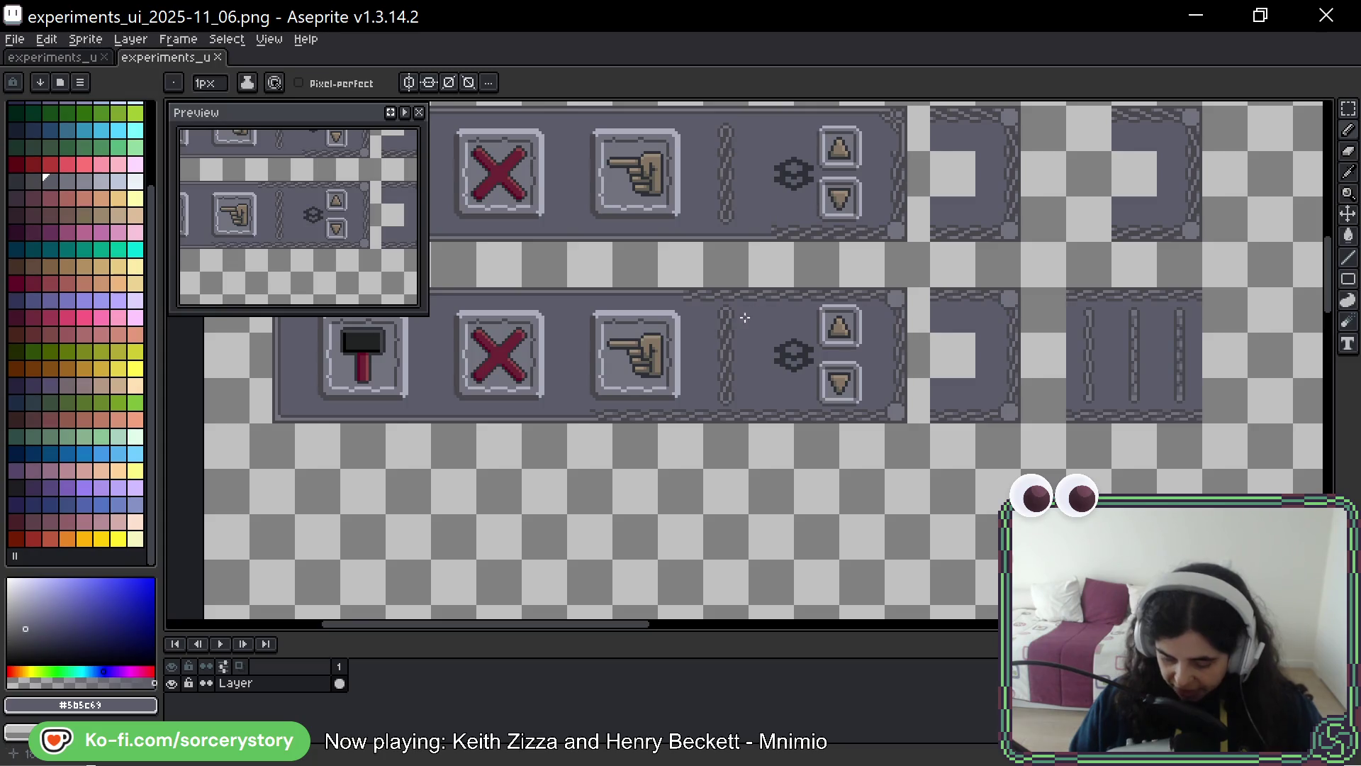
scroll(769, 293, up, 2)
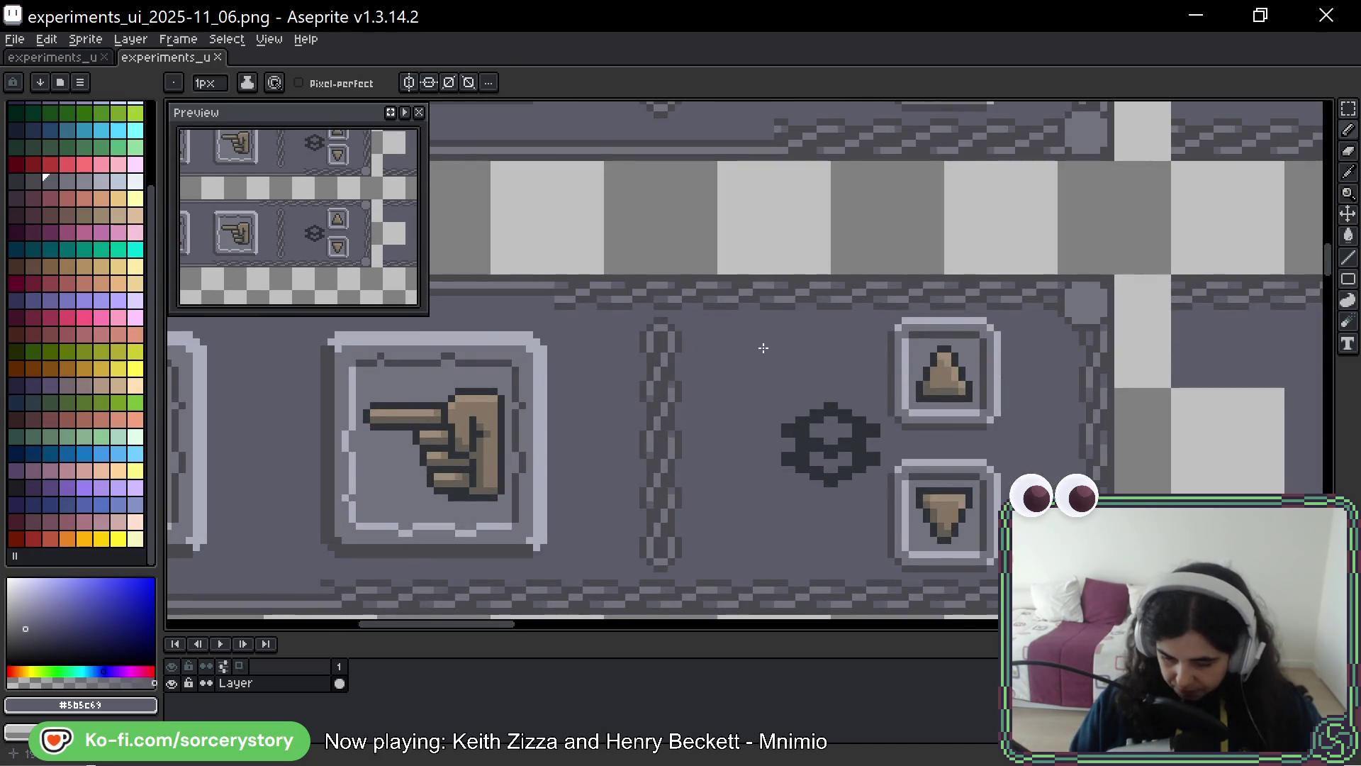
scroll(831, 289, down, 1)
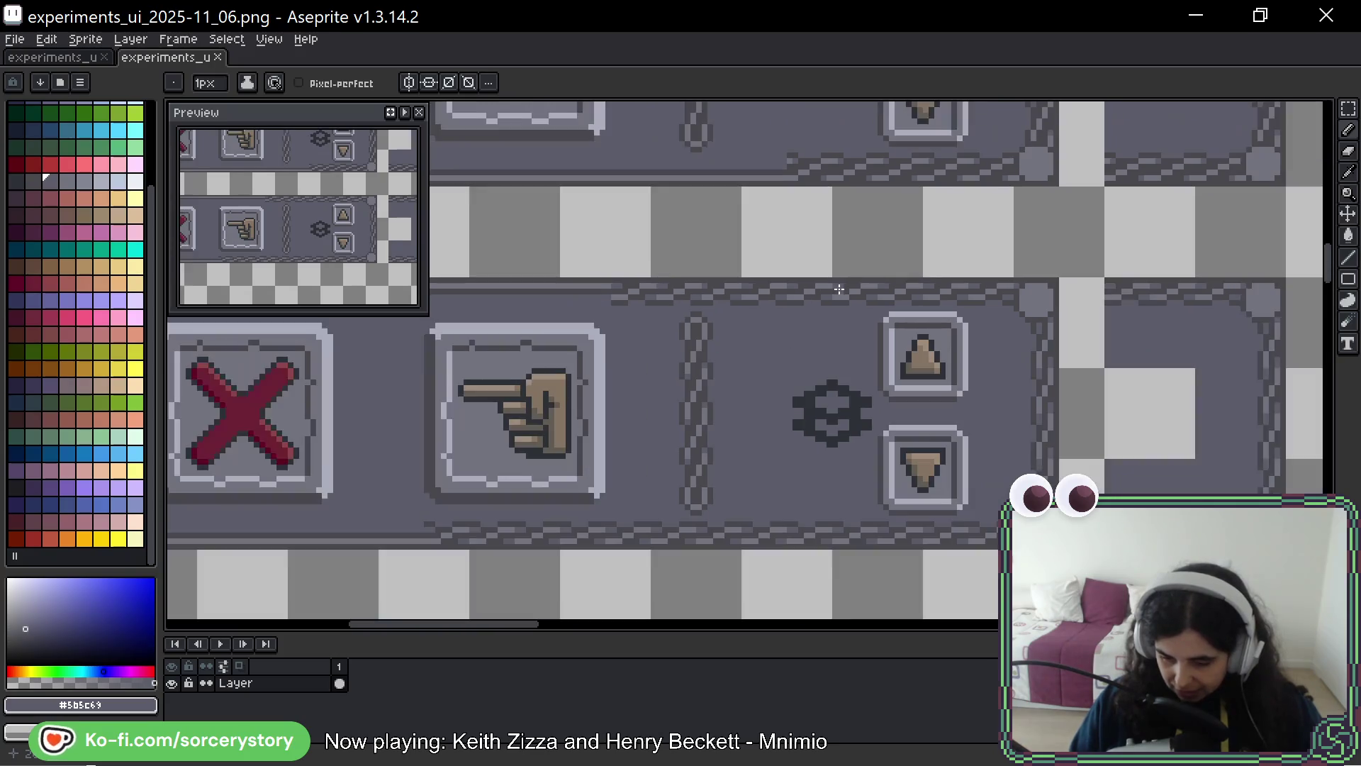
scroll(857, 307, up, 2)
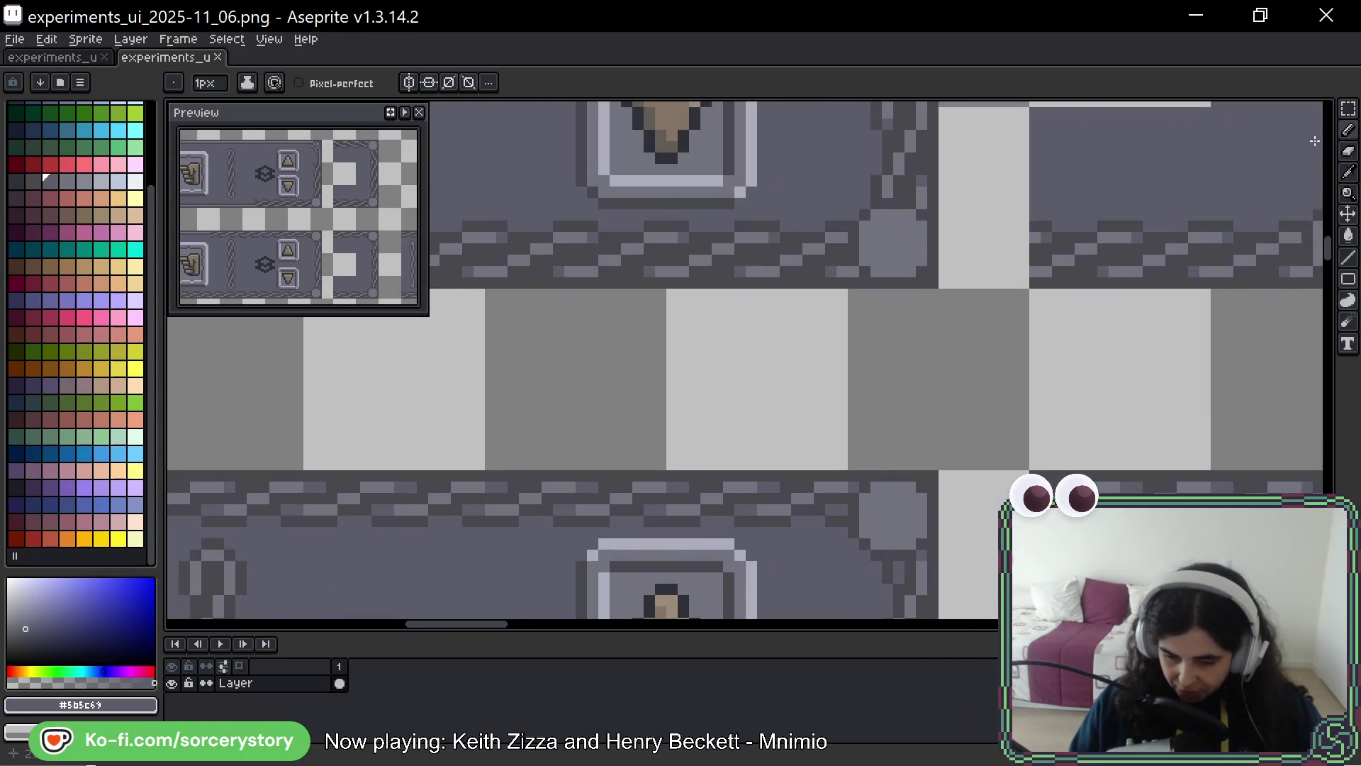
key(m)
scroll(787, 215, up, 2)
drag(787, 215, 783, 301)
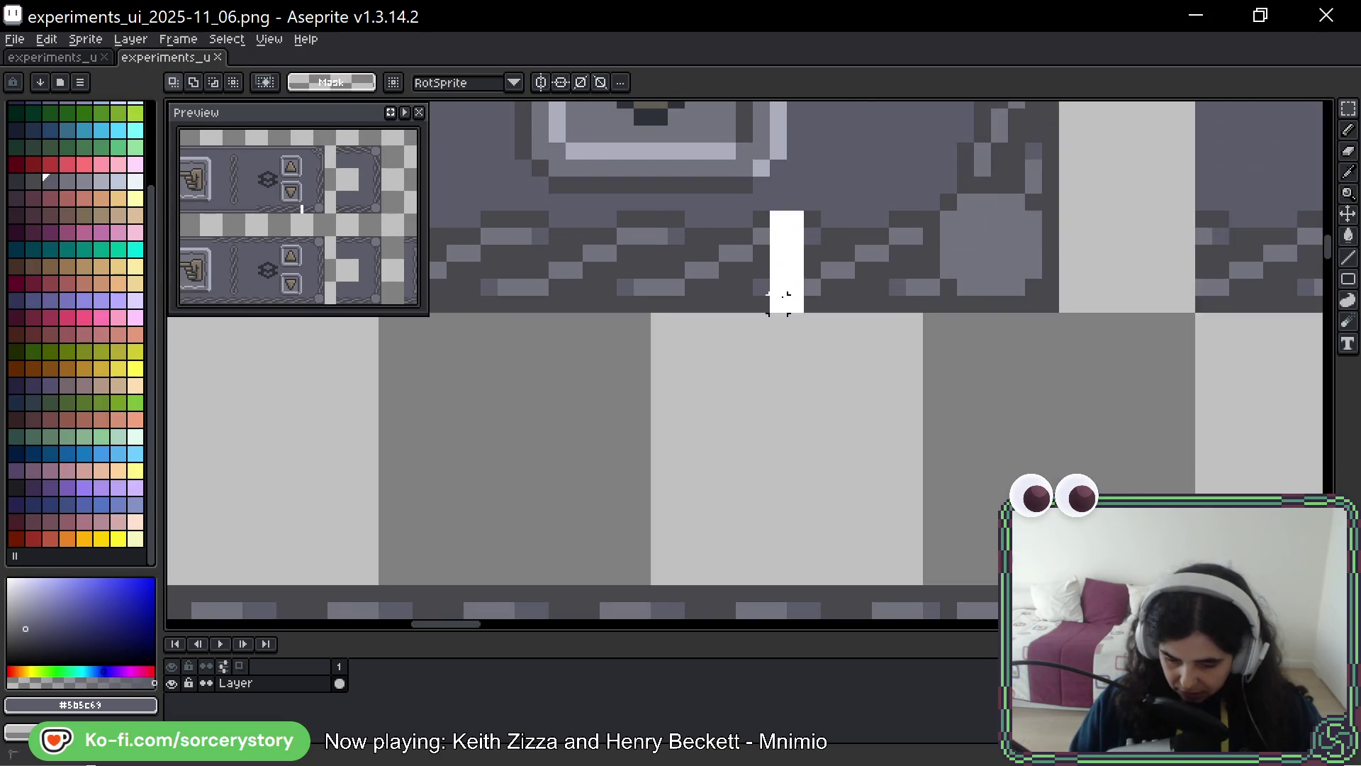
scroll(785, 295, down, 2)
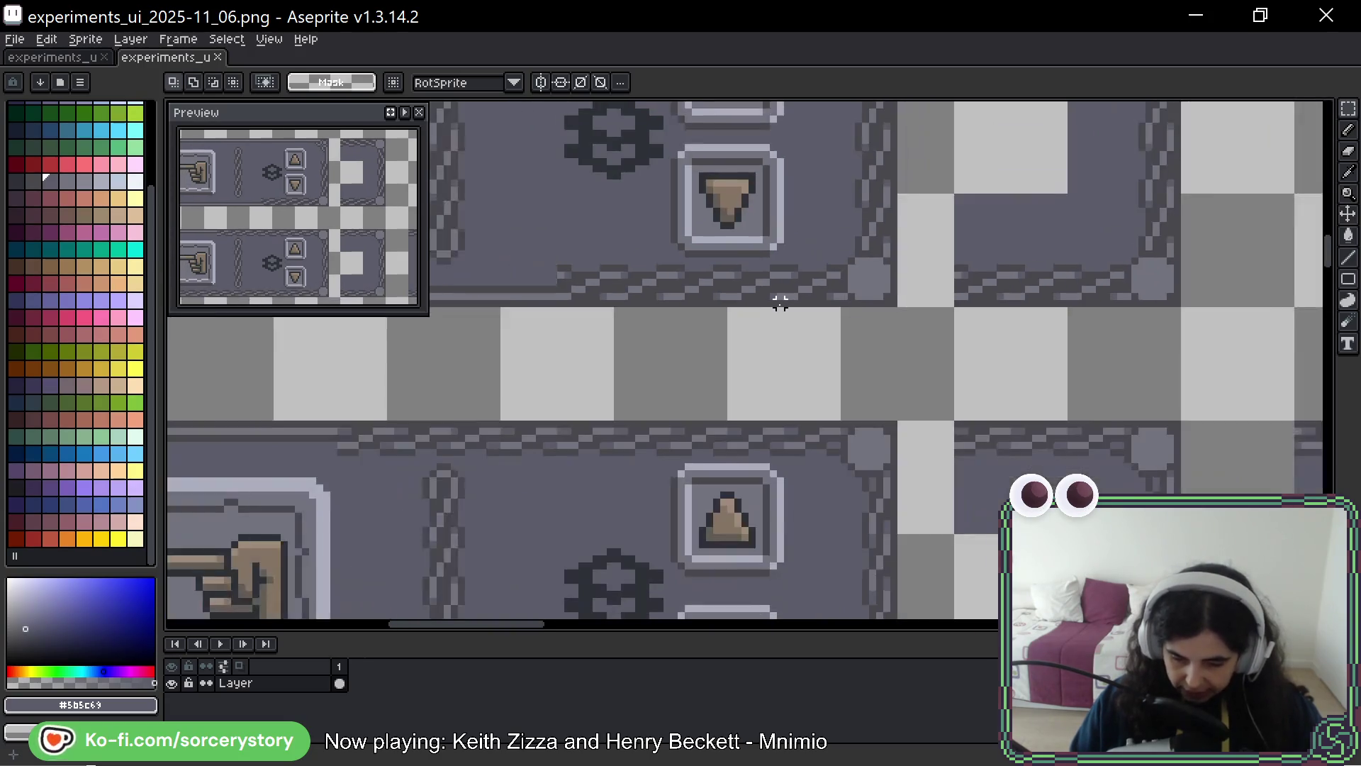
scroll(675, 389, down, 1)
scroll(700, 204, up, 1)
scroll(700, 203, up, 1)
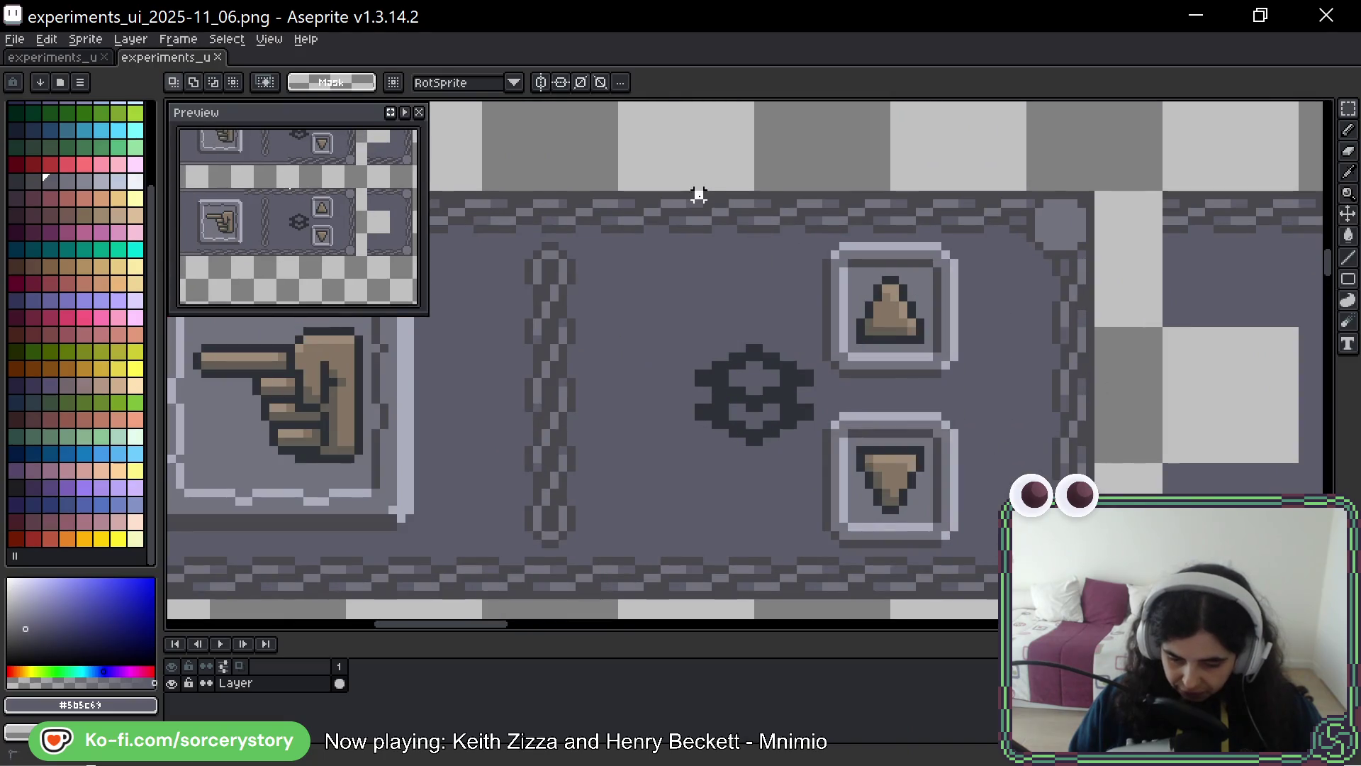
scroll(730, 243, down, 3)
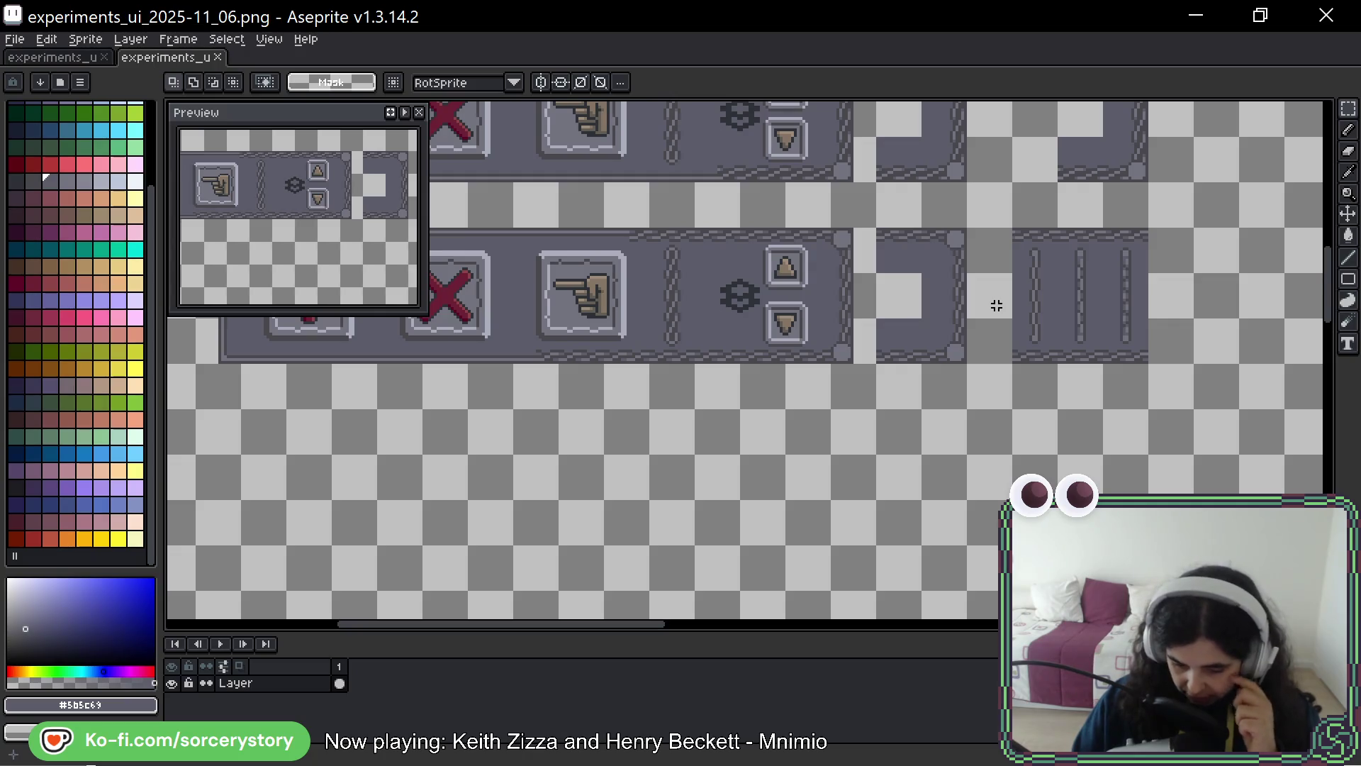
scroll(997, 304, up, 4)
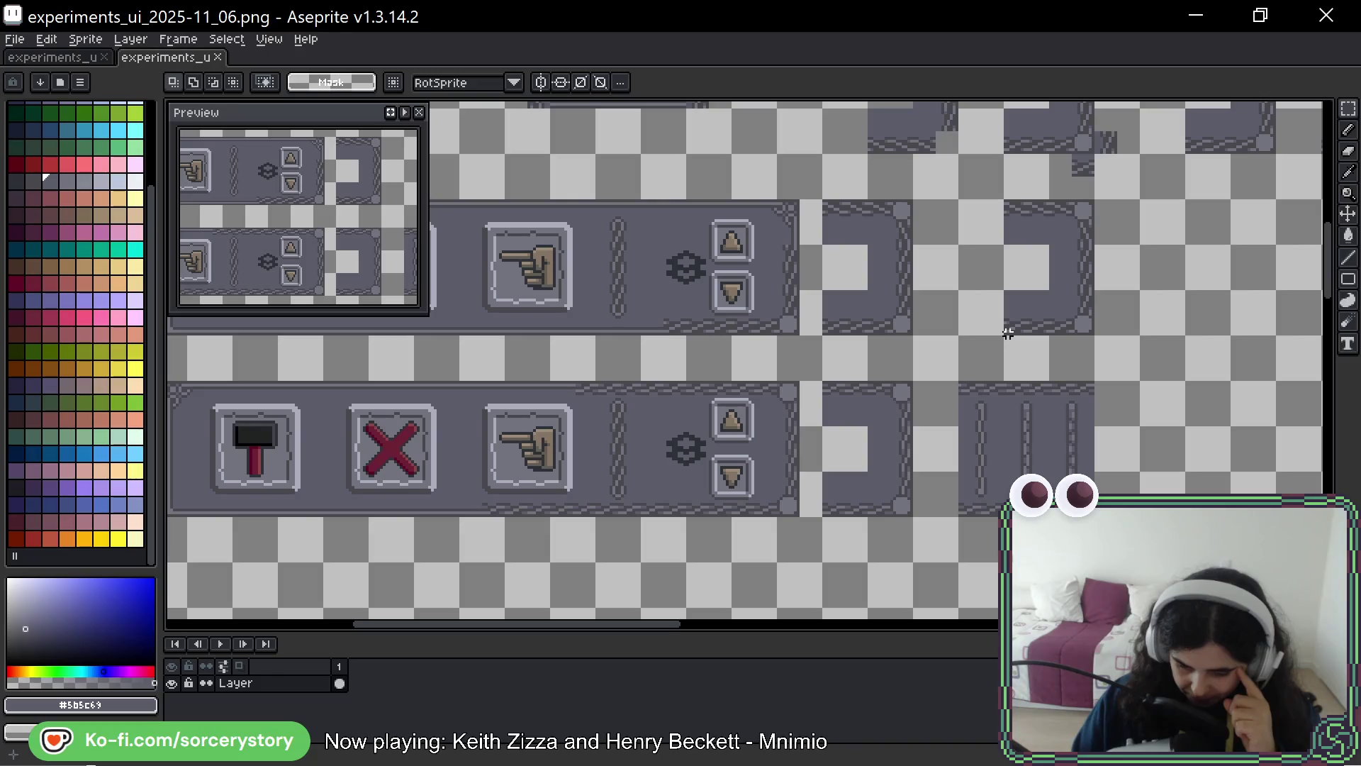
scroll(951, 197, up, 3)
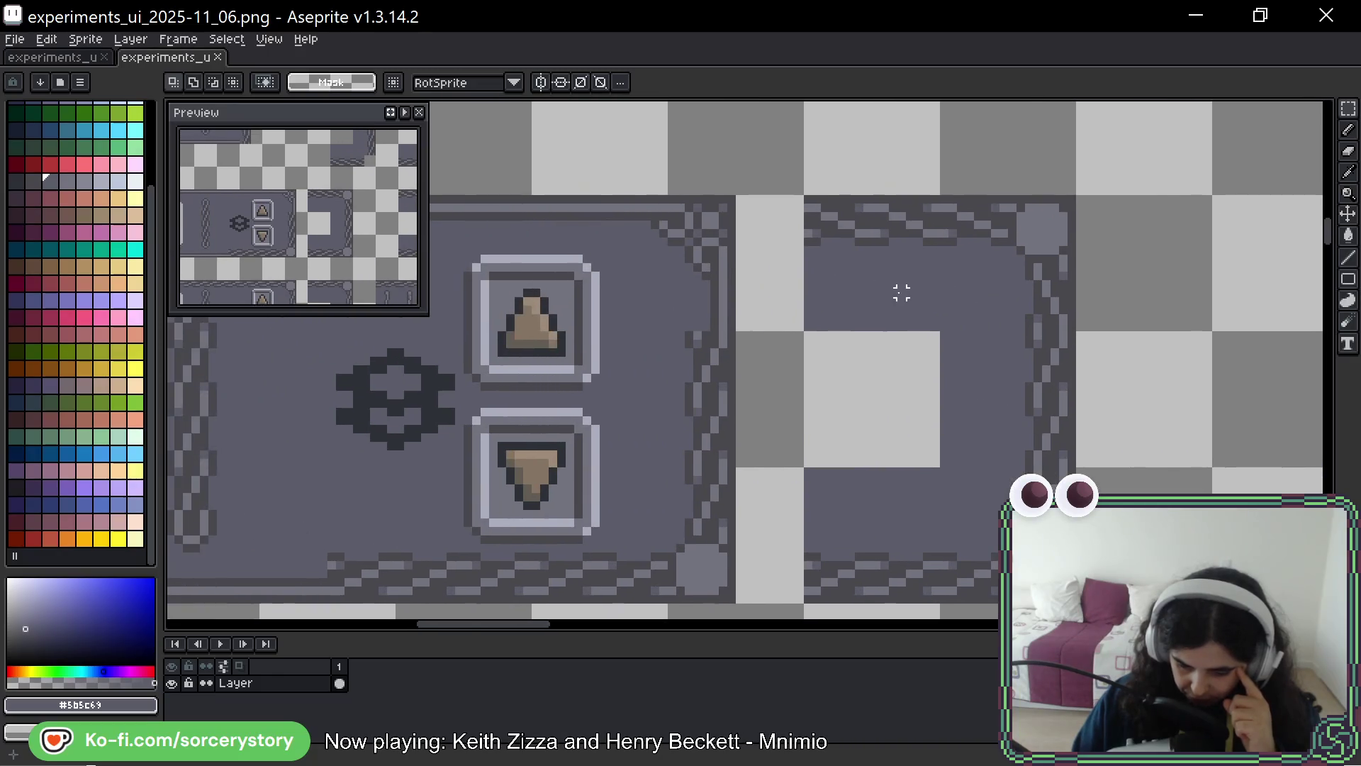
Paste border pieces, move them up into the top border gap and commit them
key(ctrl+v)
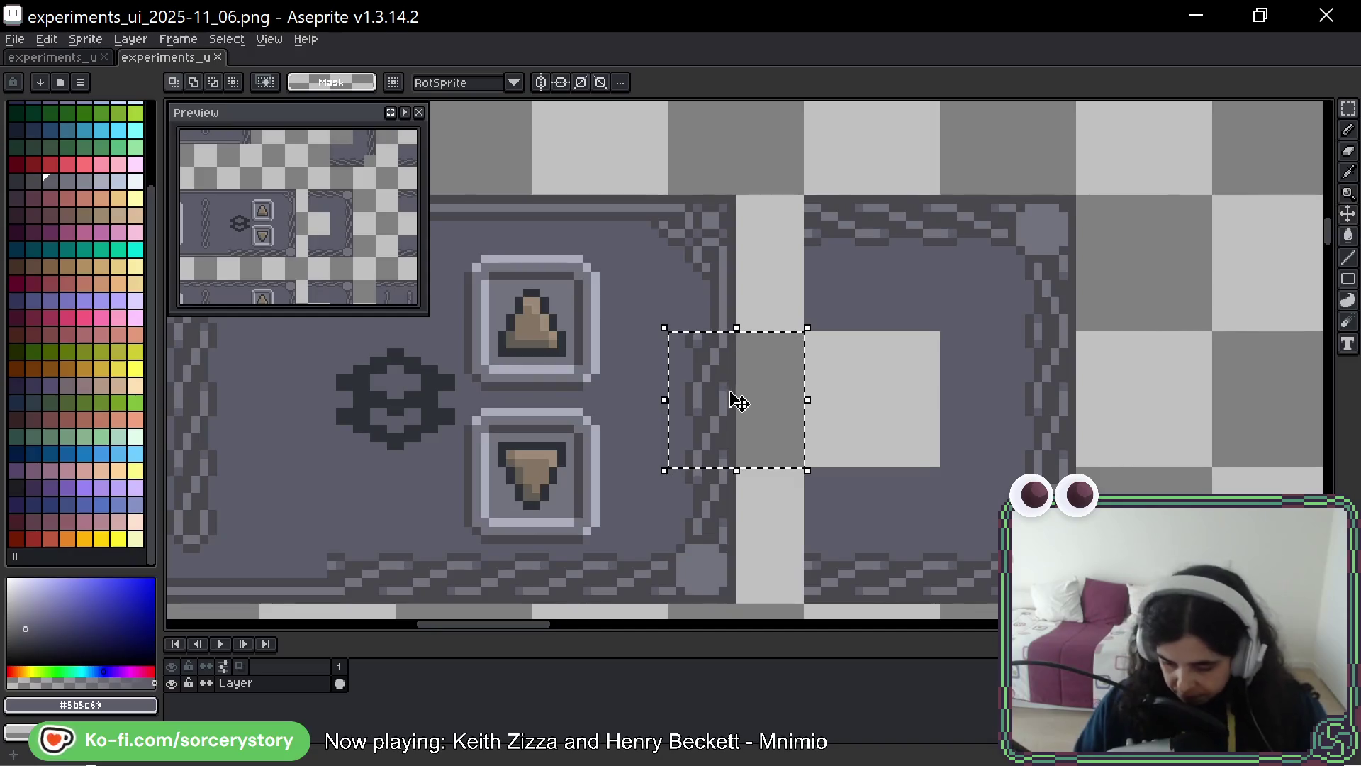
drag(723, 419, 722, 285)
key(ctrl+d)
key(ctrl+v)
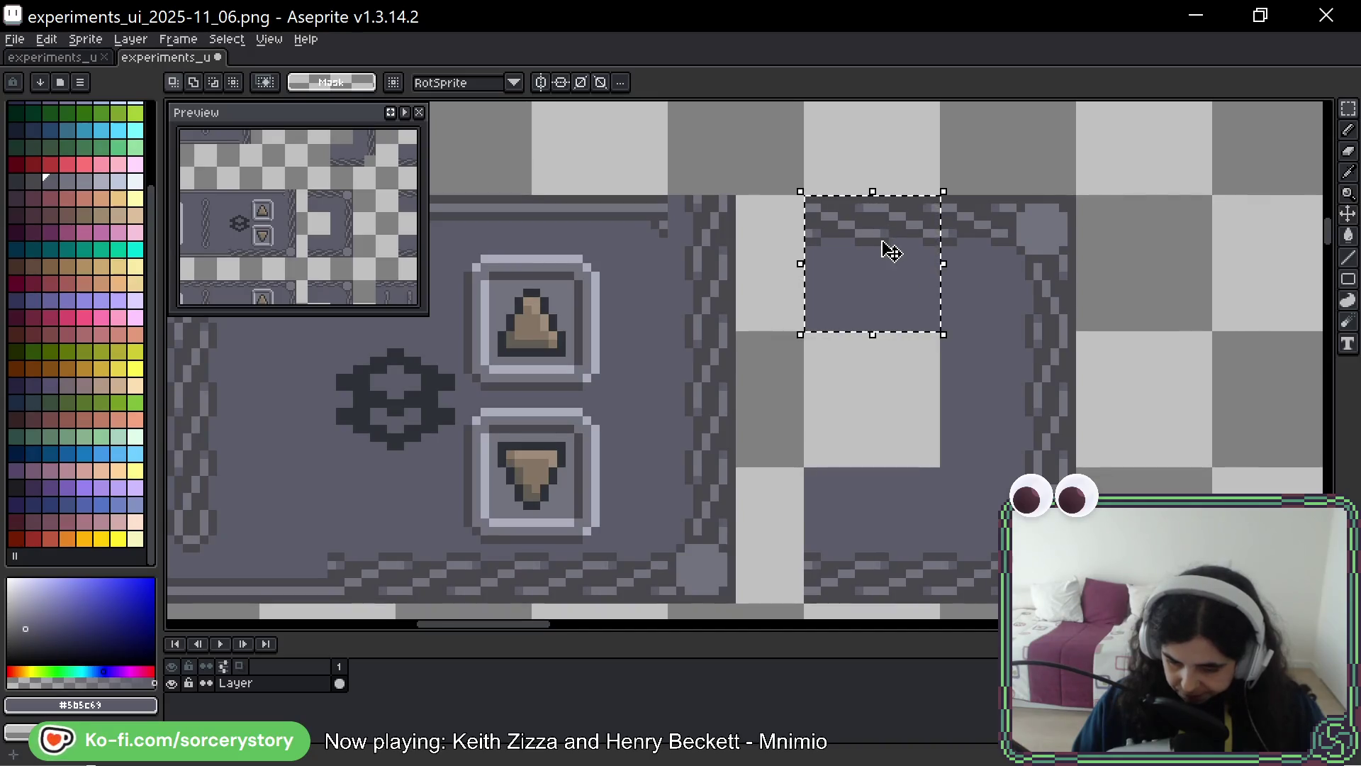
key(ctrl+d)
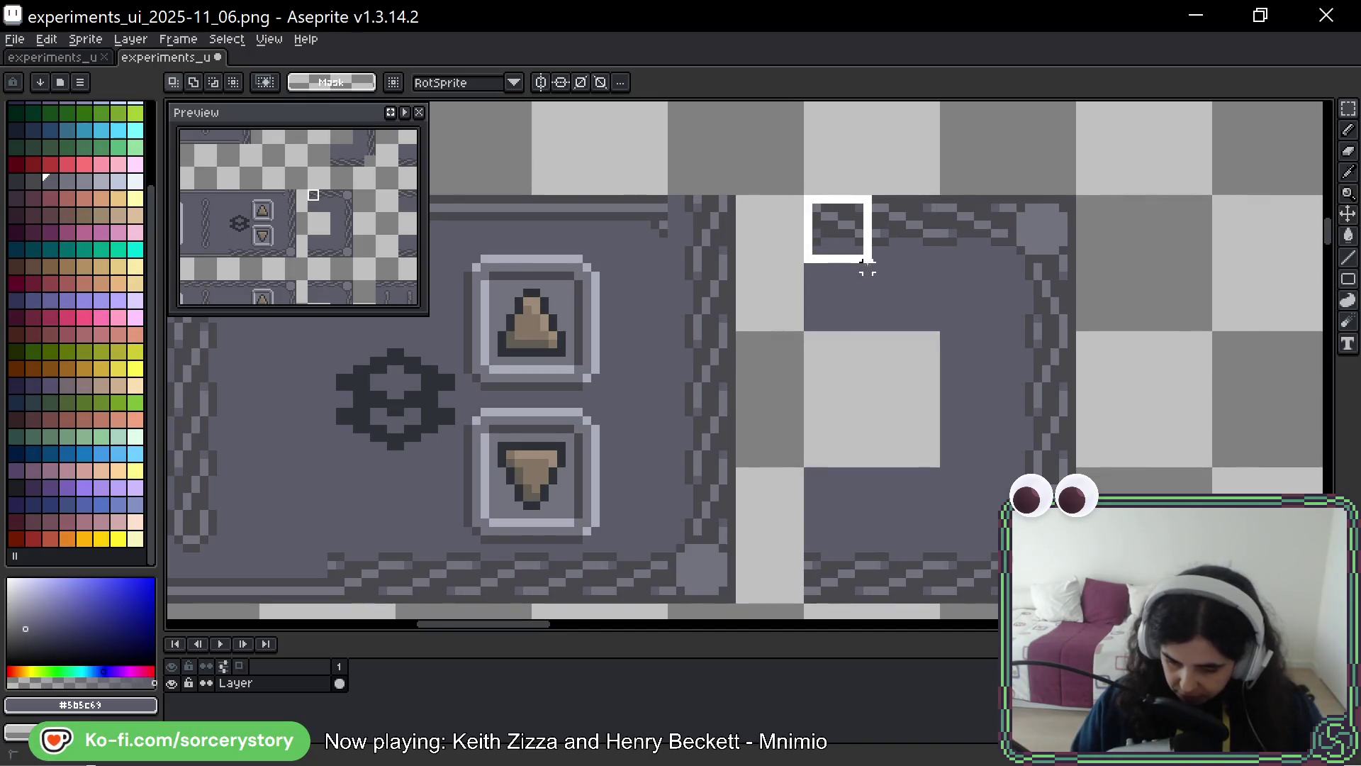